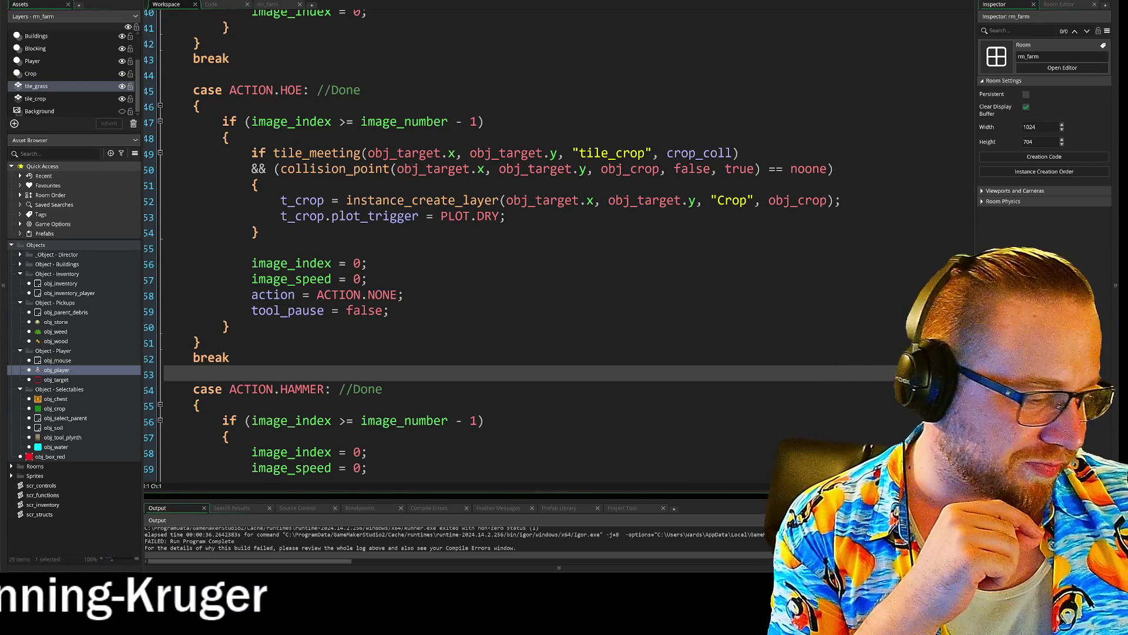
- Extend the crop-spawning tile_meeting if with a new condition: && tool.type == "crop"
{"action": "left_click", "coordinate": [230, 358]}
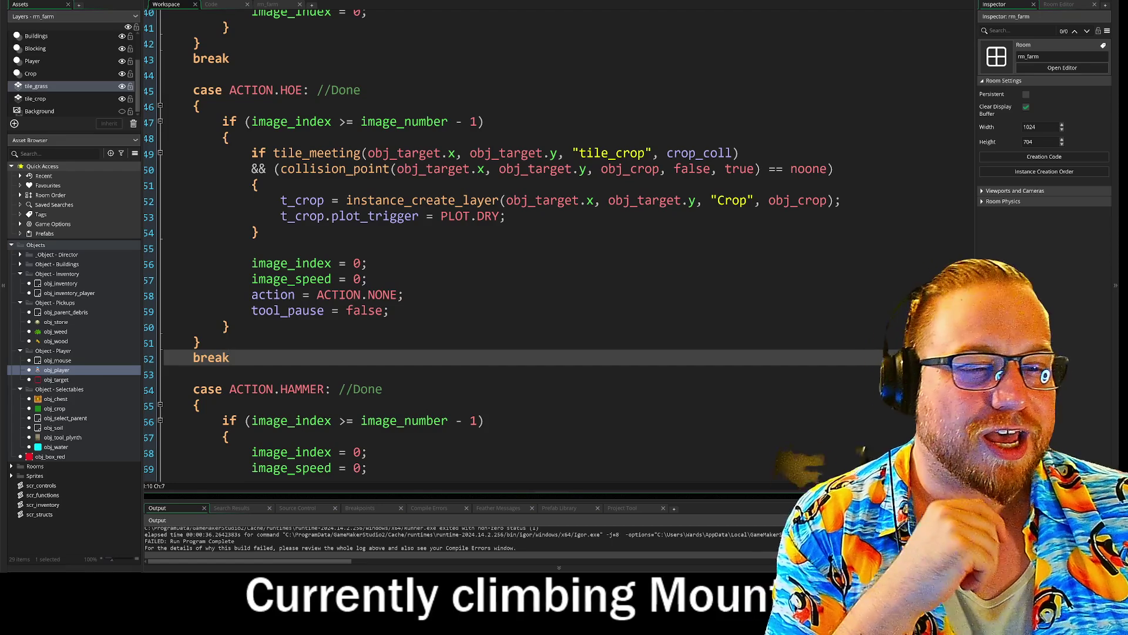
{"action": "left_click", "coordinate": [165, 374]}
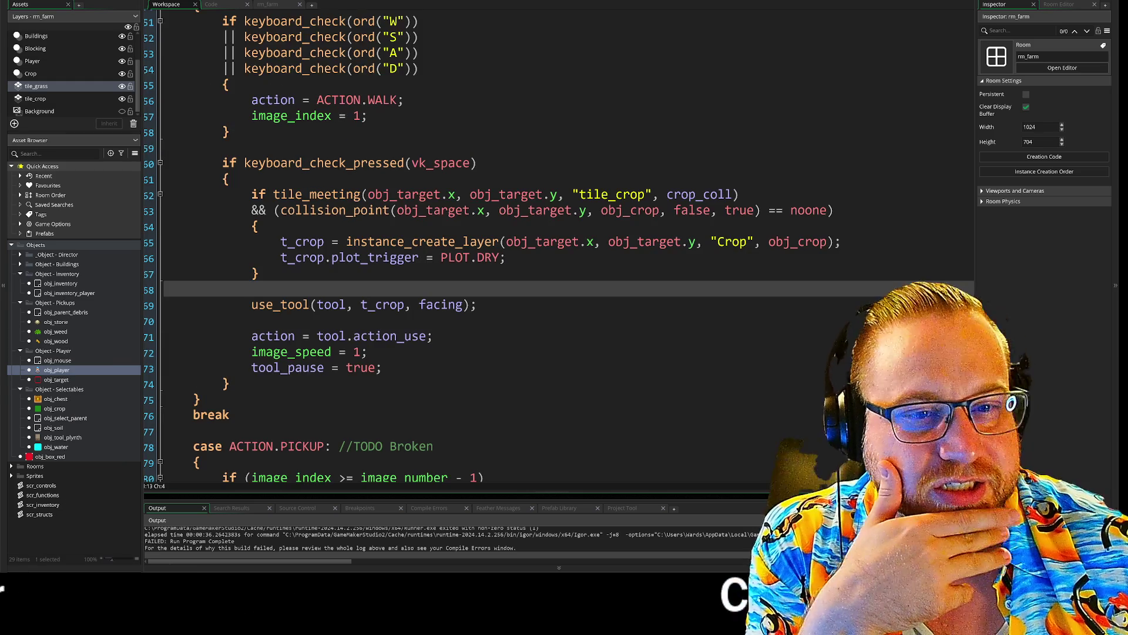
{"action": "left_click_drag", "start_coordinate": [252, 209], "coordinate": [834, 210]}
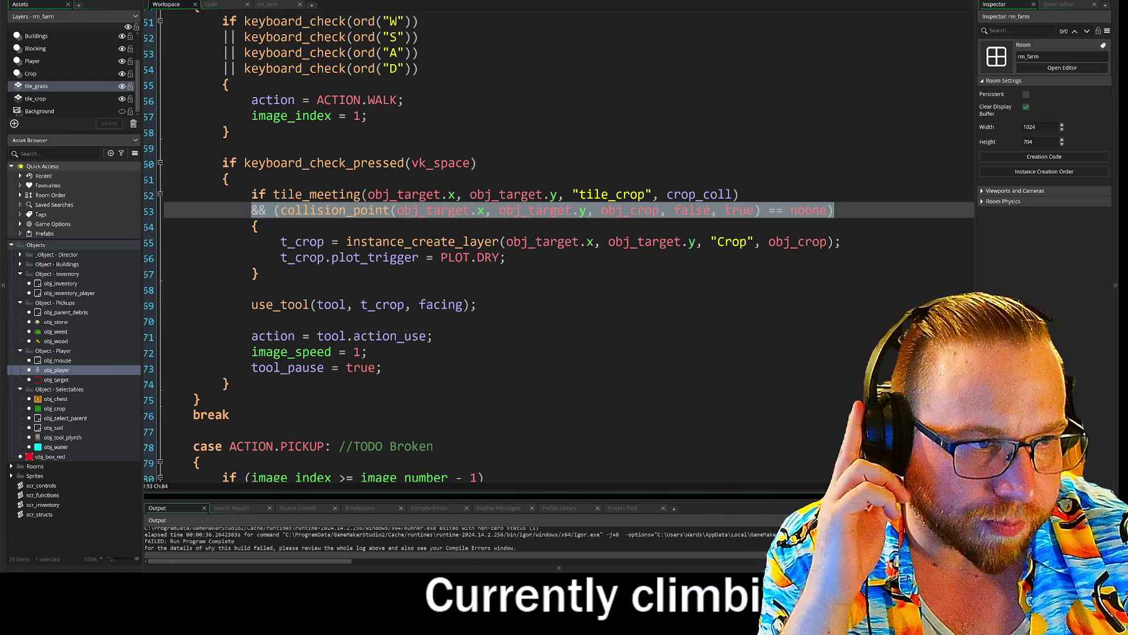
{"action": "left_click", "coordinate": [834, 210]}
{"action": "key", "text": "Return"}
{"action": "type", "text": "&&"}
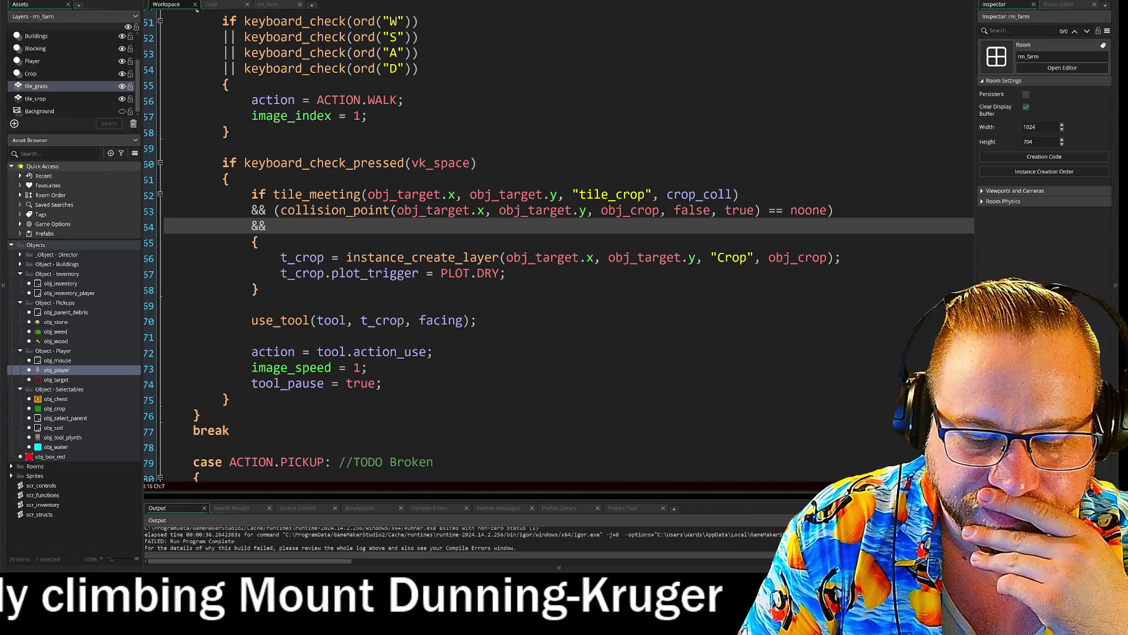
{"action": "type", "text": "tool"}
{"action": "type", "text": ".t"}
{"action": "type", "text": "yp"}
{"action": "type", "text": "e =="}
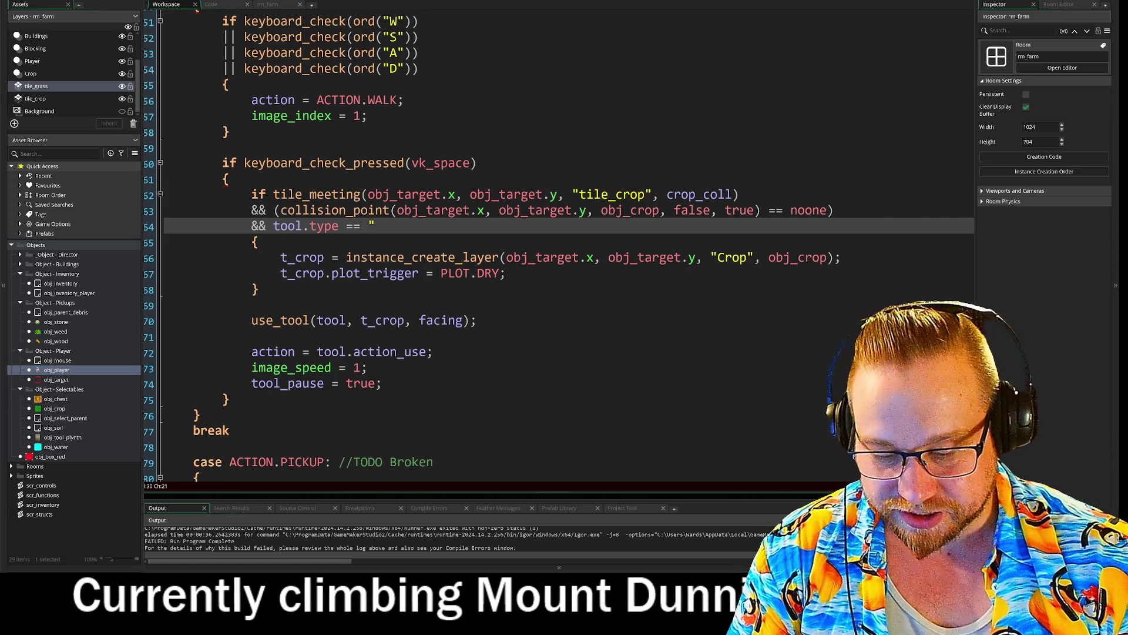
{"action": "type", "text": "ho"}
{"action": "key", "text": "BackSpace"}
{"action": "key", "text": "BackSpace"}
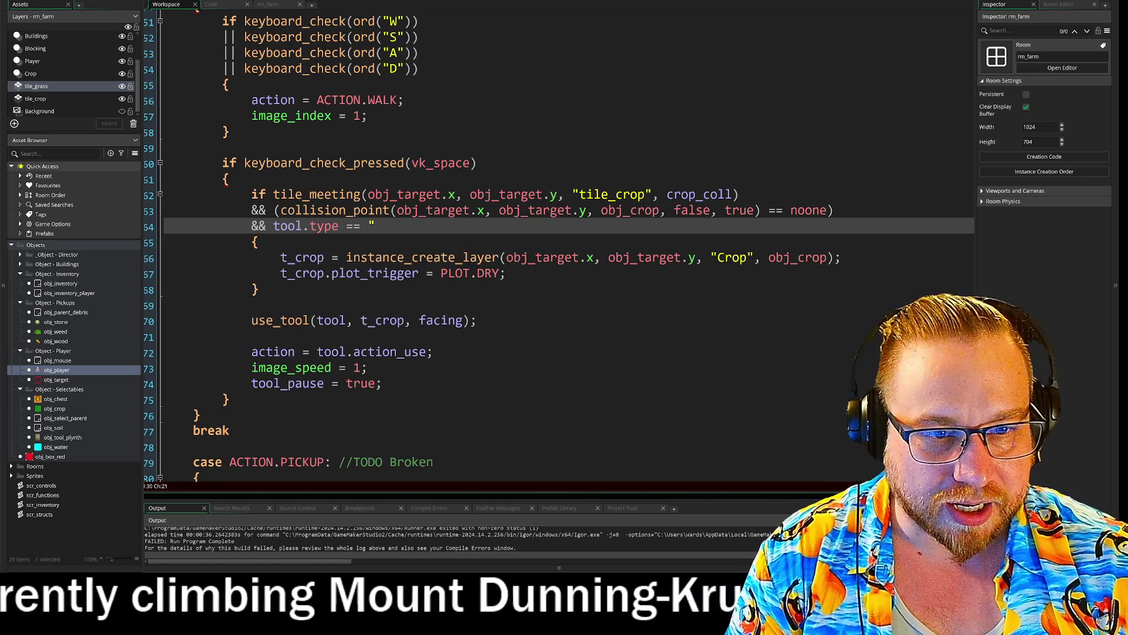
{"action": "type", "text": "crop\""}
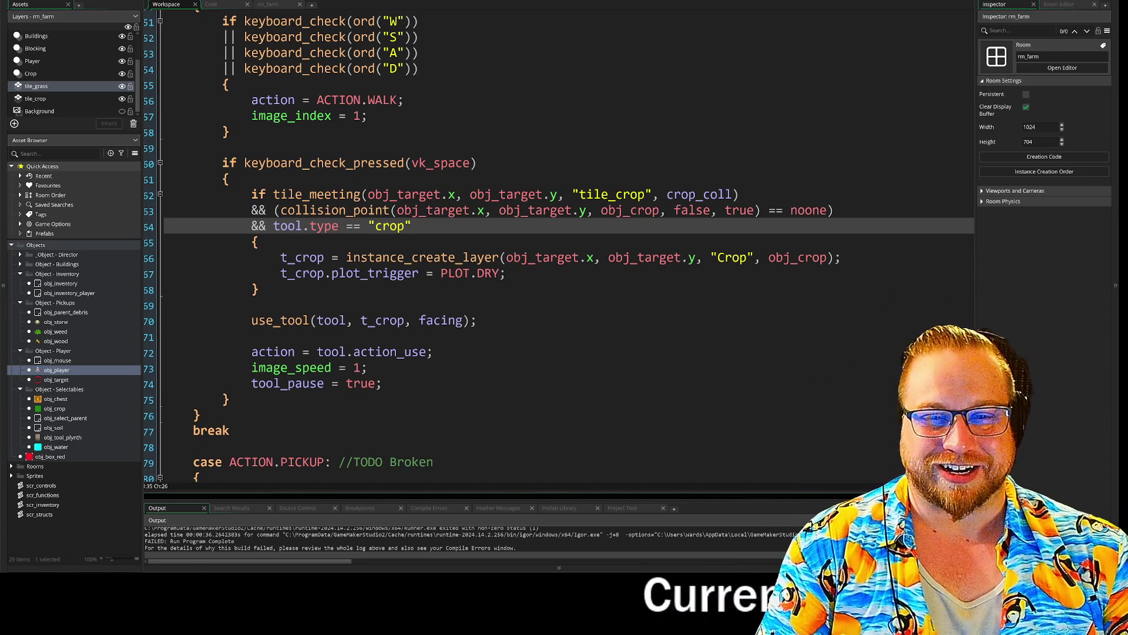
{"action": "left_click_drag", "start_coordinate": [252, 194], "coordinate": [252, 194]}
{"action": "left_click", "coordinate": [500, 259]}
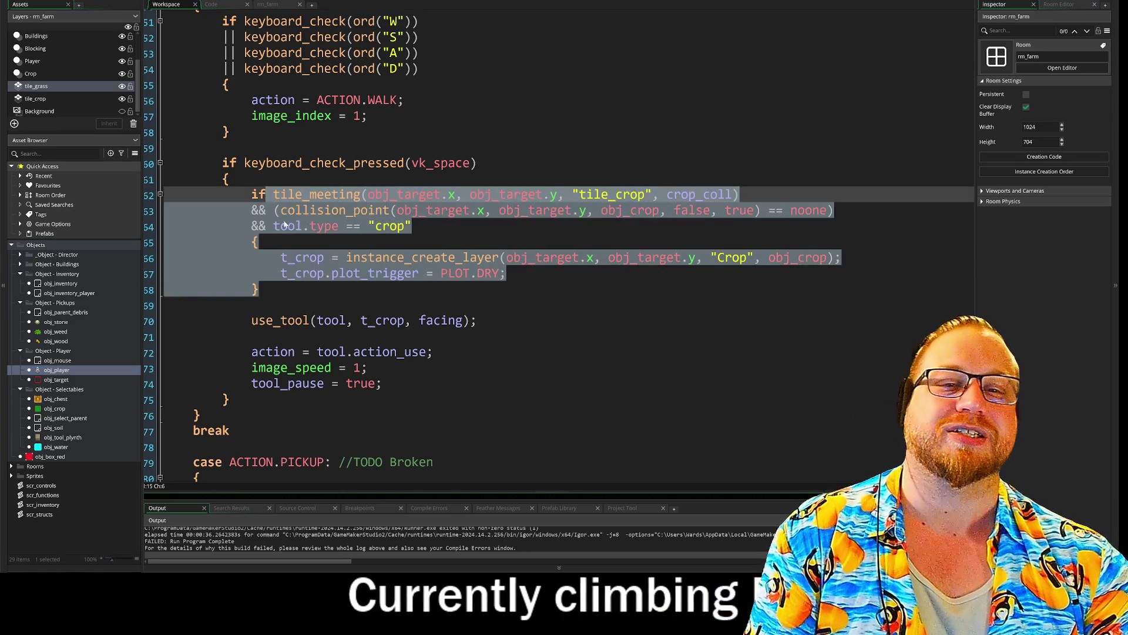
{"action": "left_click", "coordinate": [281, 226]}
{"action": "left_click", "coordinate": [612, 322]}
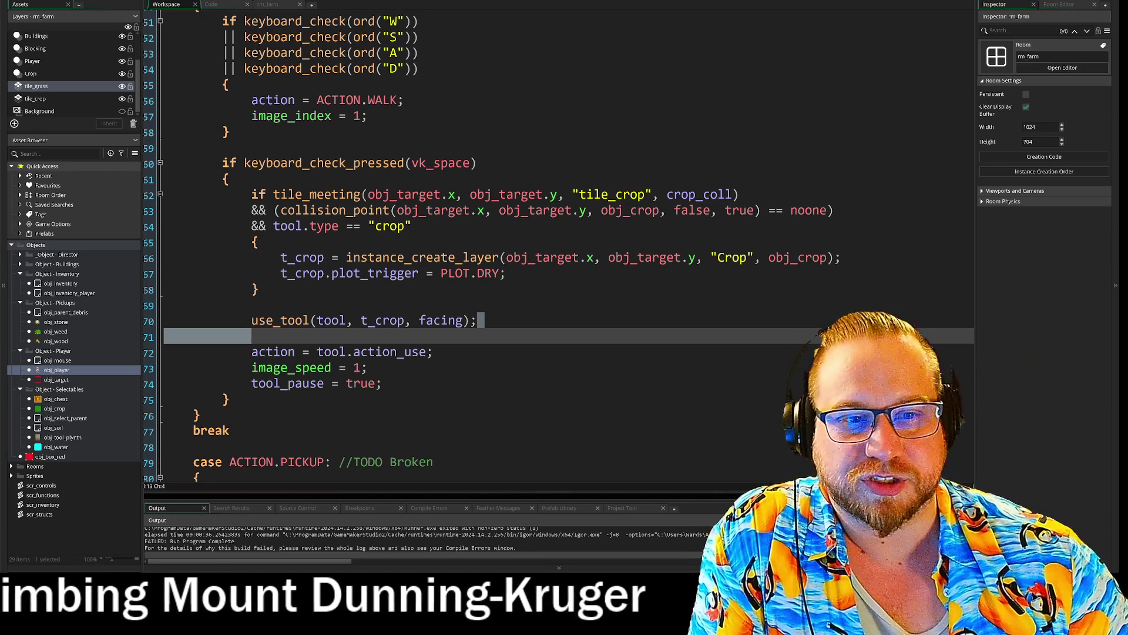
{"action": "left_click", "coordinate": [477, 320]}
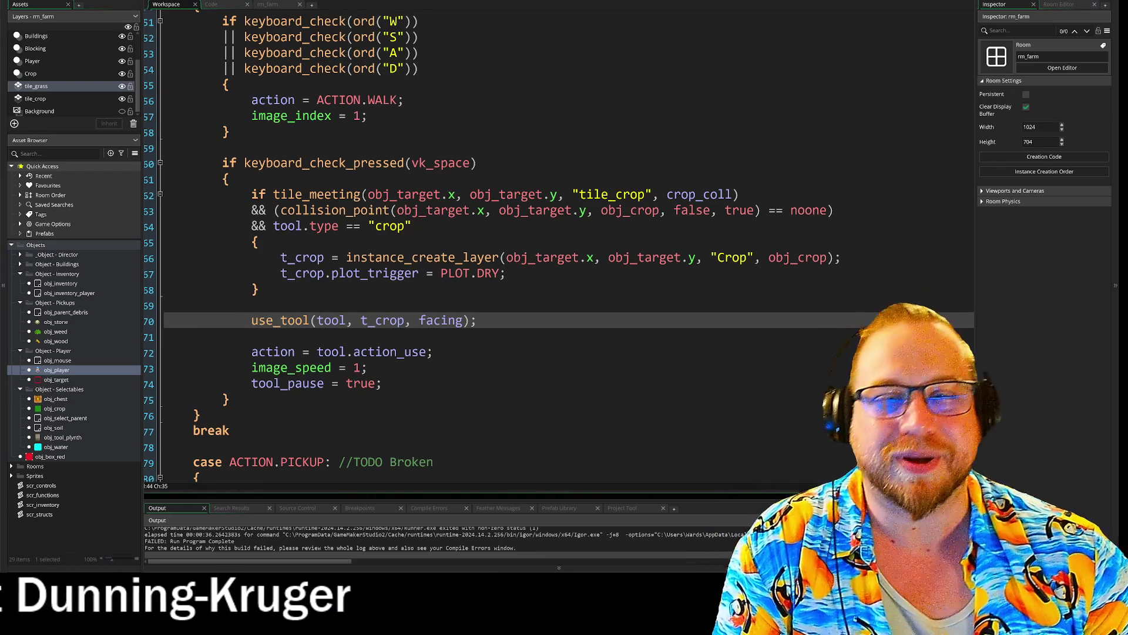
{"action": "scroll", "scroll_direction": "down", "scroll_amount": 3}
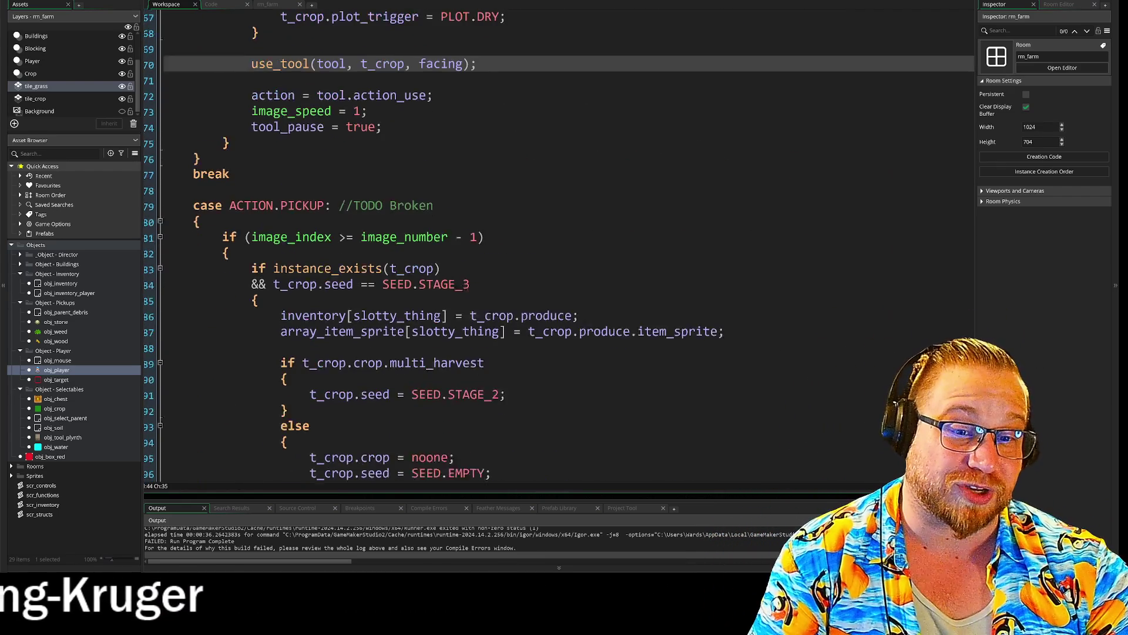
{"action": "scroll", "scroll_direction": "down", "scroll_amount": 3}
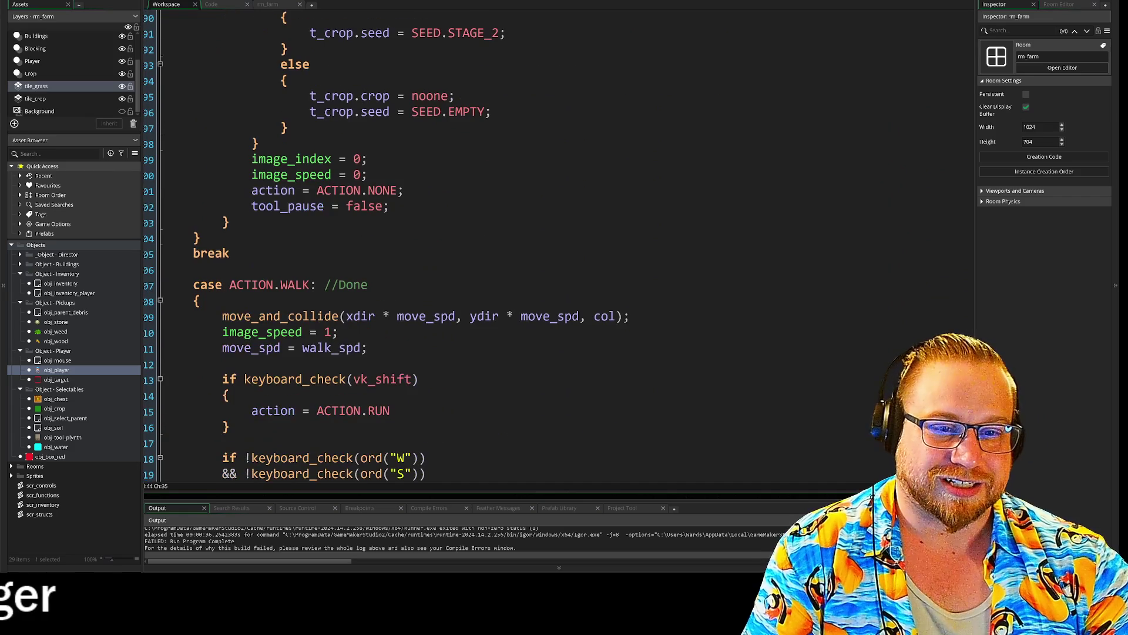
{"action": "scroll", "scroll_direction": "down", "scroll_amount": 3}
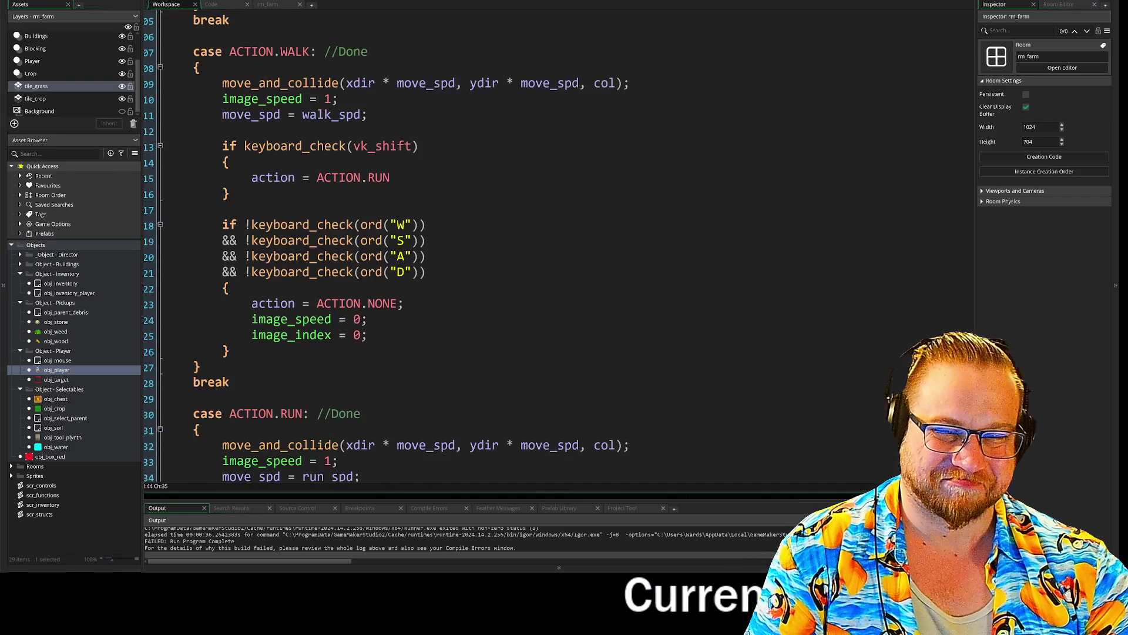
{"action": "scroll", "scroll_direction": "down", "scroll_amount": 3}
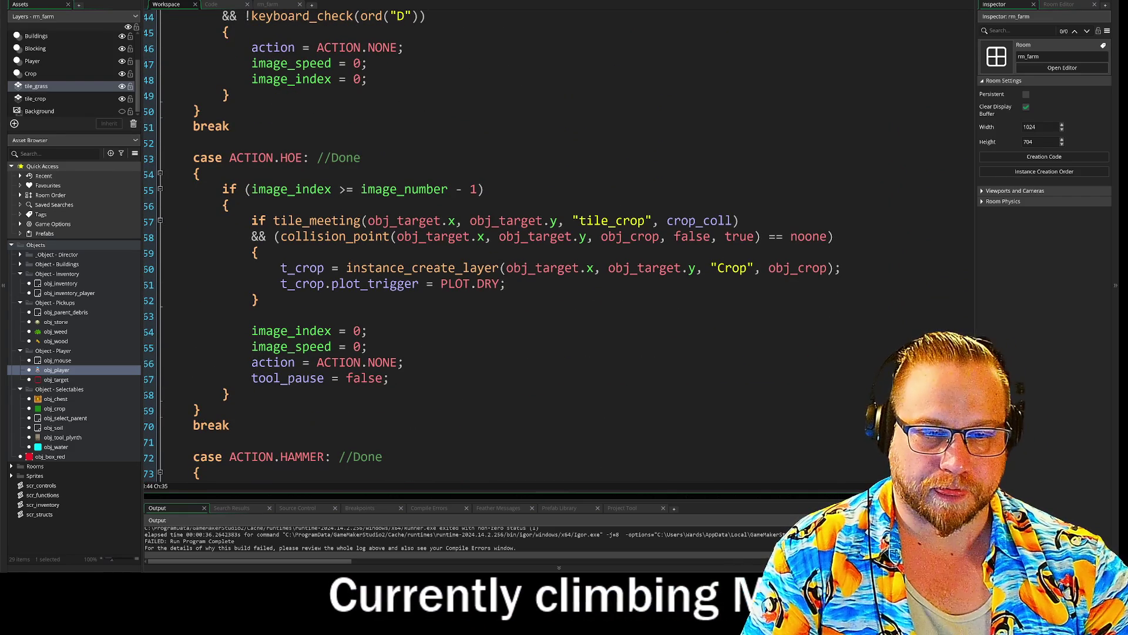
{"action": "left_click_drag", "start_coordinate": [251, 378], "coordinate": [389, 378]}
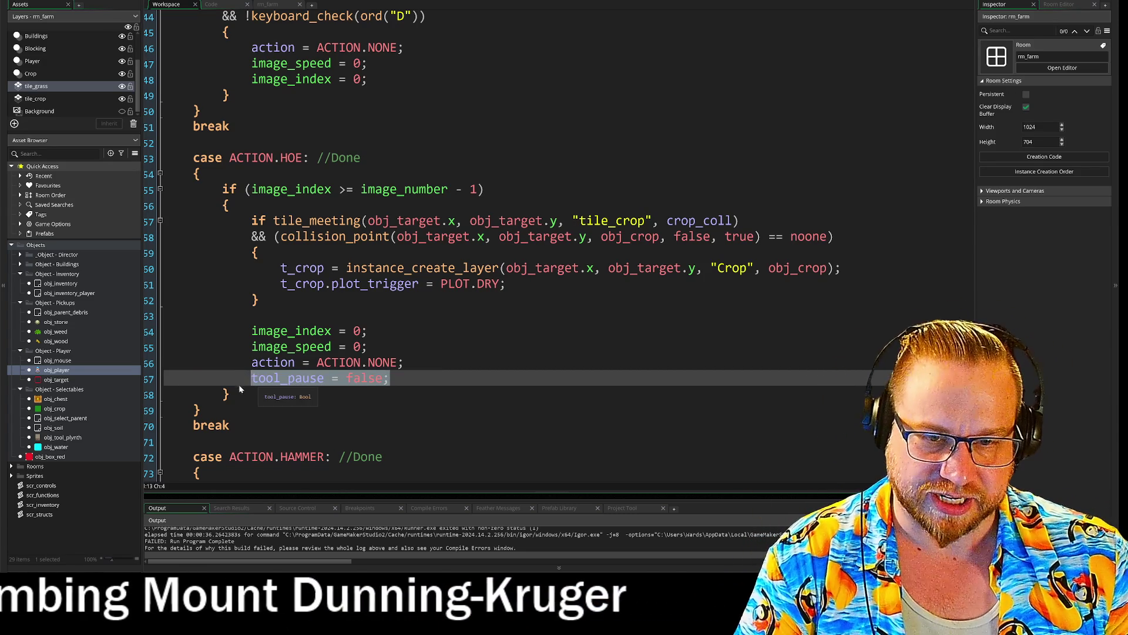
{"action": "left_click_drag", "start_coordinate": [240, 387], "coordinate": [261, 367]}
{"action": "scroll", "scroll_direction": "up", "scroll_amount": 3}
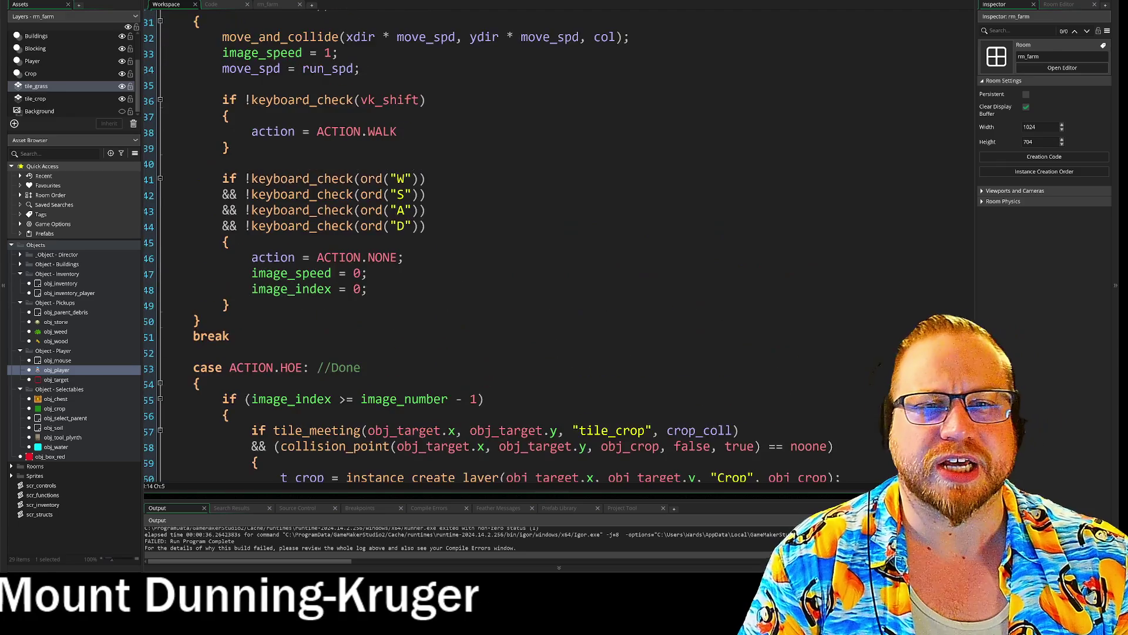
{"action": "scroll", "scroll_direction": "up", "scroll_amount": 3}
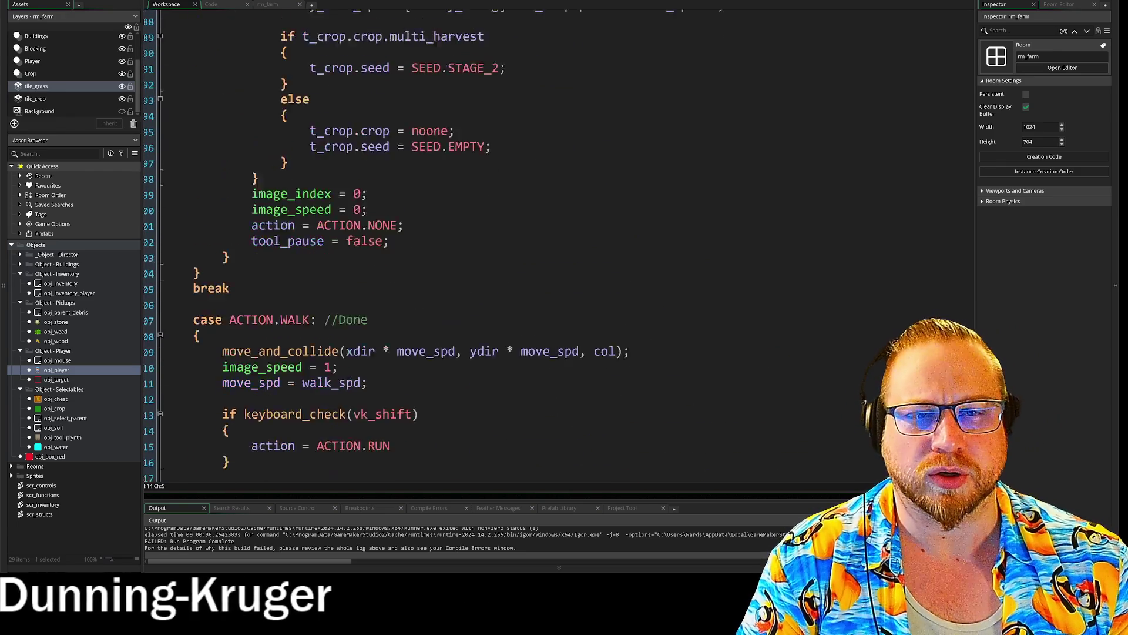
{"action": "scroll", "scroll_direction": "up", "scroll_amount": 3}
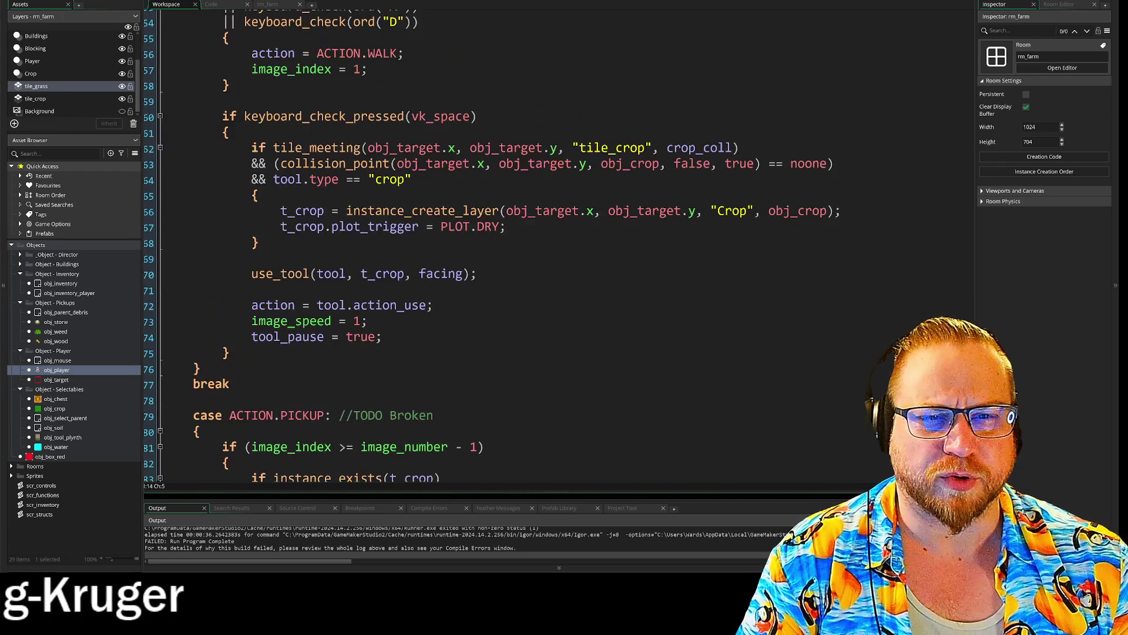
{"action": "scroll", "scroll_direction": "down", "scroll_amount": 3}
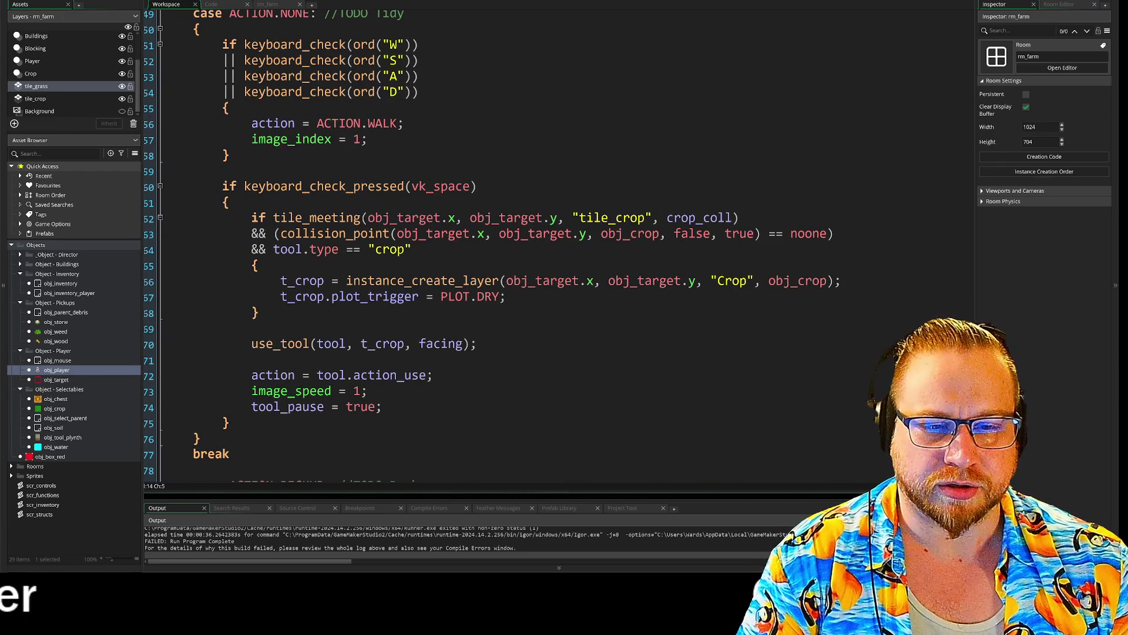
{"action": "scroll", "scroll_direction": "up", "scroll_amount": 3}
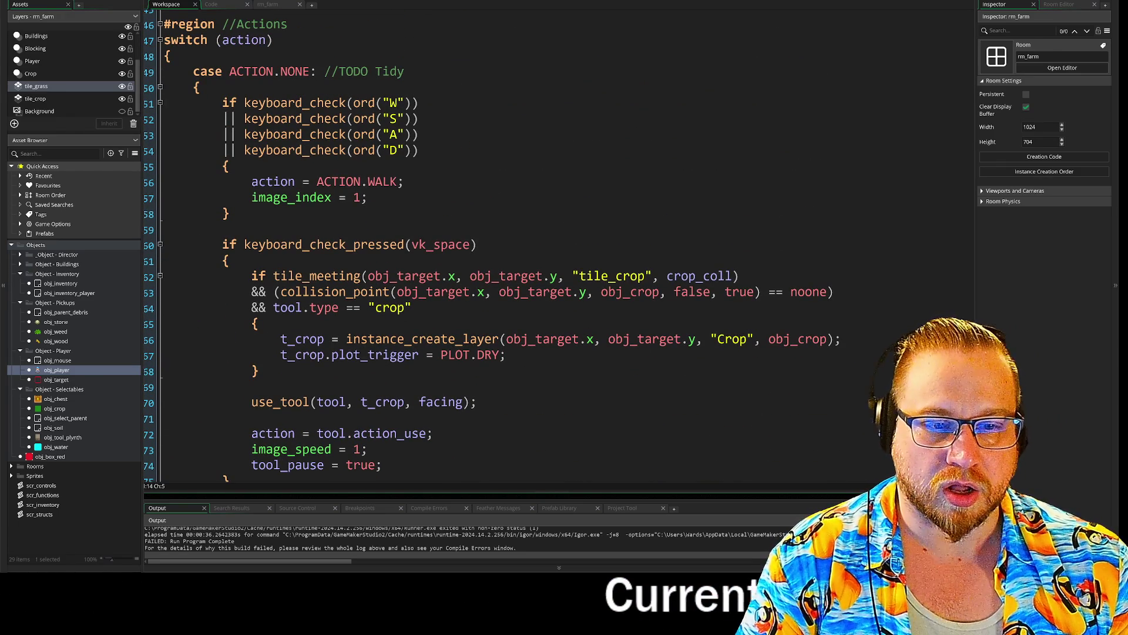
{"action": "scroll", "scroll_direction": "down", "scroll_amount": 3}
{"action": "left_click_drag", "start_coordinate": [164, 313], "coordinate": [230, 376]}
{"action": "left_click", "coordinate": [229, 376]}
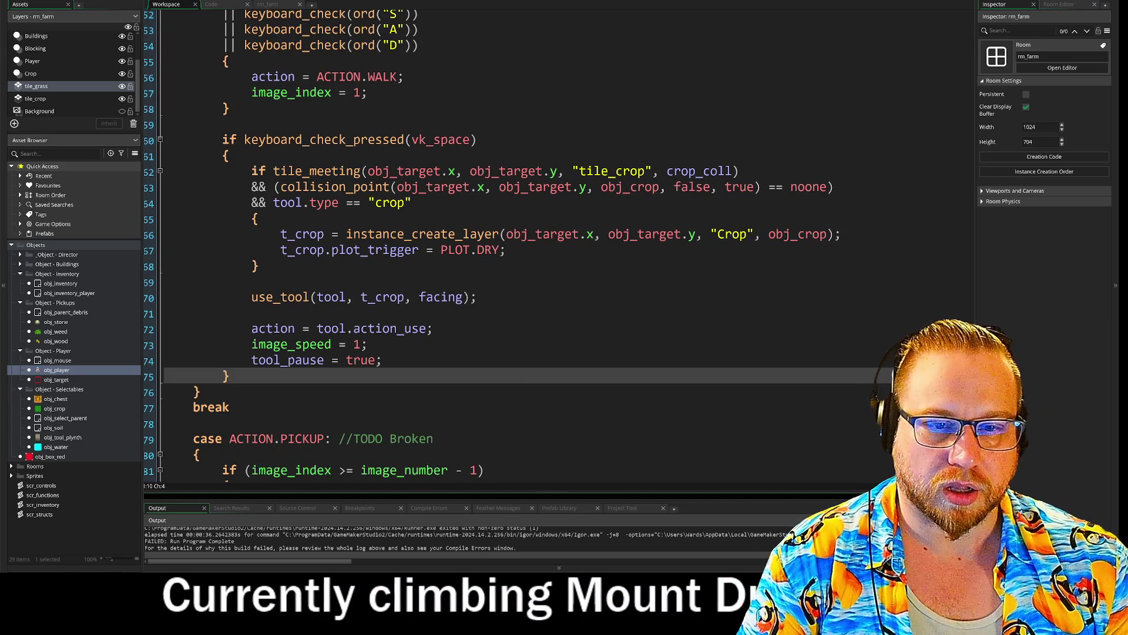
- Comment out the action = tool.action_use line and change tool_pause's value to false
{"action": "left_click_drag", "start_coordinate": [433, 329], "coordinate": [223, 331]}
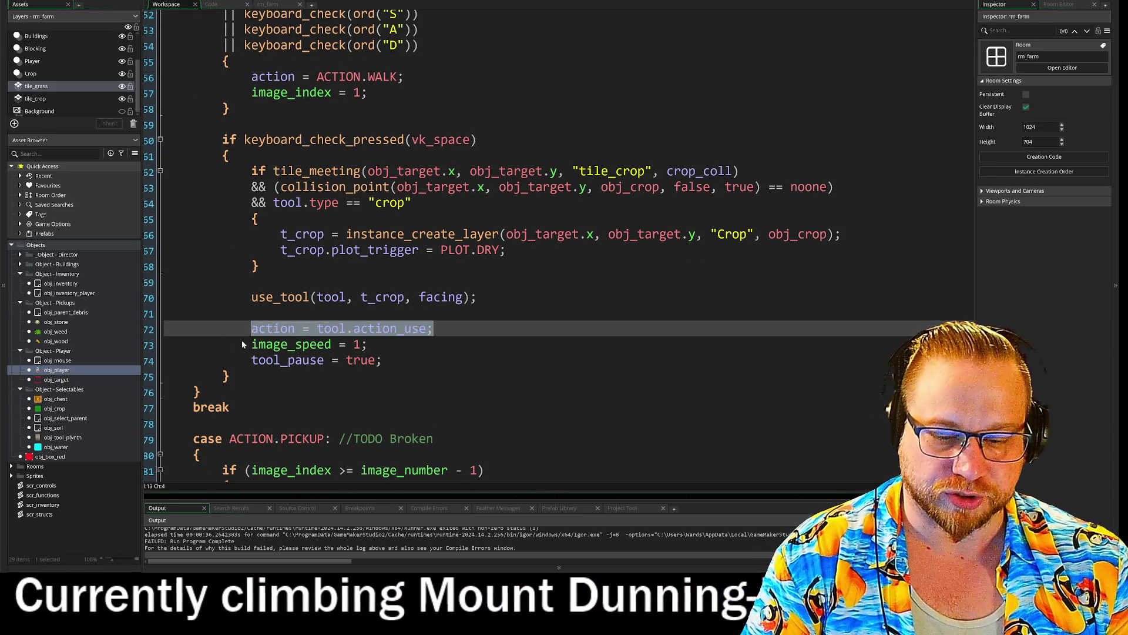
{"action": "key", "text": "ctrl+k"}
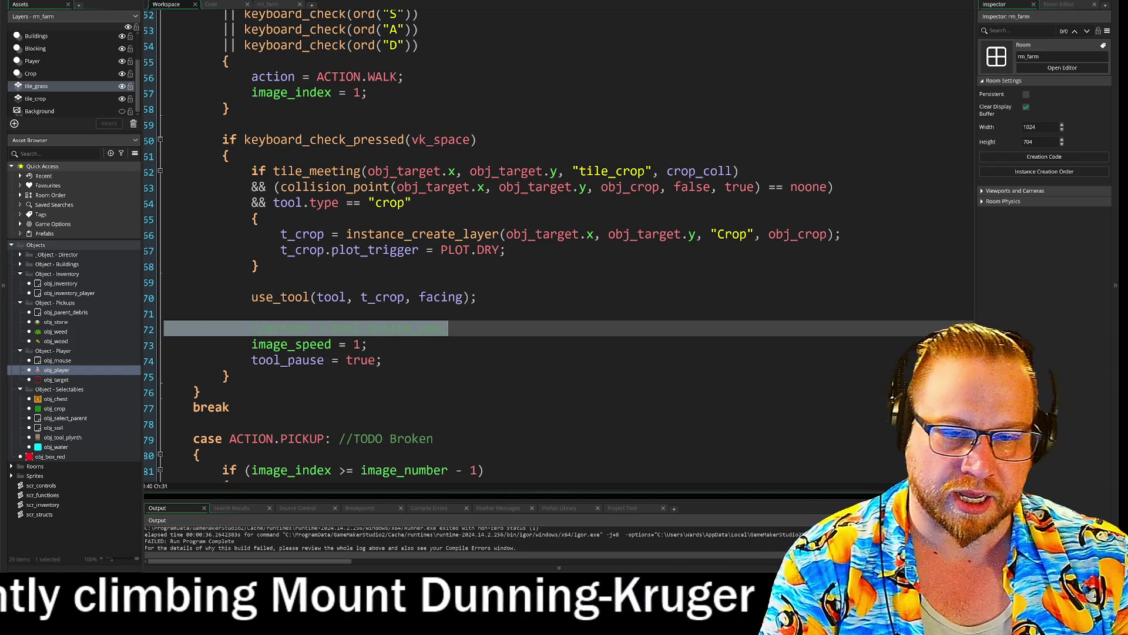
{"action": "left_click", "coordinate": [382, 360]}
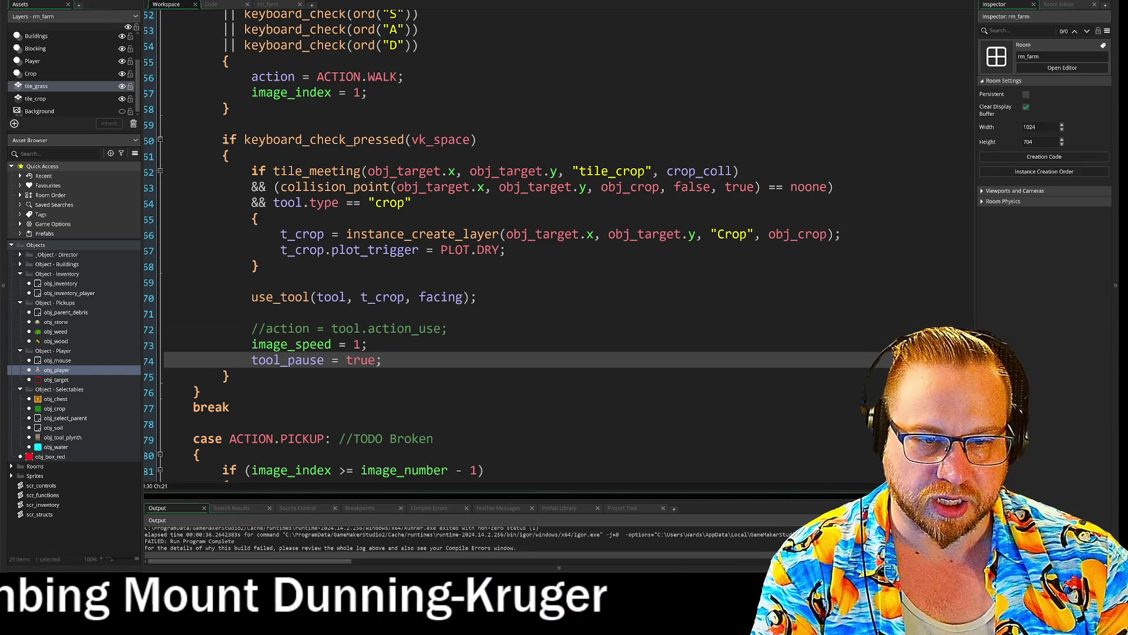
{"action": "double_click", "coordinate": [353, 360]}
{"action": "type", "text": "fals"}
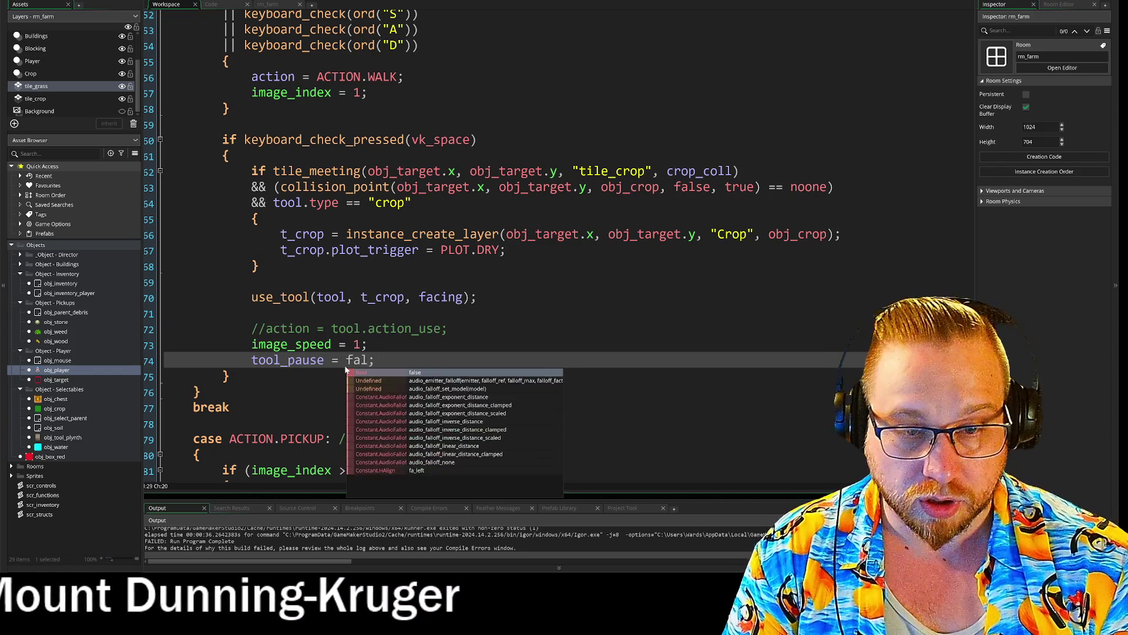
{"action": "type", "text": "e"}
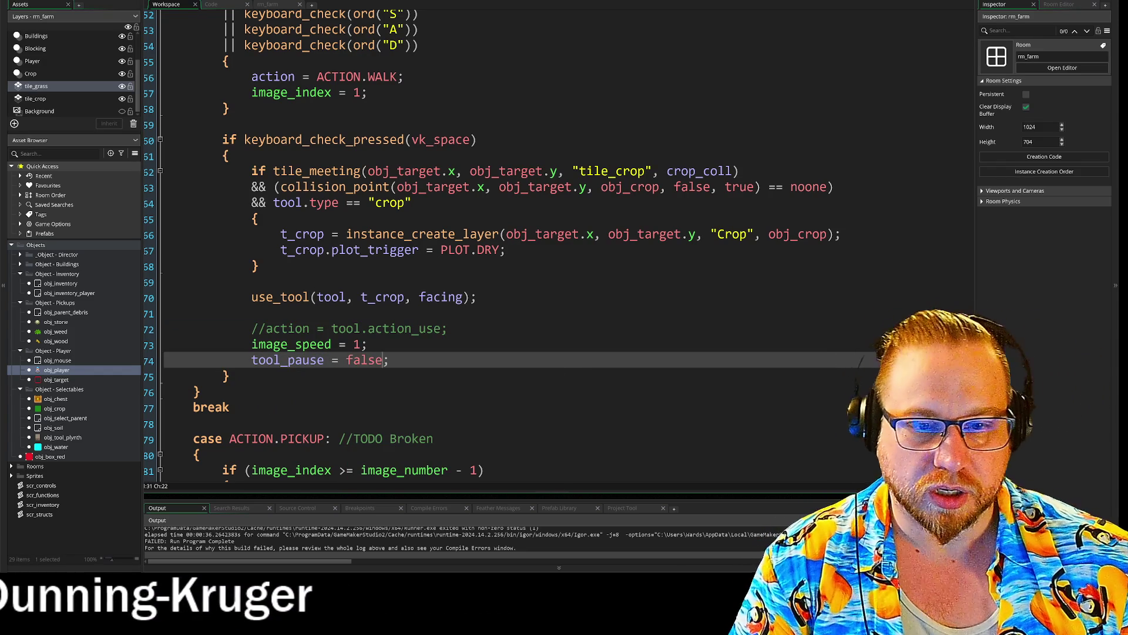
- Insert tool_pause = true at the start of the space-press block and run the game
{"action": "left_click", "coordinate": [230, 156]}
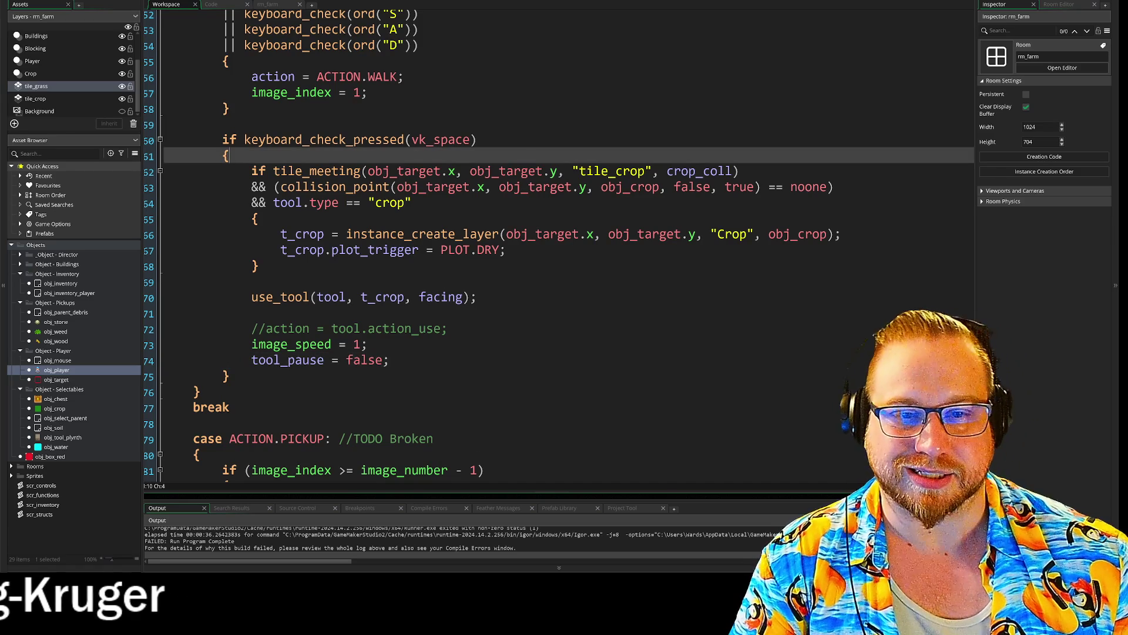
{"action": "key", "text": "Return"}
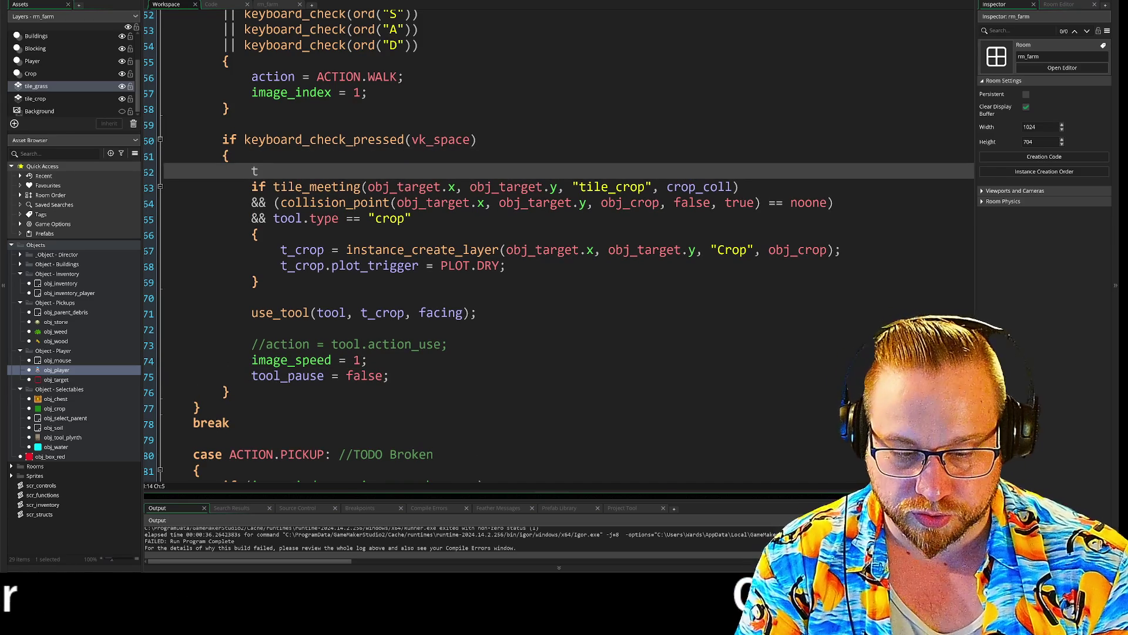
{"action": "type", "text": "ool"}
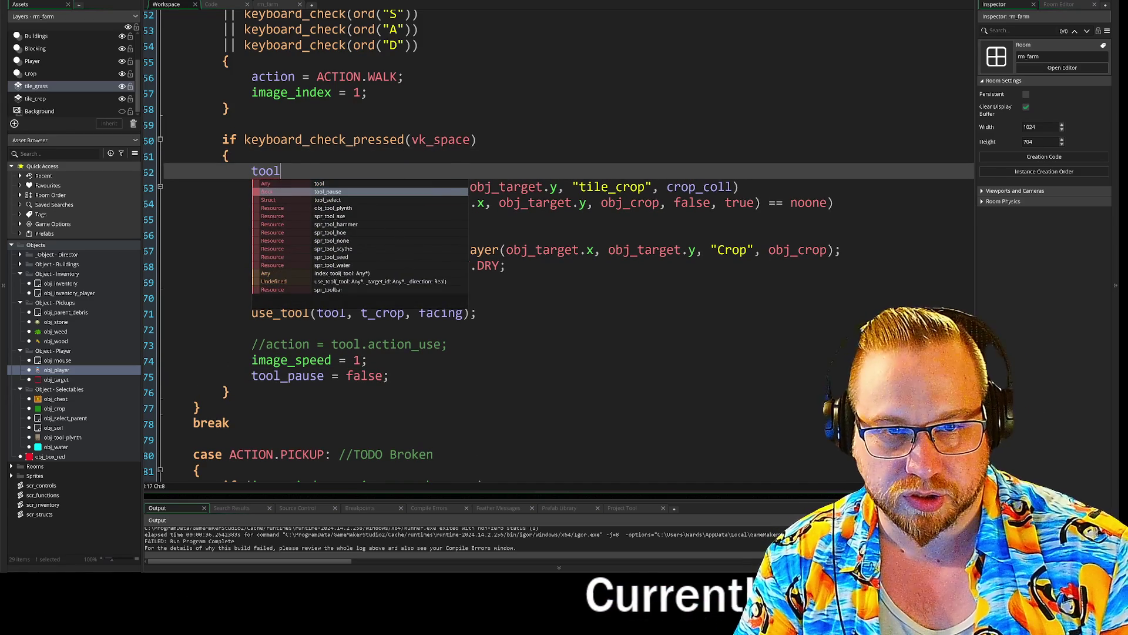
{"action": "key", "text": "Return"}
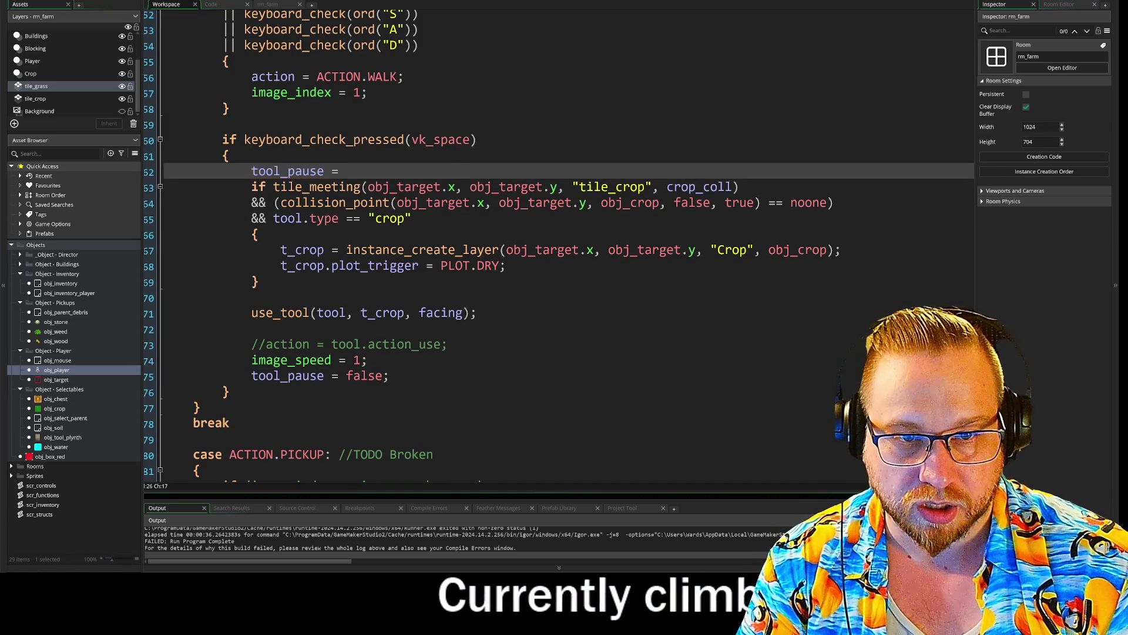
{"action": "type", "text": "tru"}
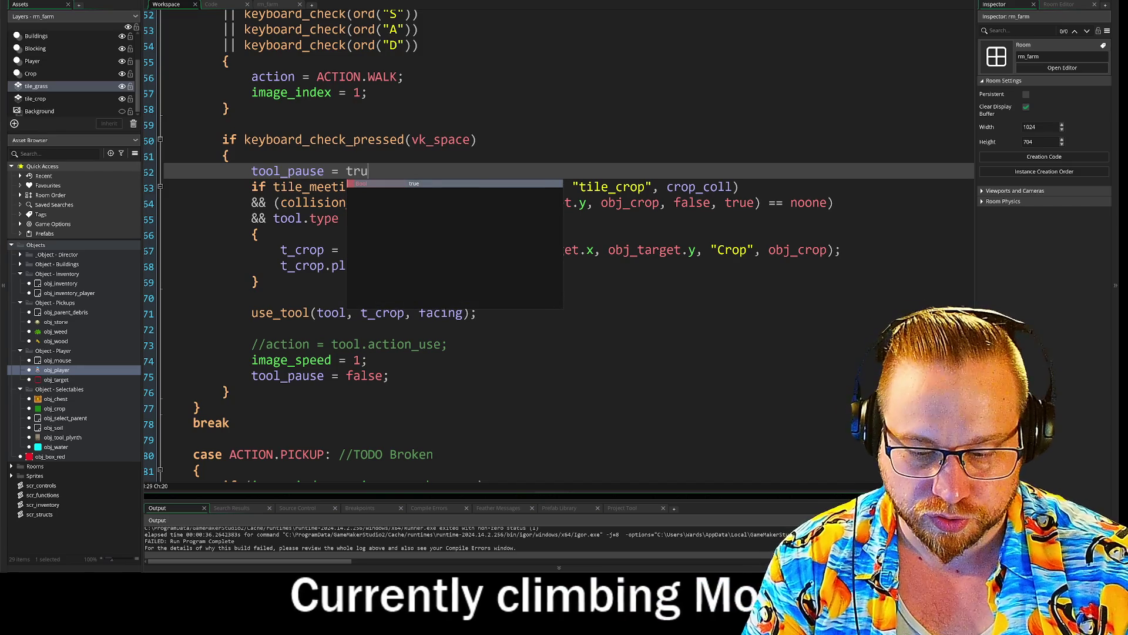
{"action": "type", "text": "e;"}
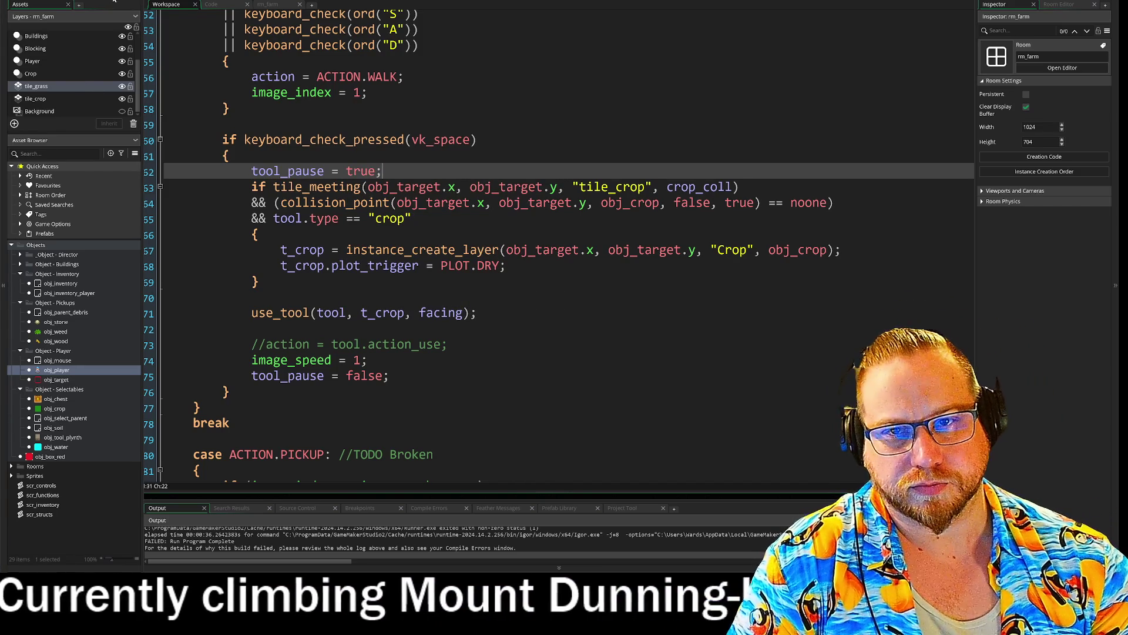
{"action": "left_click", "coordinate": [115, 3]}
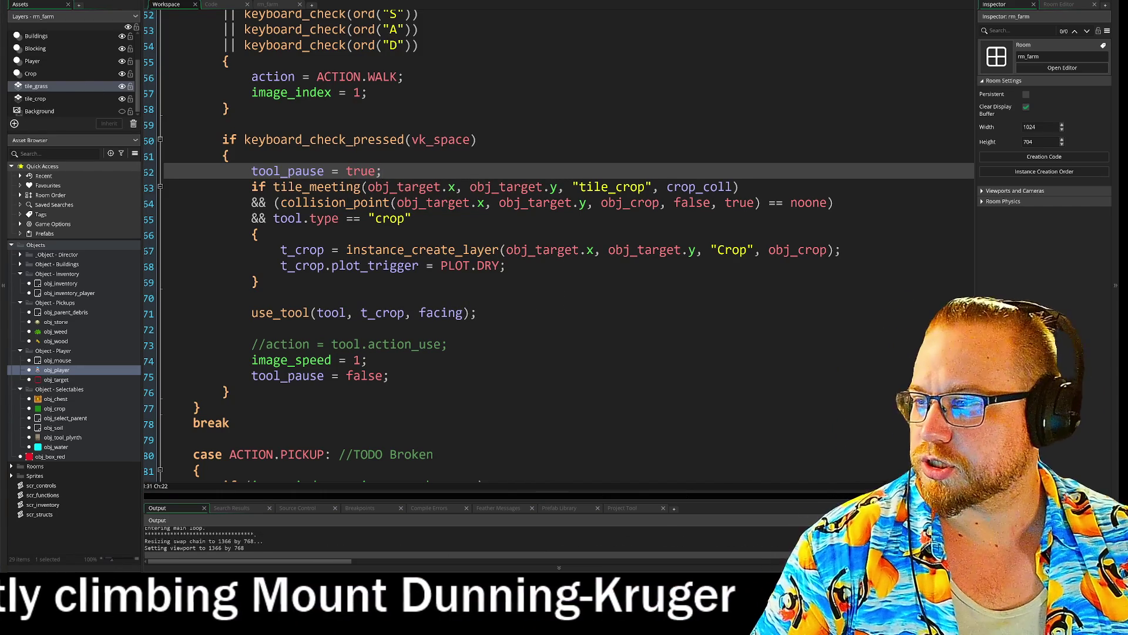
- Put the axe in hotbar slot 1, walk to the field and swing it, triggering a use_tool error
{"action": "key", "text": "i"}
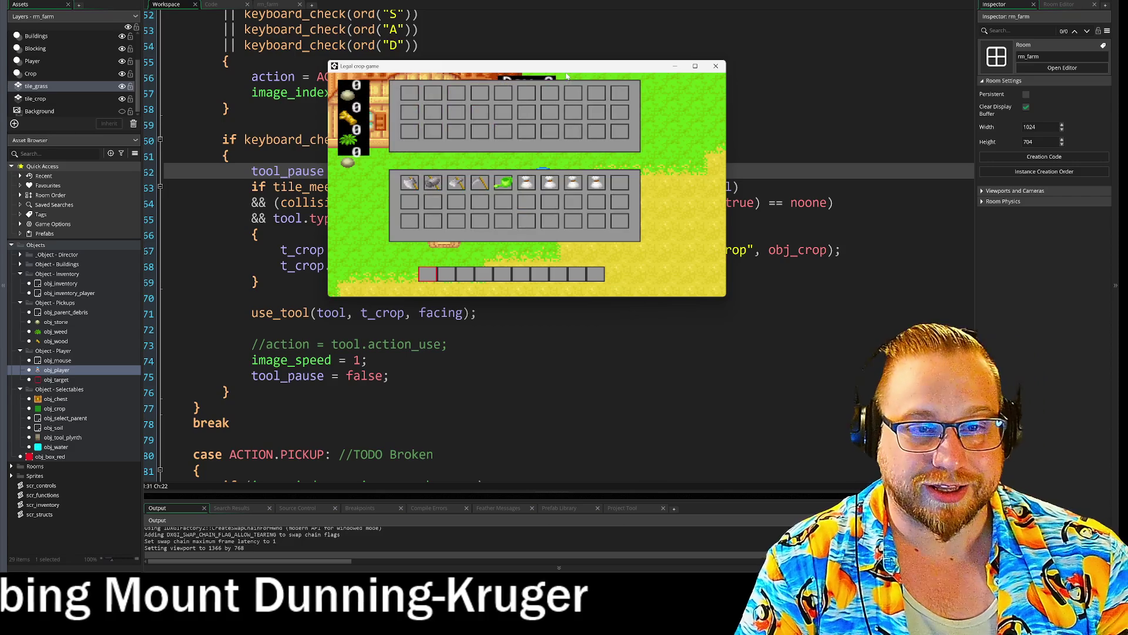
{"action": "left_click", "coordinate": [456, 183]}
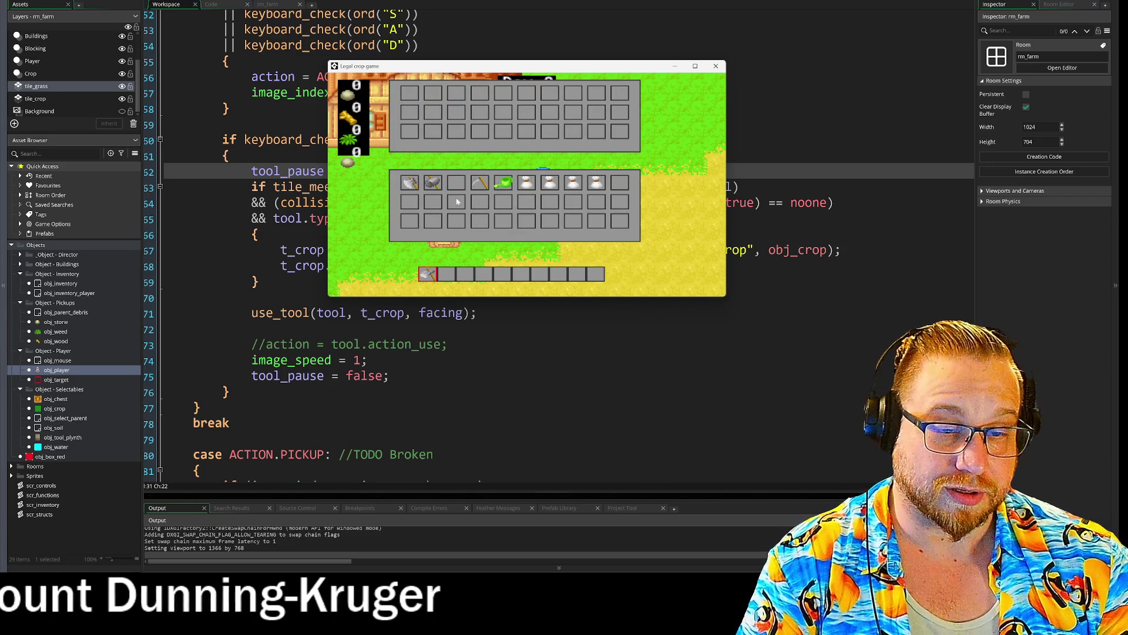
{"action": "key", "text": "i"}
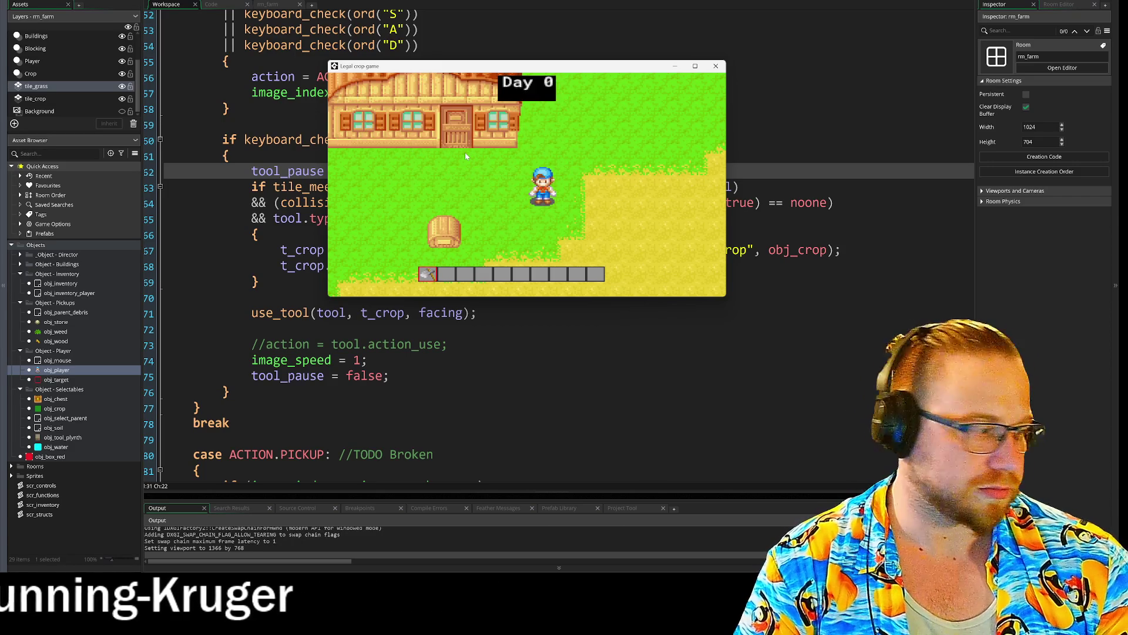
{"action": "key", "text": "s"}
{"action": "key", "text": "d"}
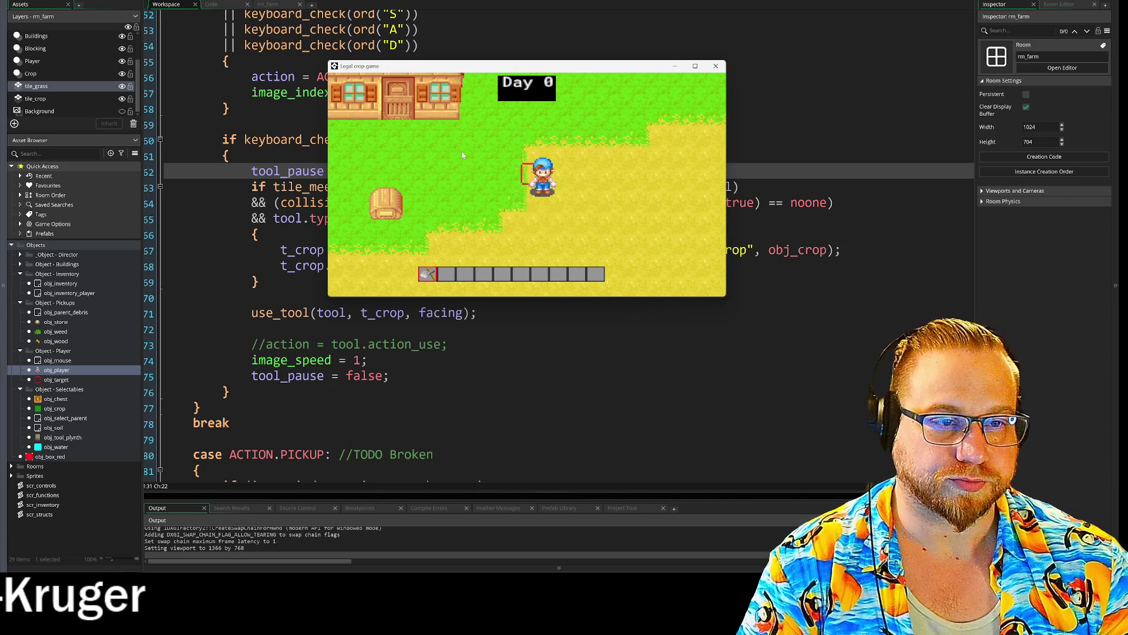
{"action": "key", "text": "space"}
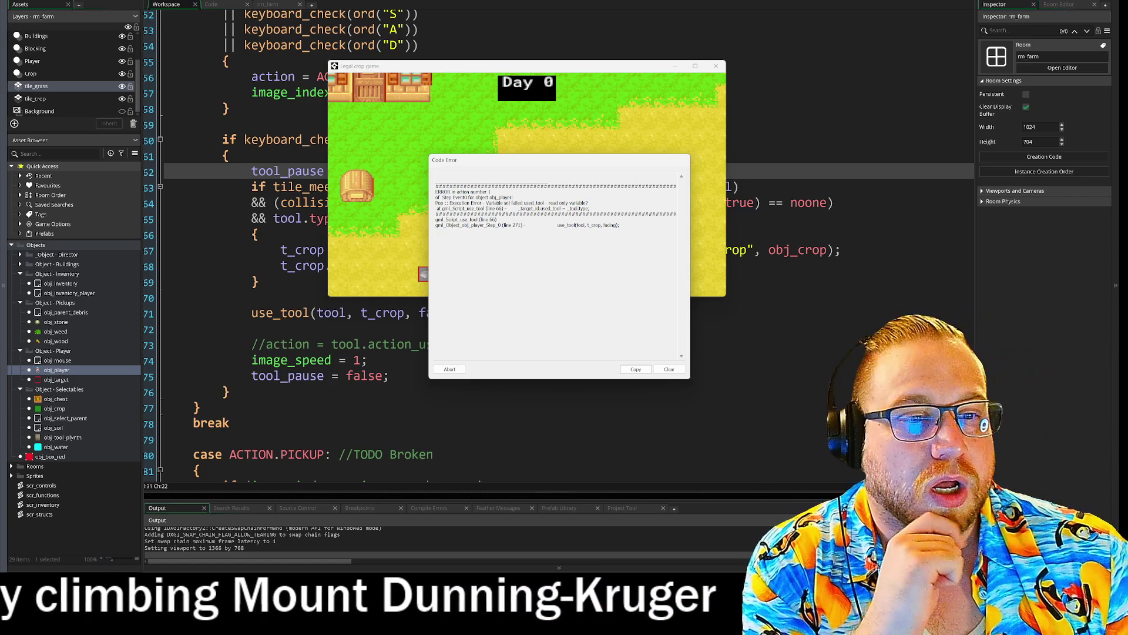
- Abort the error and inspect the tool_type variable in obj_crop's Create event
{"action": "left_click", "coordinate": [450, 369]}
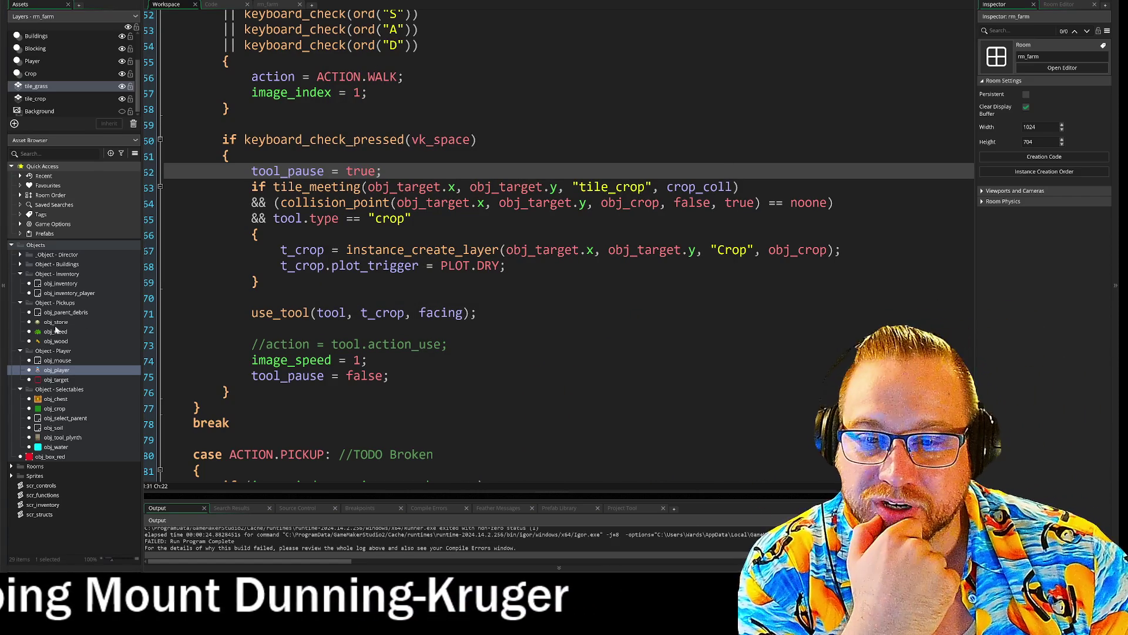
{"action": "double_click", "coordinate": [53, 410]}
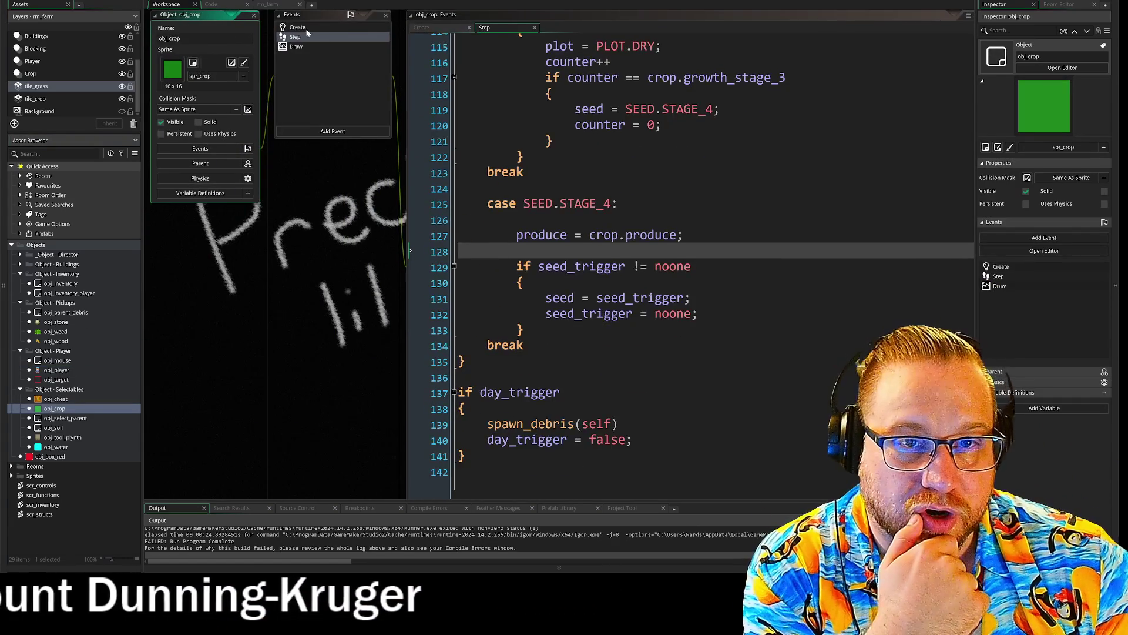
{"action": "left_click", "coordinate": [306, 32]}
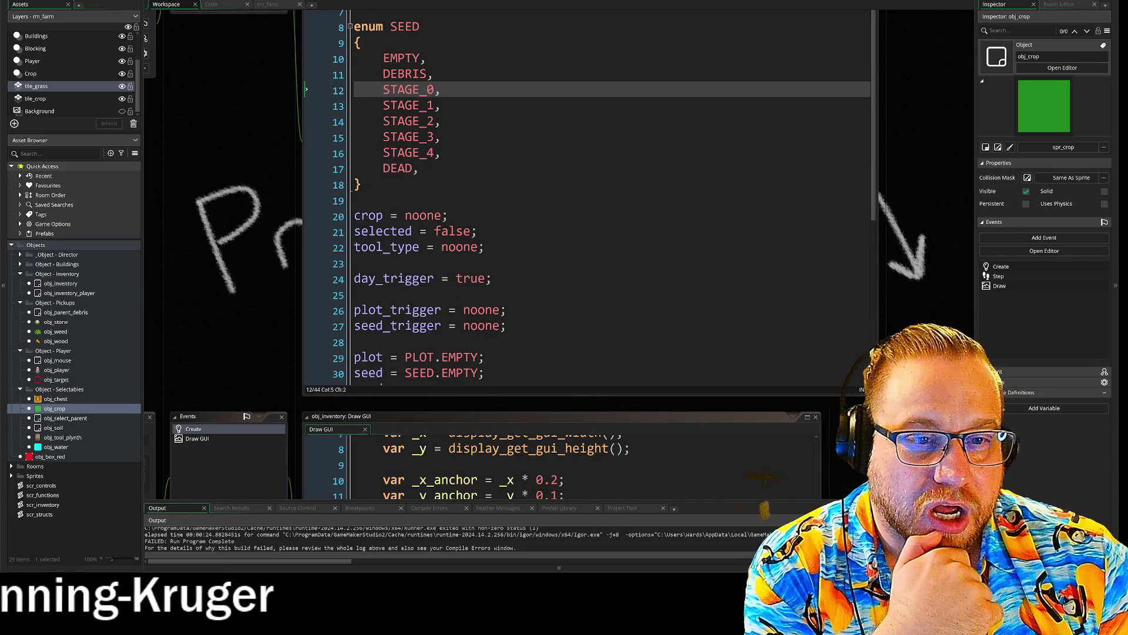
{"action": "double_click", "coordinate": [420, 249]}
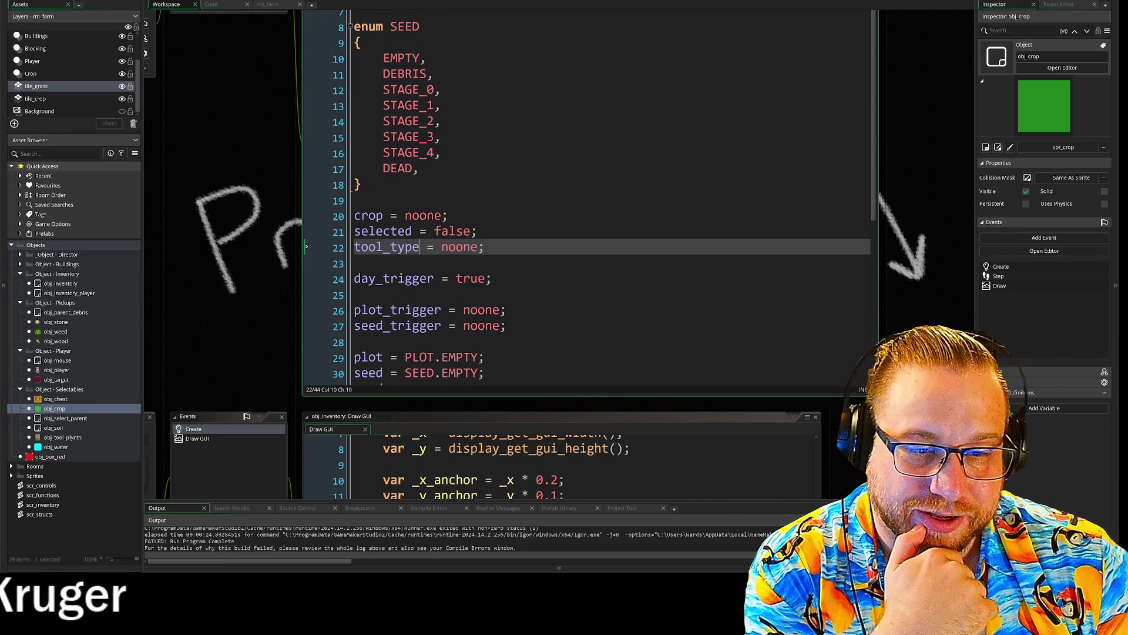
{"action": "scroll", "scroll_direction": "down", "scroll_amount": 3}
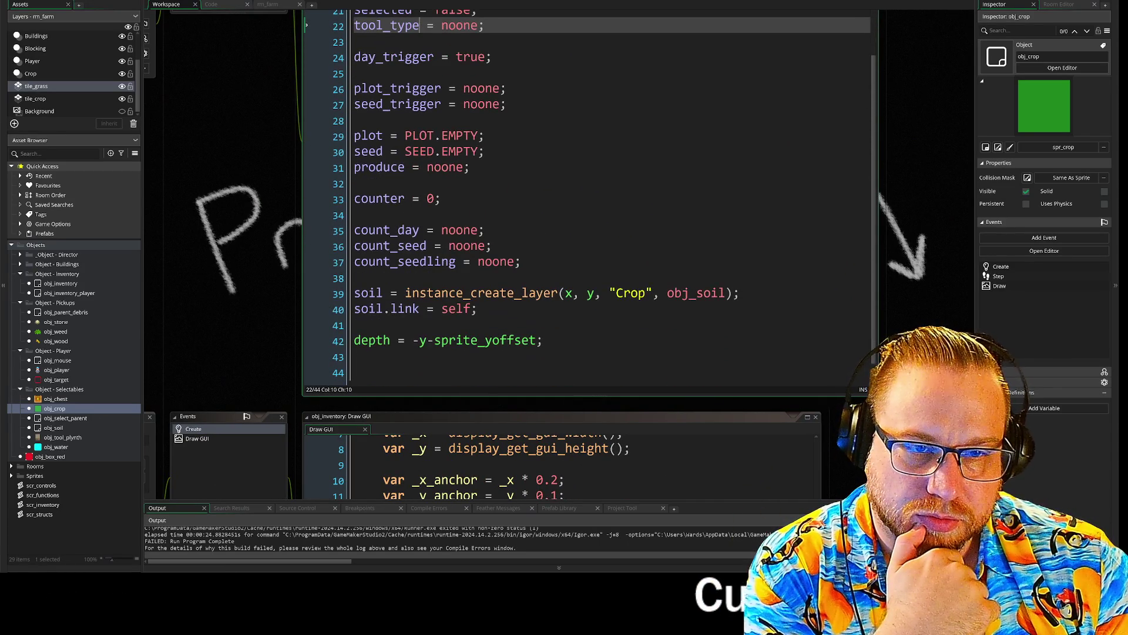
{"action": "scroll", "scroll_direction": "up", "scroll_amount": 3}
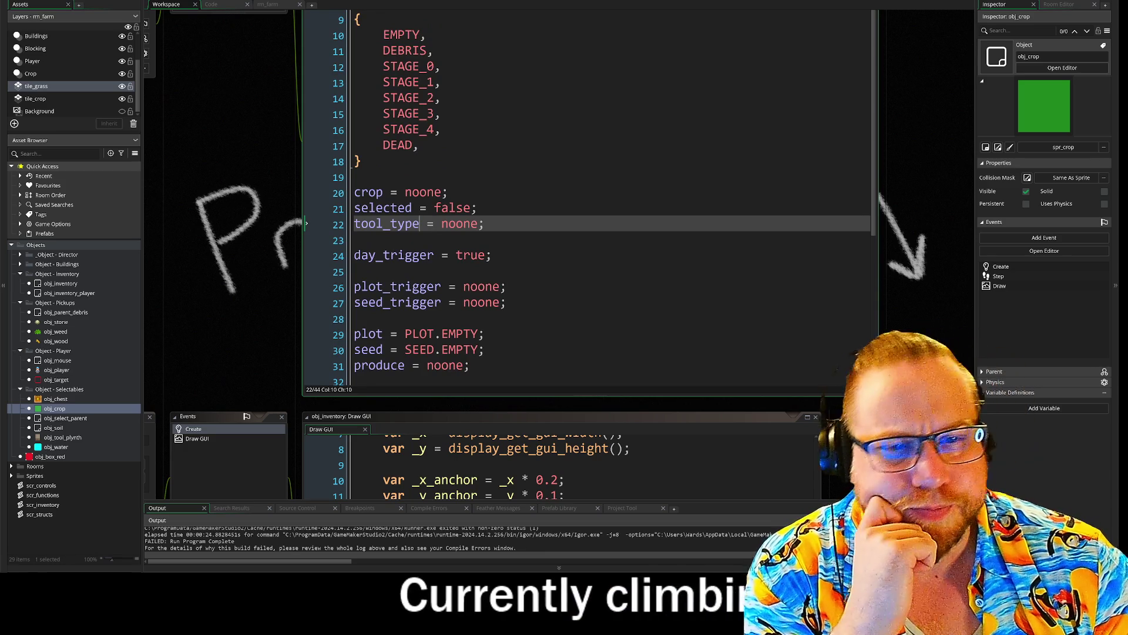
- Pan the workspace back to centre the player's tool-use Step code
{"action": "left_click_drag", "start_coordinate": [241, 160], "coordinate": [296, 352]}
{"action": "scroll", "scroll_direction": "up", "scroll_amount": 3}
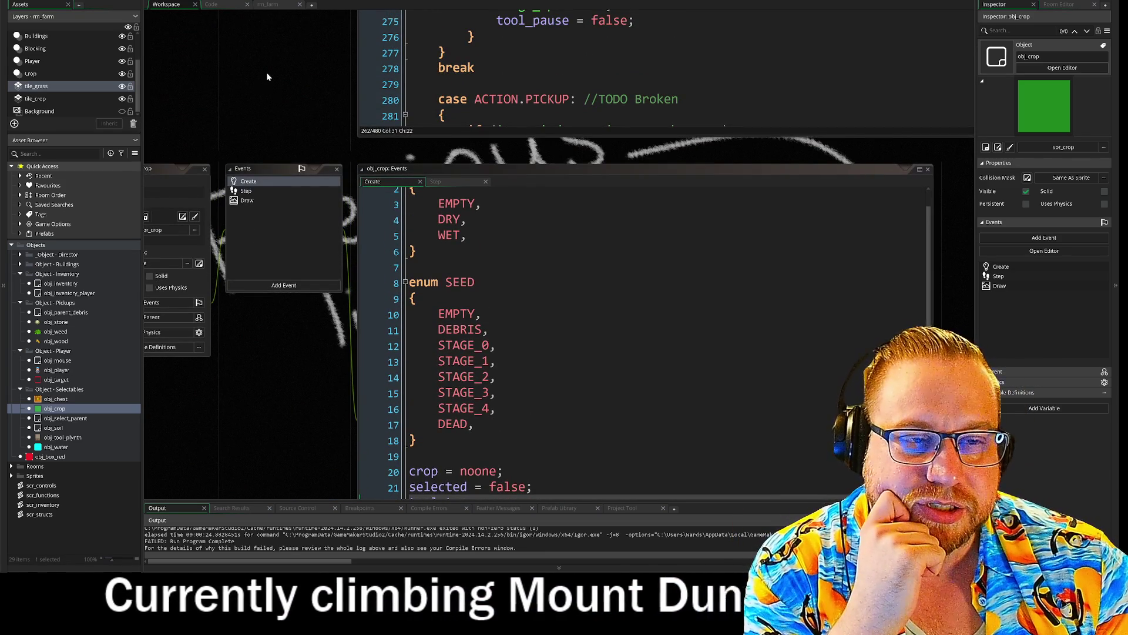
{"action": "scroll", "scroll_direction": "up", "scroll_amount": 3}
{"action": "scroll", "scroll_direction": "up", "scroll_amount": 3}
{"action": "scroll", "scroll_direction": "right", "scroll_amount": 3}
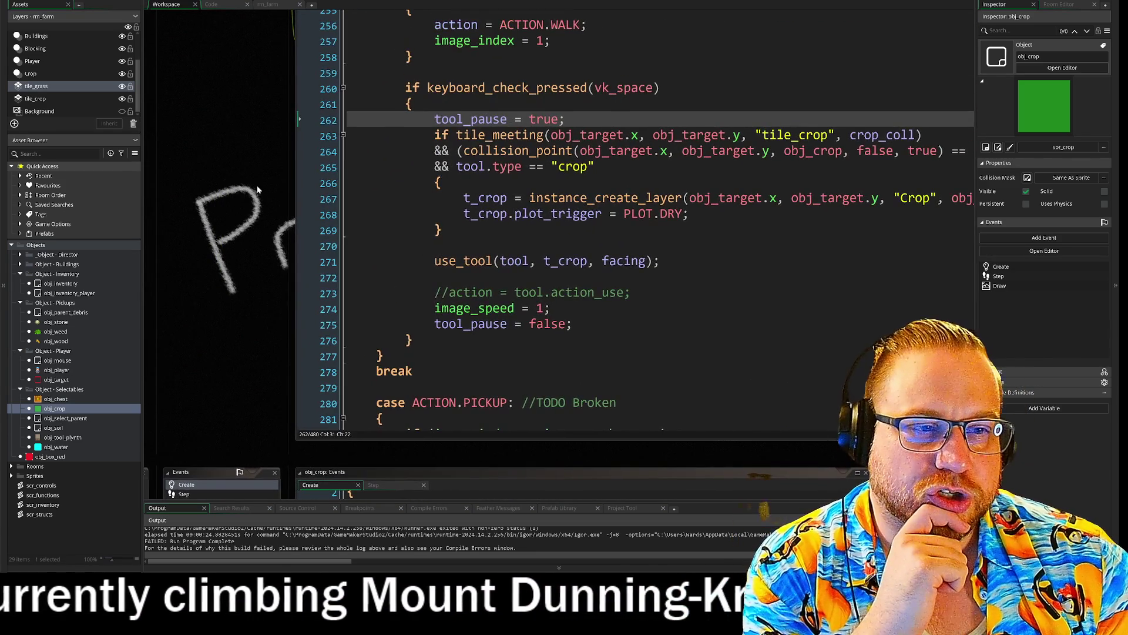
{"action": "left_click_drag", "start_coordinate": [212, 296], "coordinate": [224, 290]}
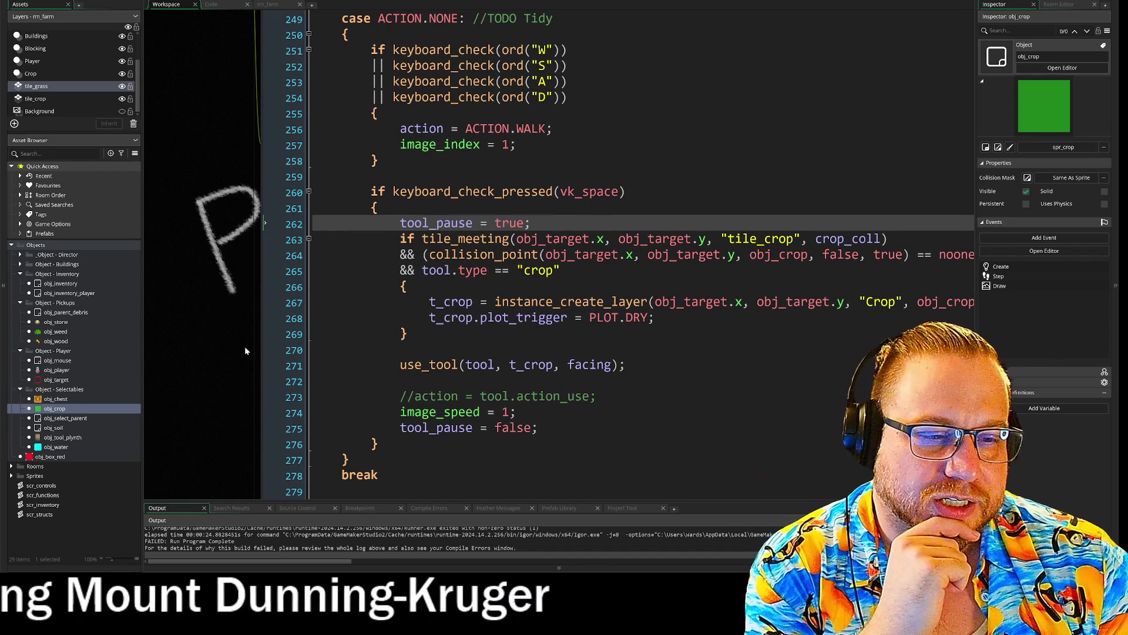
{"action": "scroll", "scroll_direction": "up", "scroll_amount": 3}
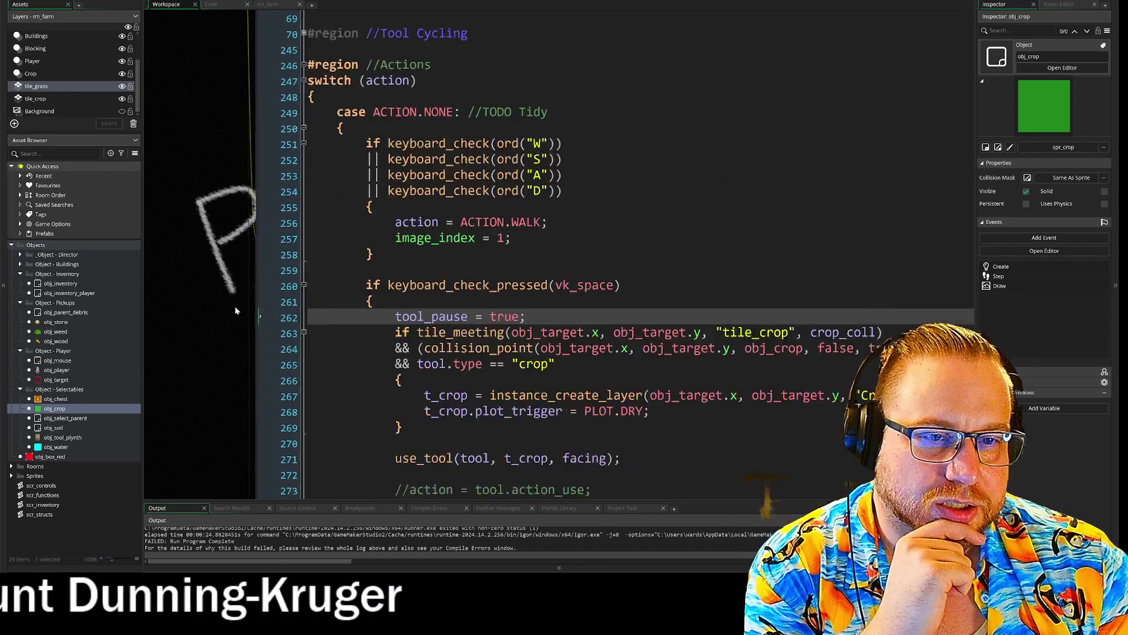
{"action": "left_click_drag", "start_coordinate": [242, 381], "coordinate": [212, 220]}
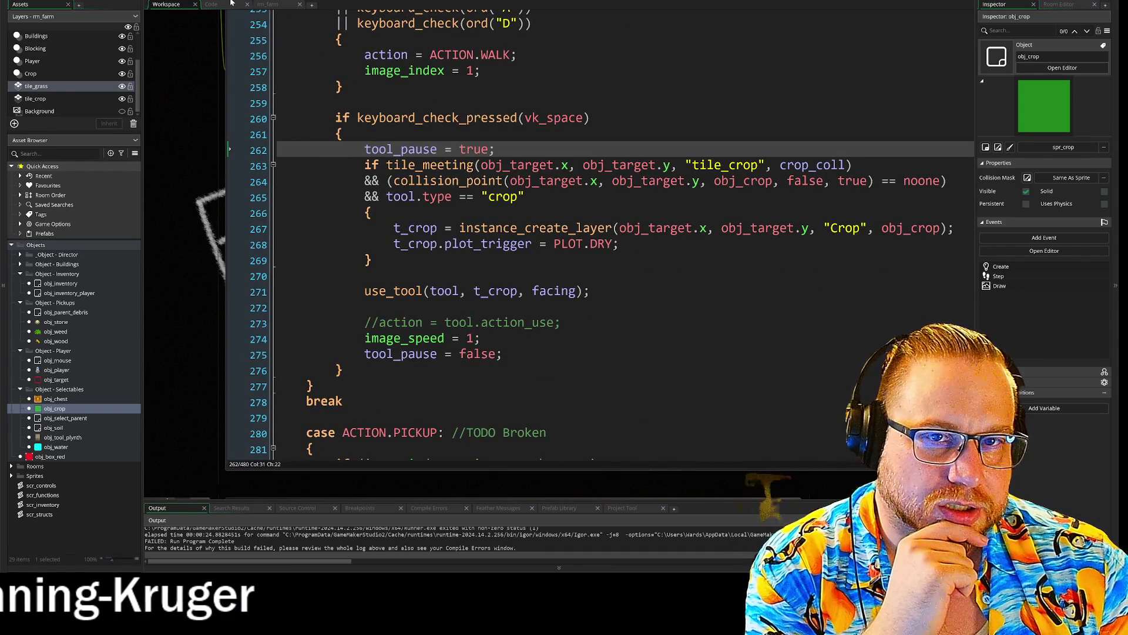
- Rename used_tool to tool_type on line 66 of use_tool in scr_functions.gml
{"action": "left_click", "coordinate": [222, 5]}
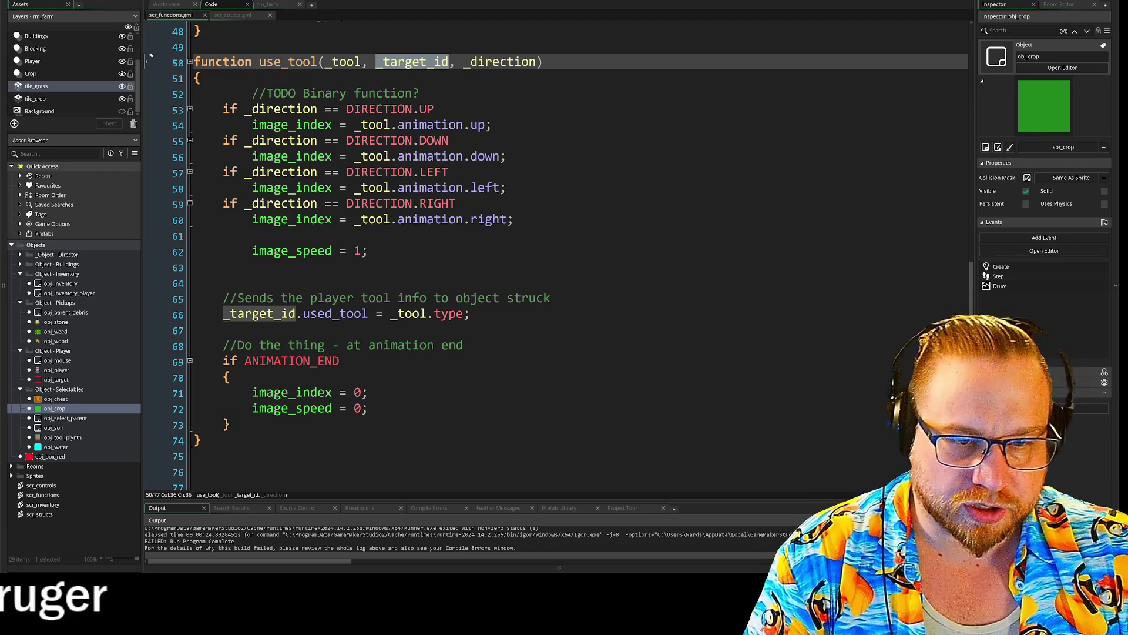
{"action": "left_click", "coordinate": [303, 314]}
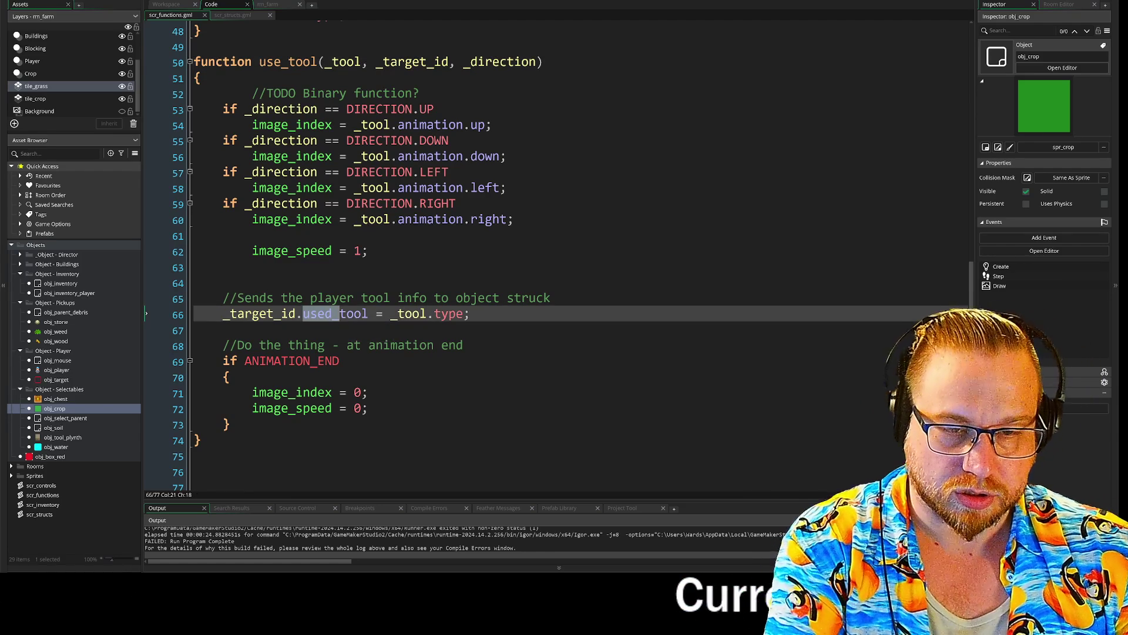
{"action": "type", "text": "_type"}
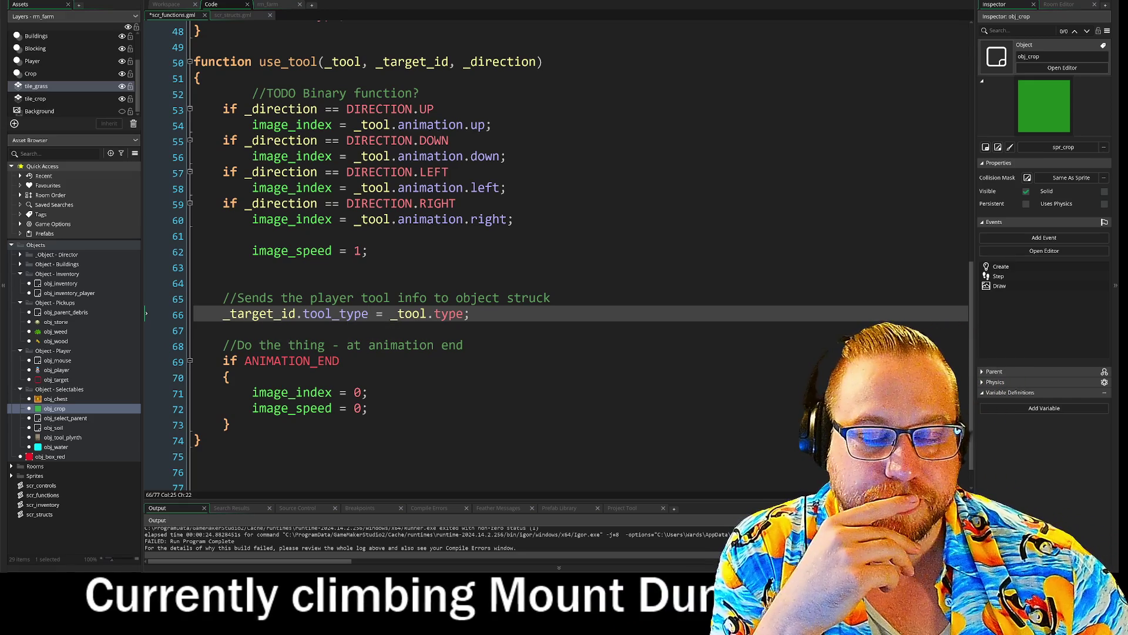
- Jump to the declarations of _target_id and _tool, then move to scr_structs.gml
{"action": "left_click", "coordinate": [274, 313]}
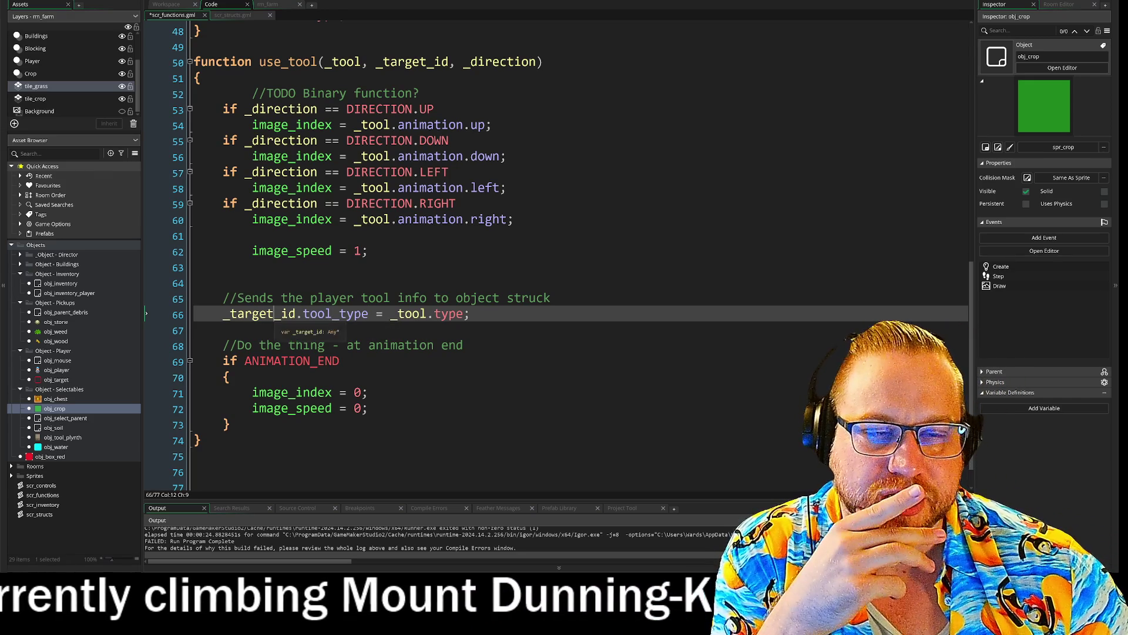
{"action": "key", "text": "F12"}
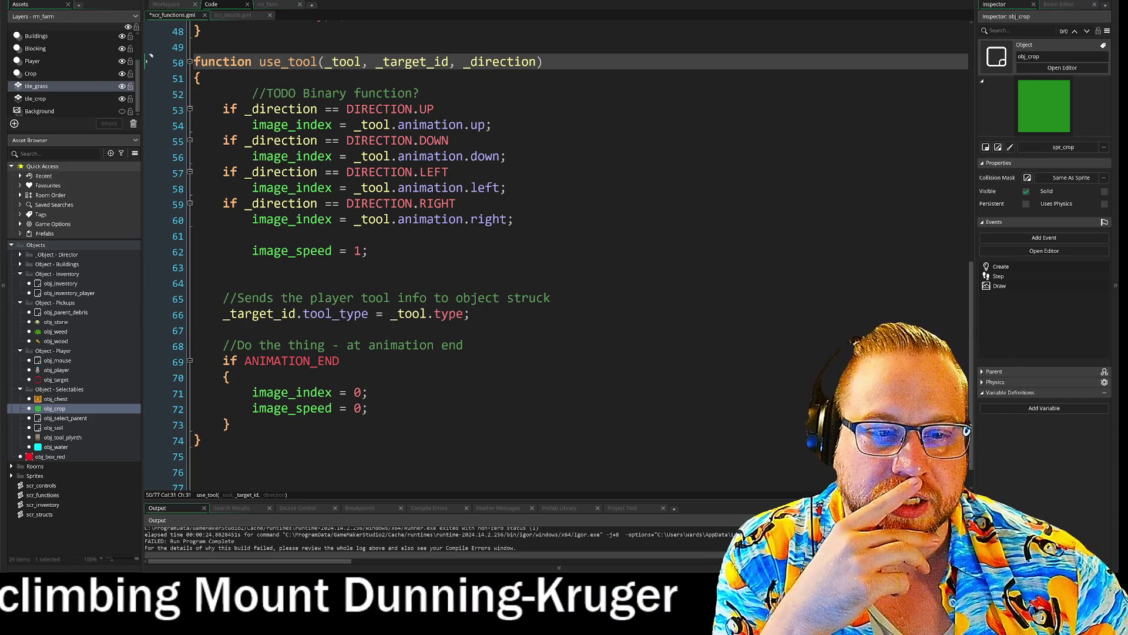
{"action": "left_click", "coordinate": [427, 313]}
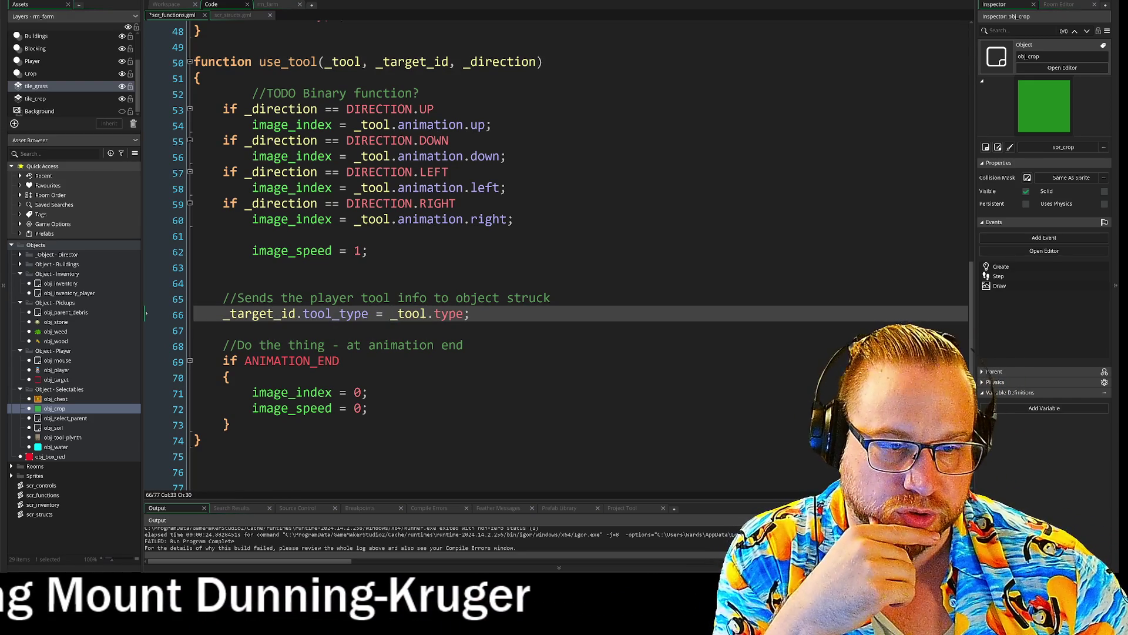
{"action": "key", "text": "F12"}
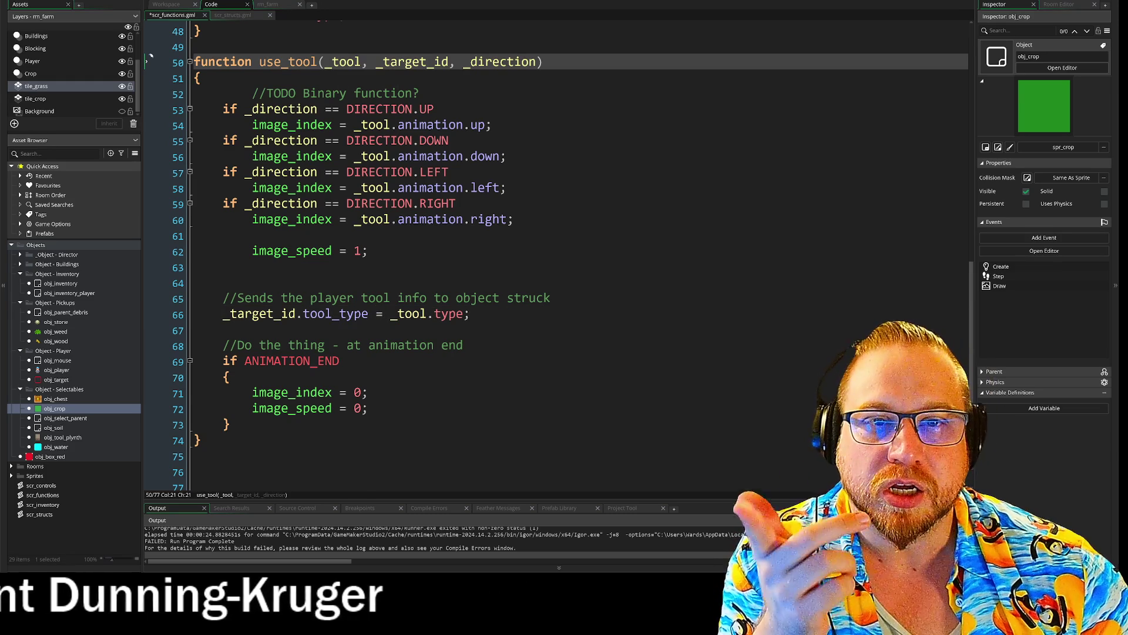
{"action": "left_click", "coordinate": [231, 16]}
{"action": "scroll", "scroll_direction": "down", "scroll_amount": 3}
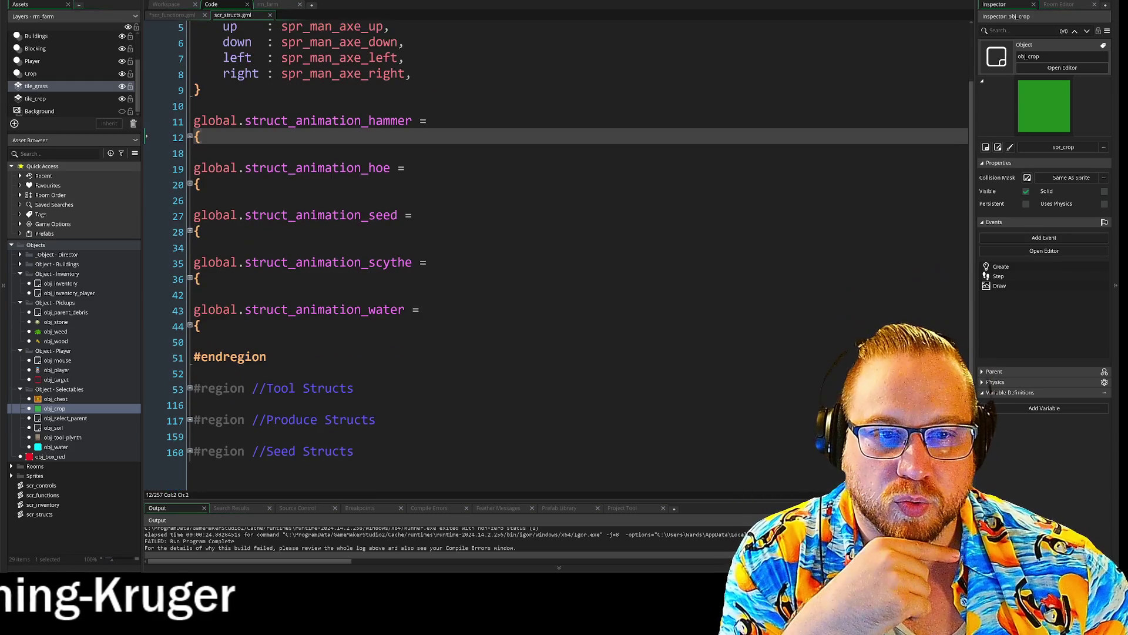
- Collapse Animation Structs, expand the hoe struct in Tool Structs and copy its "soil" type value
{"action": "left_click", "coordinate": [190, 137]}
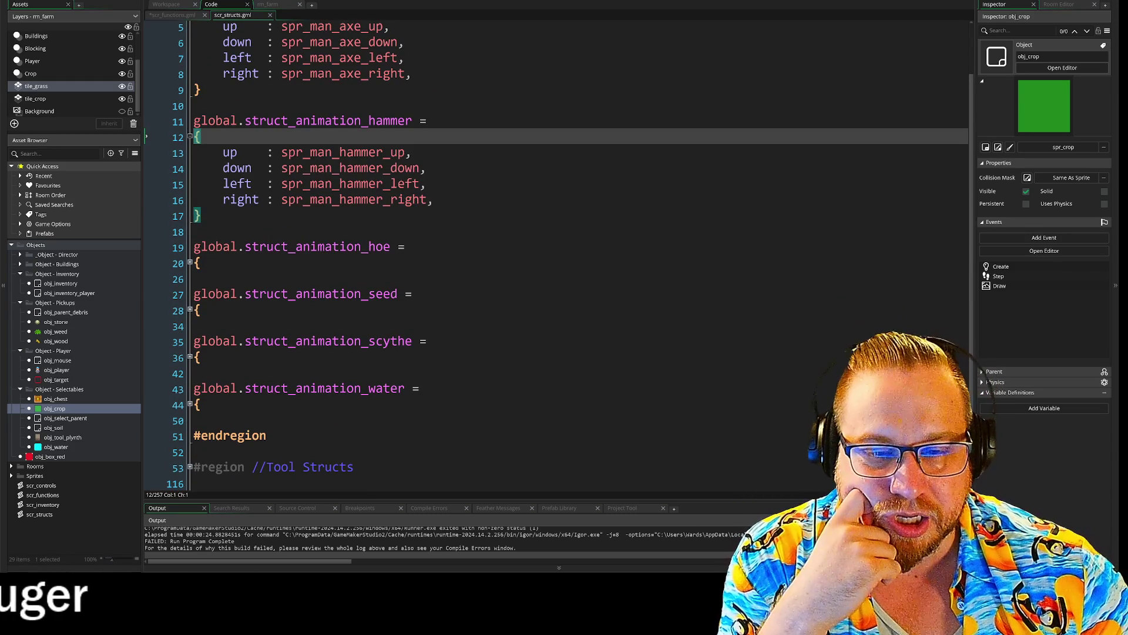
{"action": "left_click", "coordinate": [190, 137]}
{"action": "scroll", "scroll_direction": "up", "scroll_amount": 3}
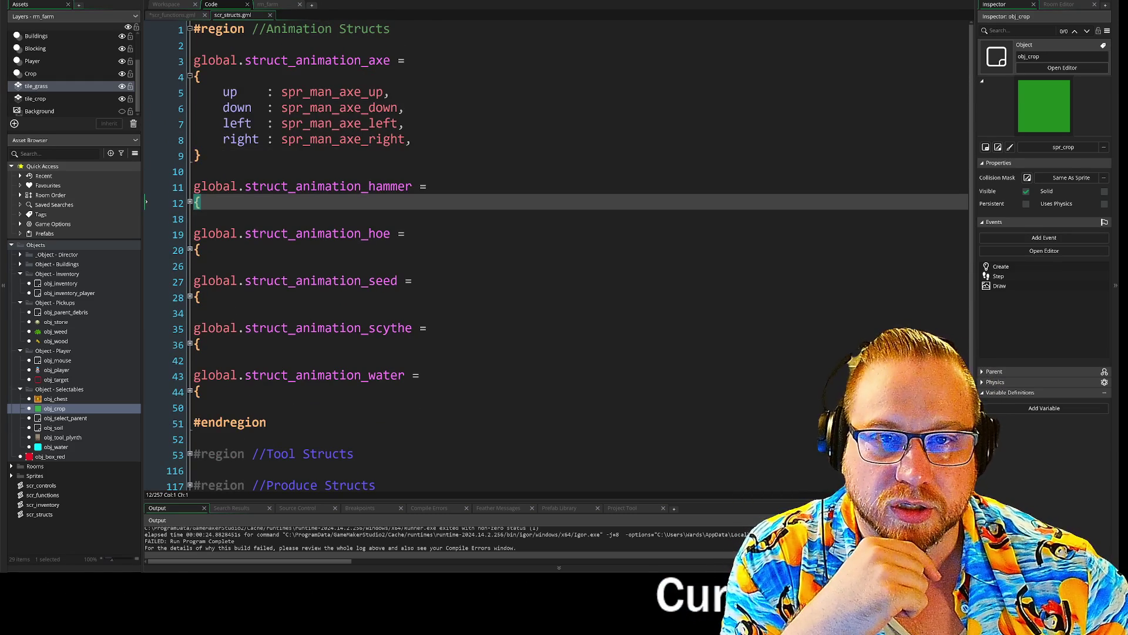
{"action": "left_click", "coordinate": [190, 29]}
{"action": "left_click", "coordinate": [189, 61]}
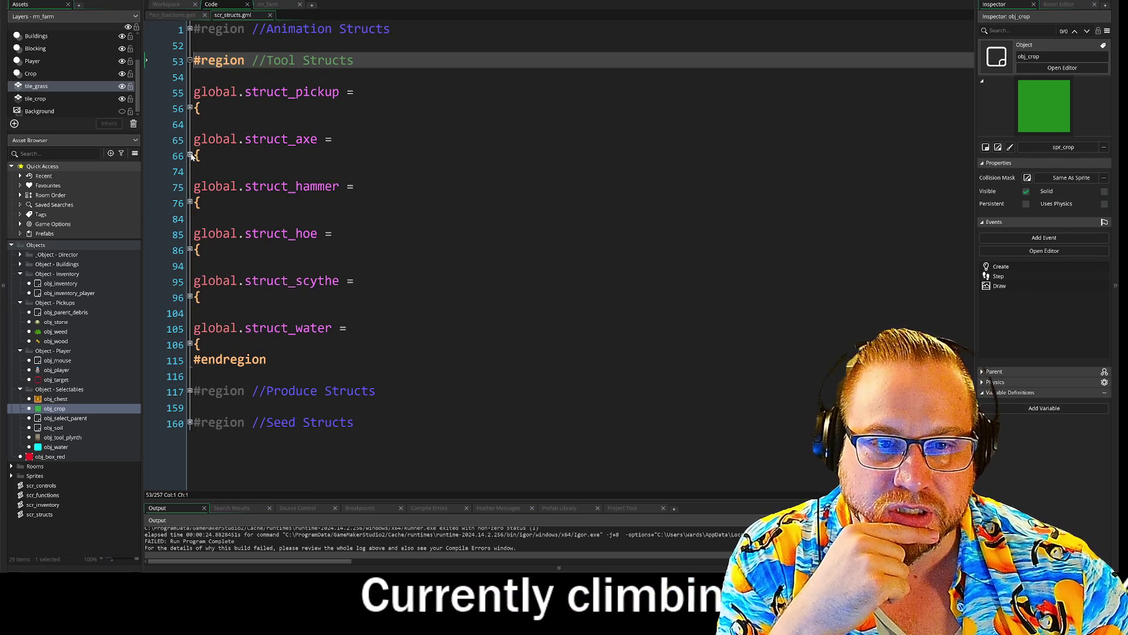
{"action": "left_click", "coordinate": [190, 250]}
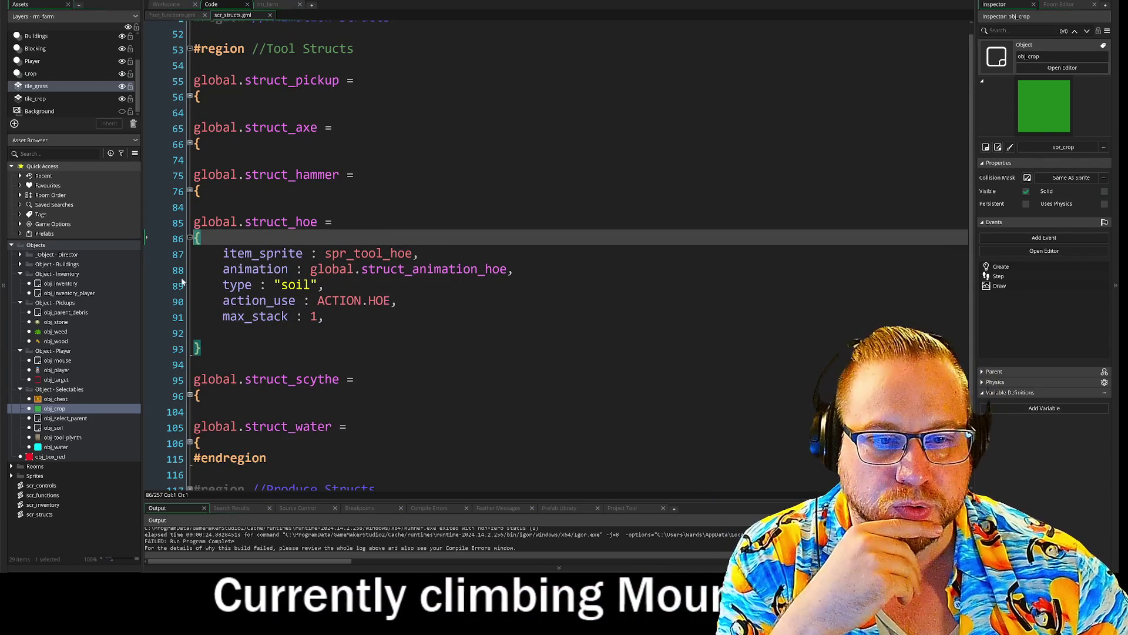
{"action": "left_click", "coordinate": [325, 285]}
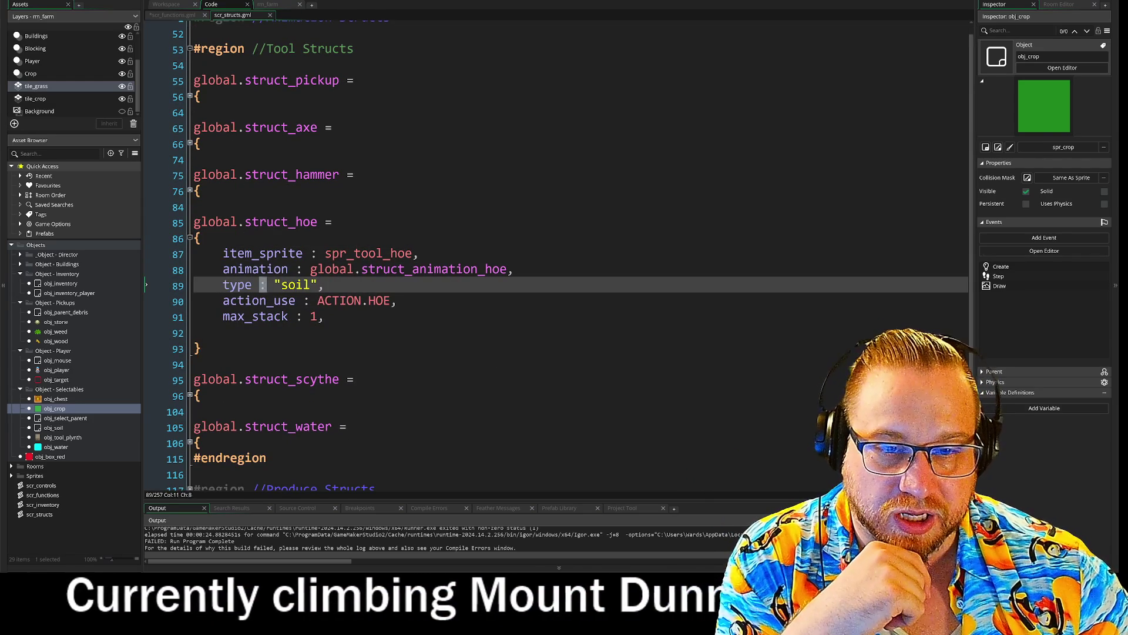
{"action": "double_click", "coordinate": [305, 286]}
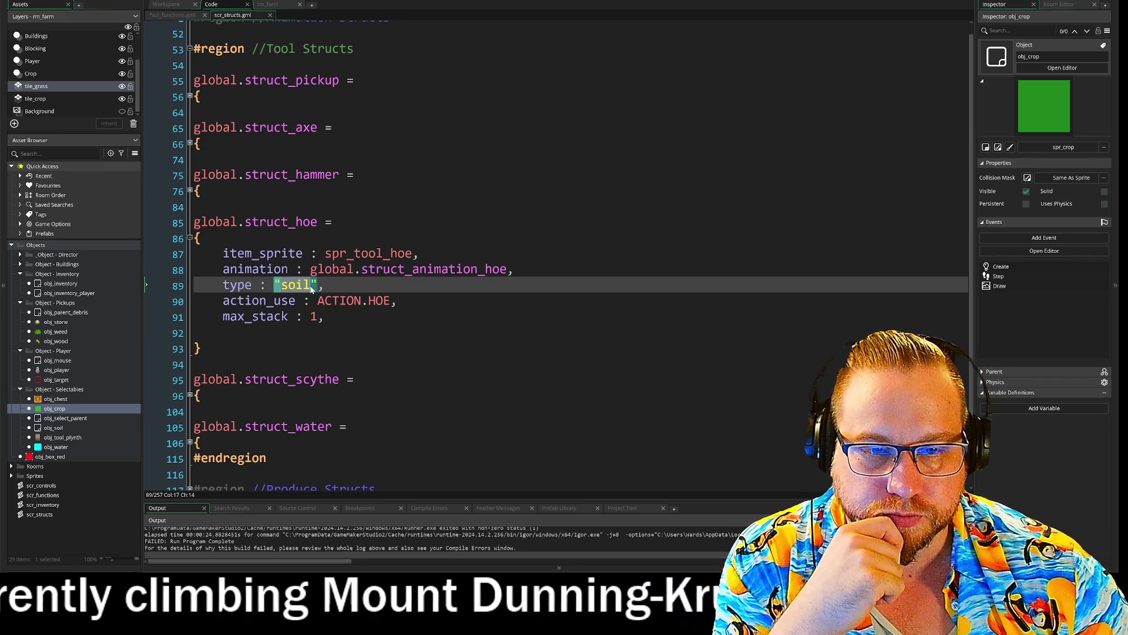
{"action": "right_click", "coordinate": [305, 285]}
{"action": "key", "text": "Escape"}
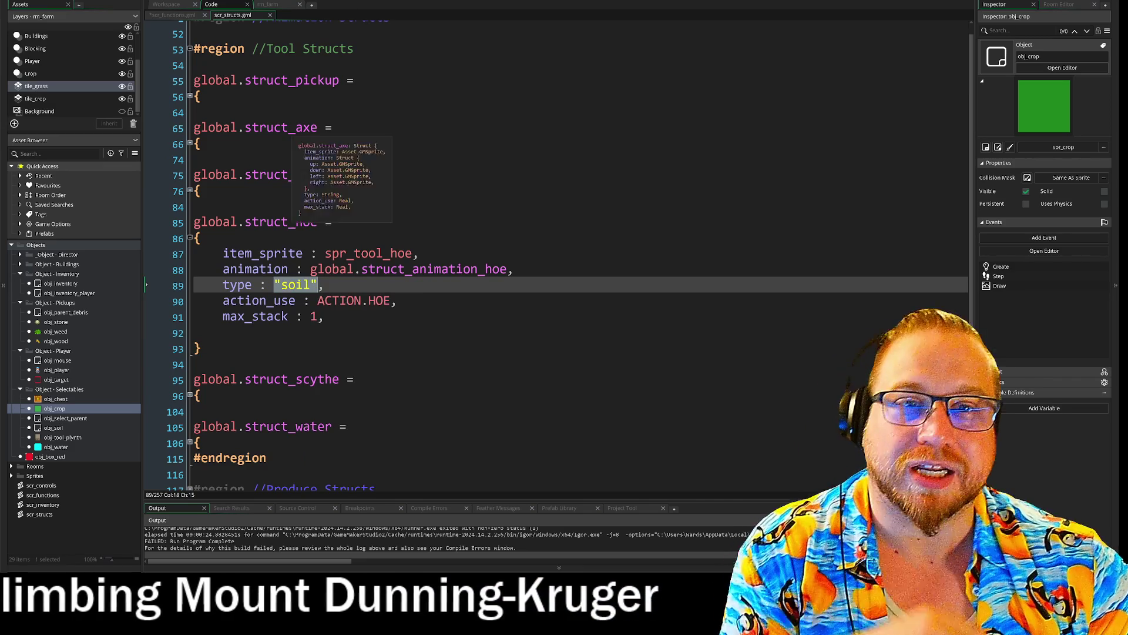
{"action": "left_click", "coordinate": [174, 16]}
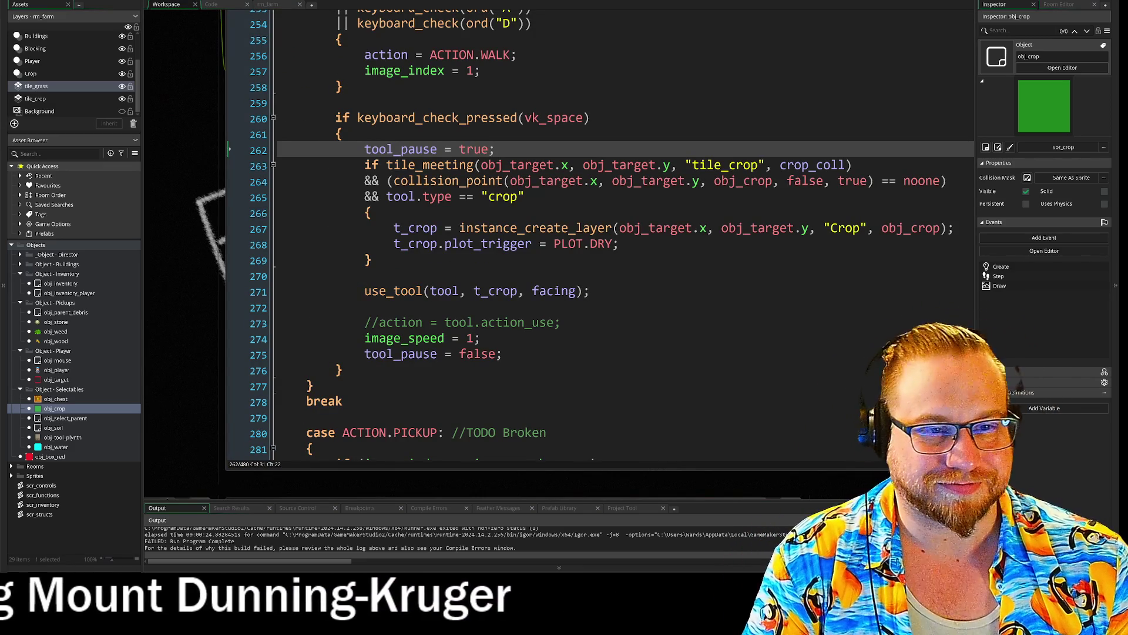
- Change the tool.type check from "crop" to "soil" and launch the game to test it
{"action": "double_click", "coordinate": [516, 198]}
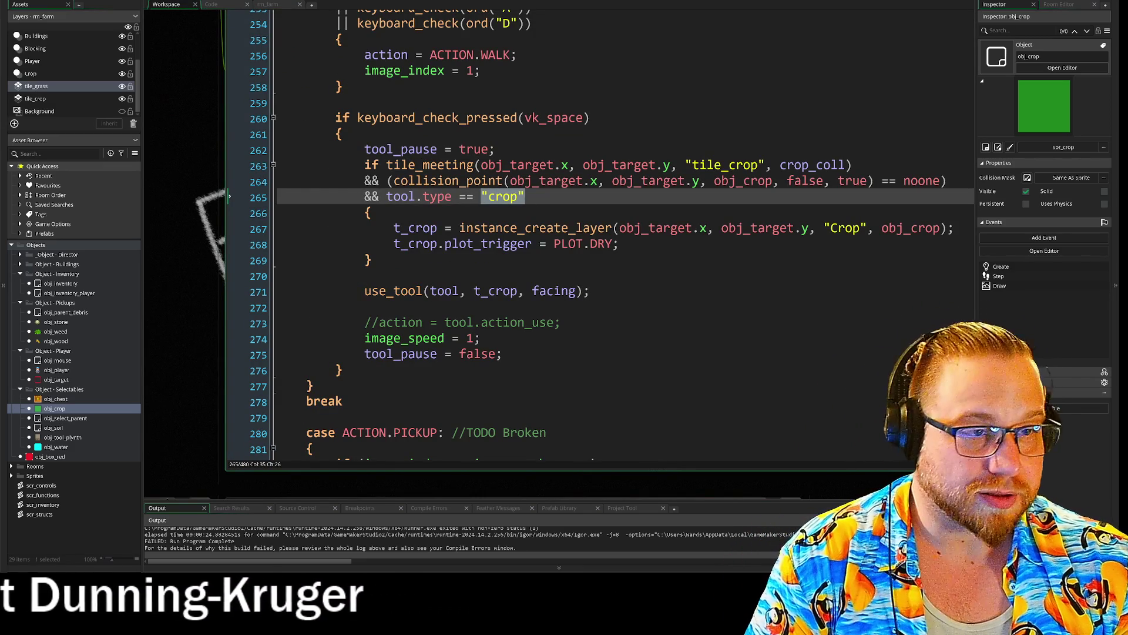
{"action": "type", "text": "soil"}
{"action": "double_click", "coordinate": [863, 230]}
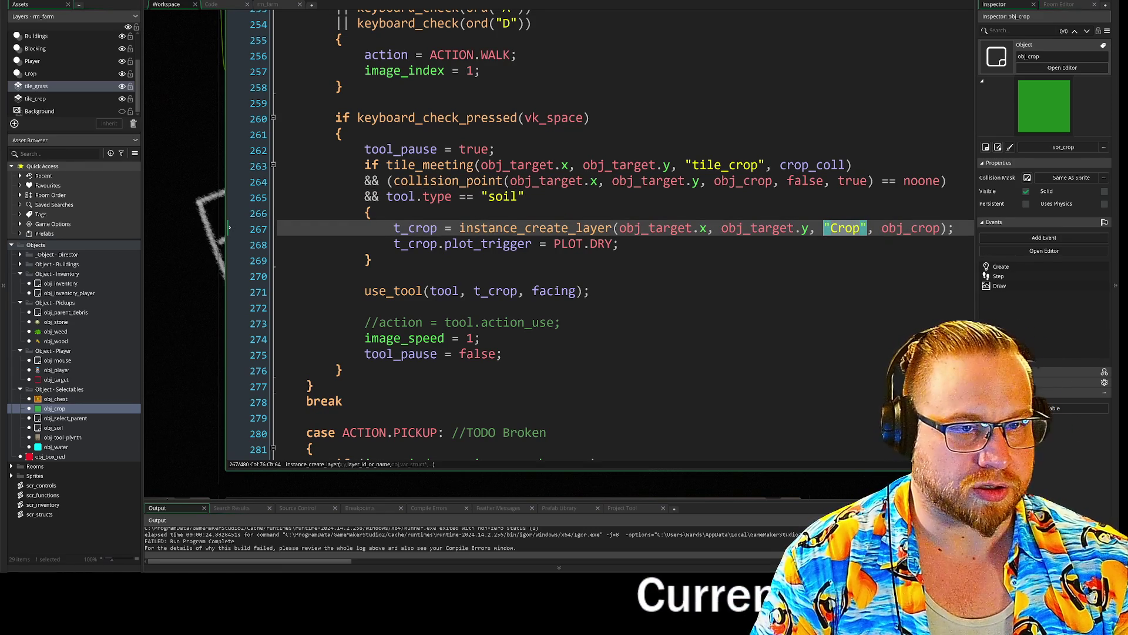
{"action": "left_click", "coordinate": [372, 212]}
{"action": "left_click", "coordinate": [405, 196]}
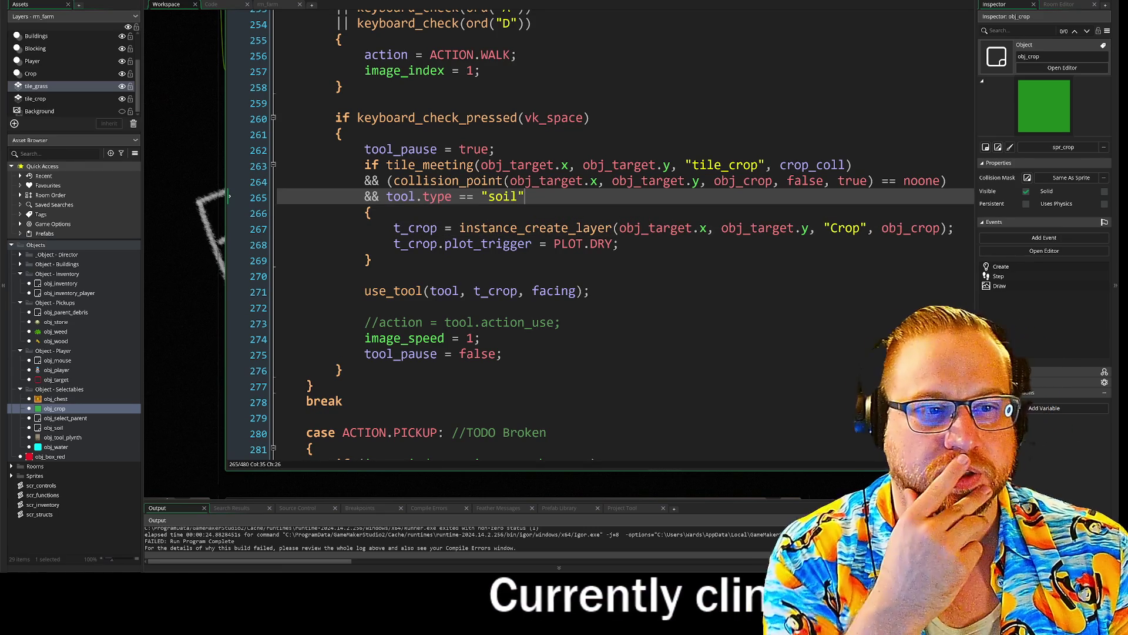
{"action": "key", "text": "Down"}
{"action": "key", "text": "Down"}
{"action": "key", "text": "Down"}
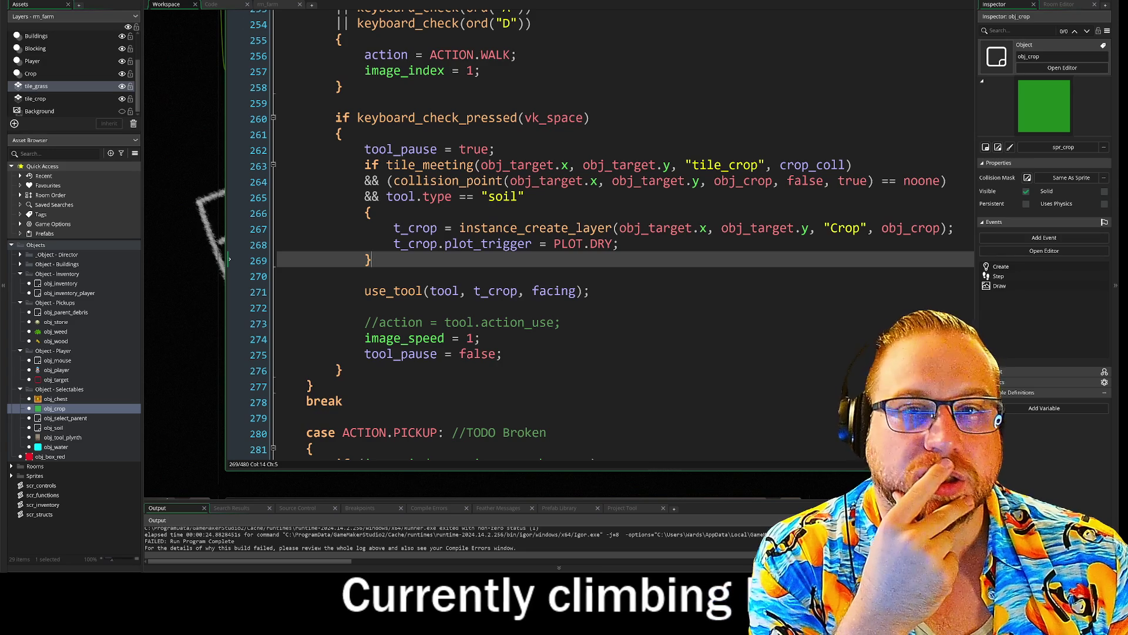
{"action": "key", "text": "F5"}
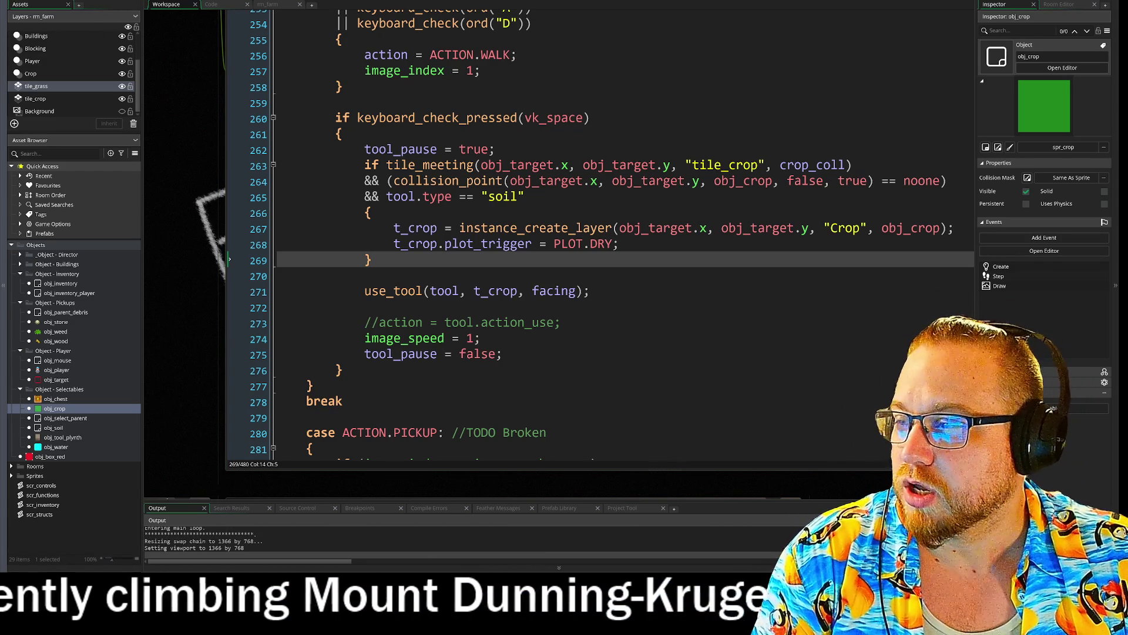
{"action": "left_click_drag", "start_coordinate": [374, 90], "coordinate": [254, 8]}
- Enlarge the game window and equip the hoe from the inventory
{"action": "left_click_drag", "start_coordinate": [540, 235], "coordinate": [866, 426]}
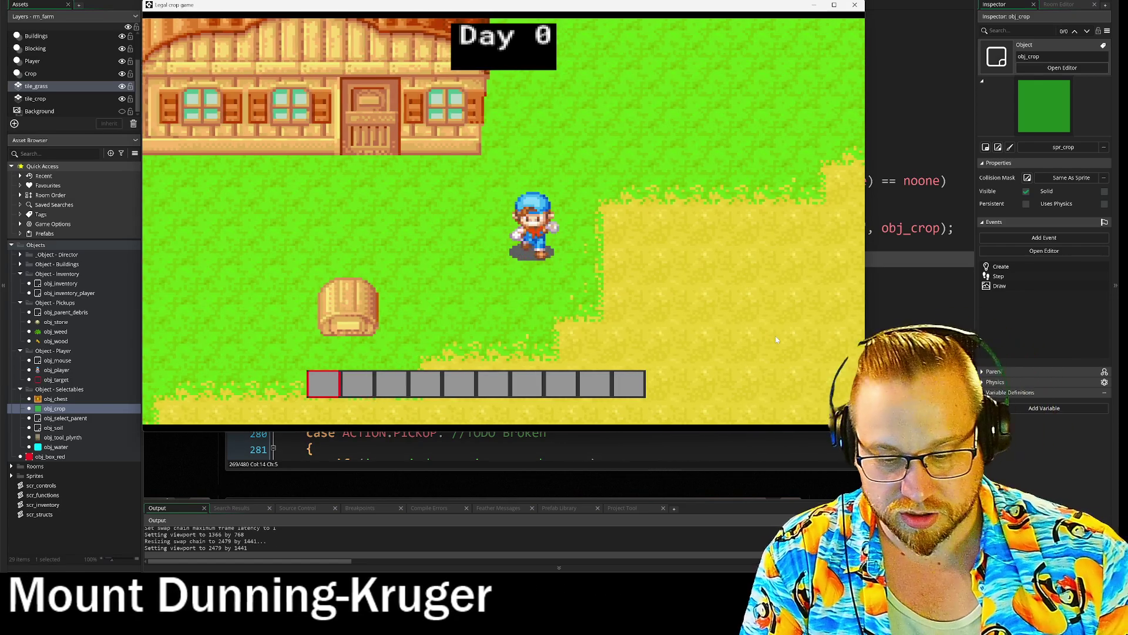
{"action": "key", "text": "d"}
{"action": "key", "text": "i"}
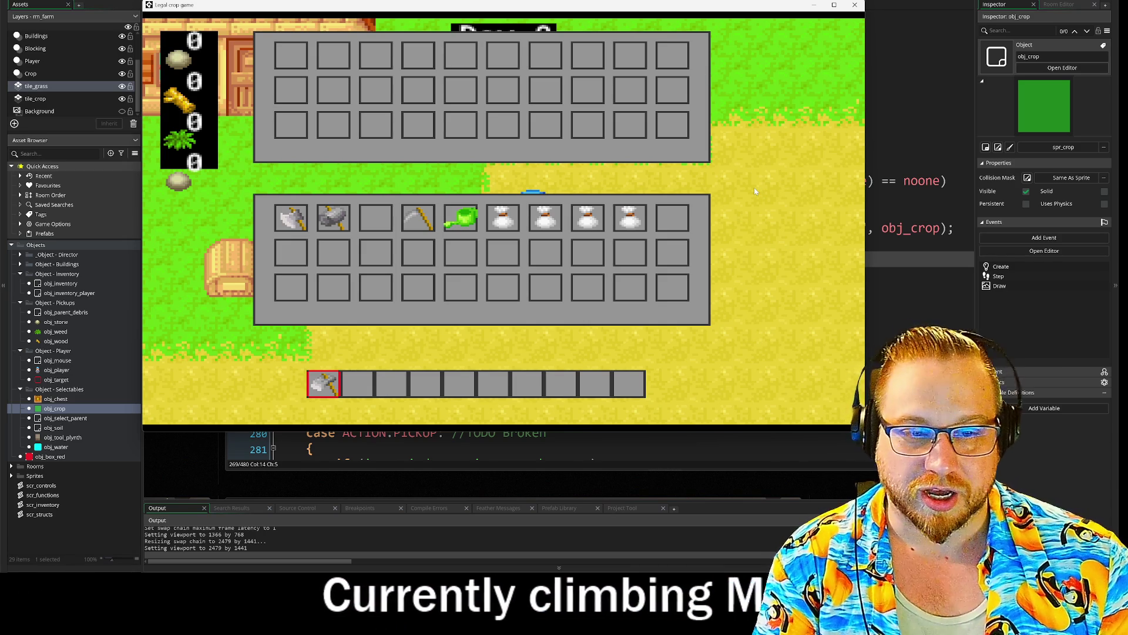
{"action": "key", "text": "i"}
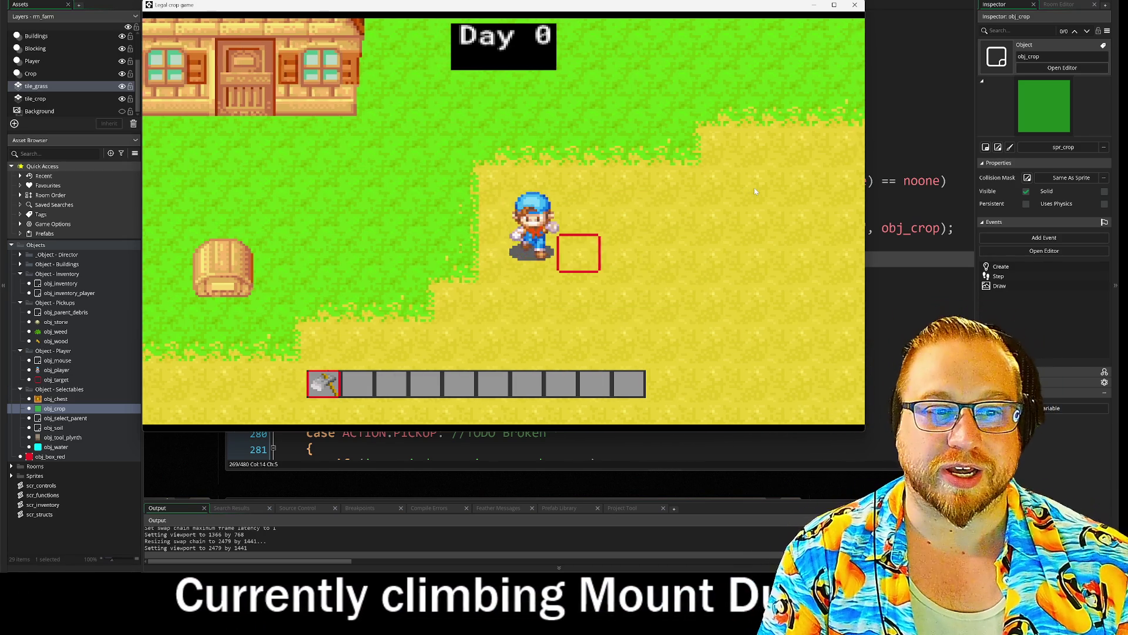
- Till a first row of four soil tiles with the hoe, facing different directions
{"action": "key", "text": "s"}
{"action": "key", "text": "s"}
{"action": "left_click", "coordinate": [755, 191]}
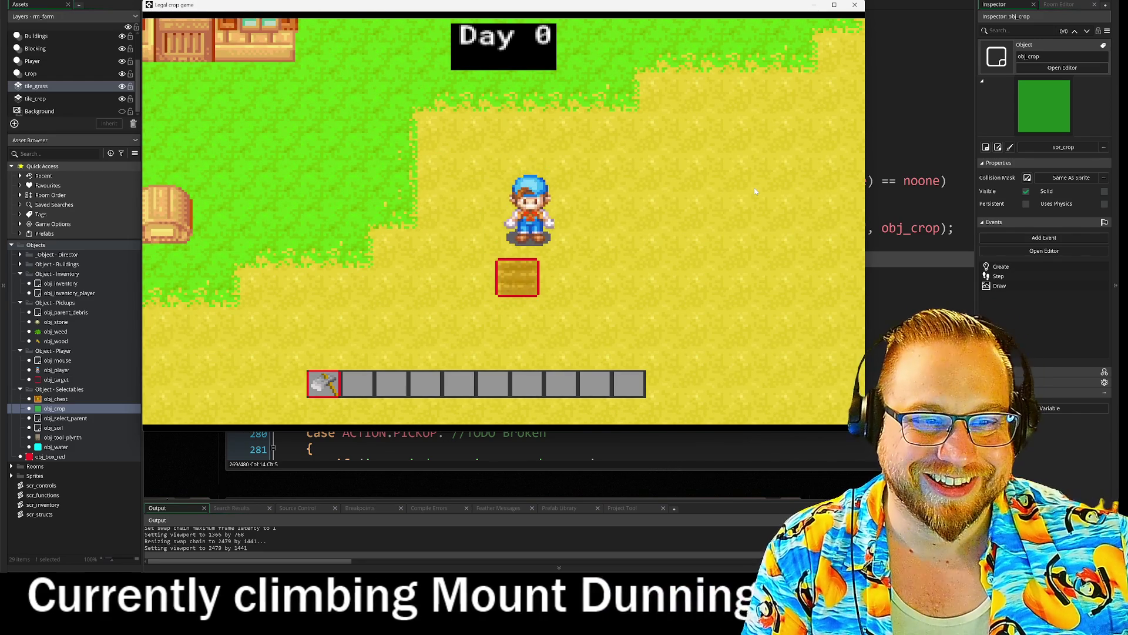
{"action": "key", "text": "w"}
{"action": "key", "text": "a"}
{"action": "key", "text": "d"}
{"action": "key", "text": "s"}
{"action": "left_click", "coordinate": [756, 191]}
{"action": "key", "text": "a"}
{"action": "key", "text": "d"}
{"action": "left_click", "coordinate": [755, 191]}
{"action": "key", "text": "d"}
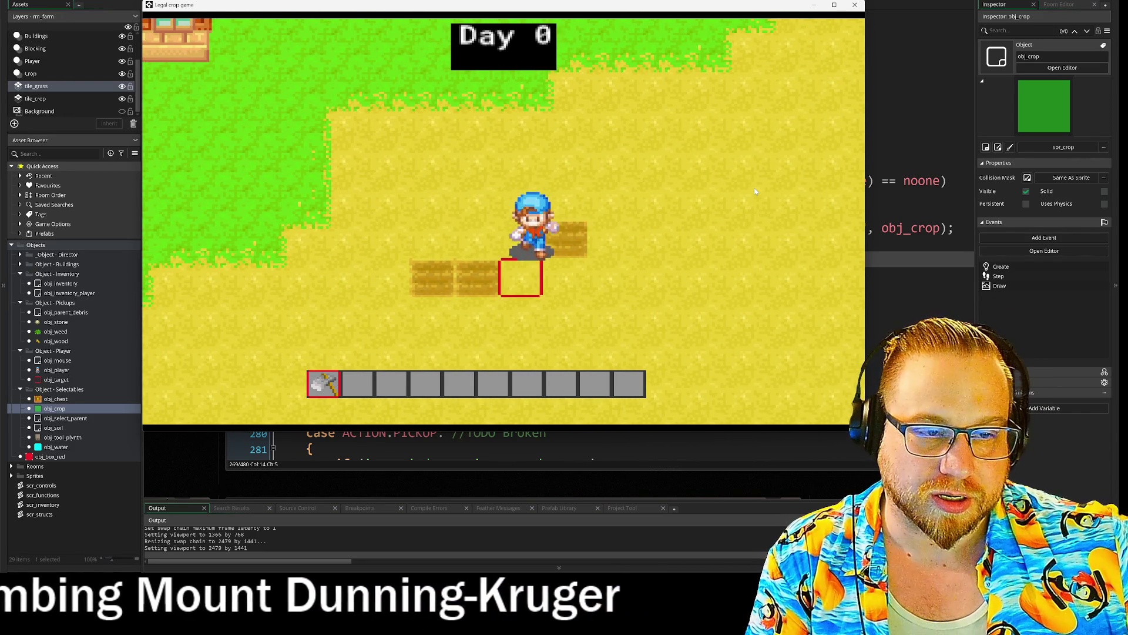
{"action": "key", "text": "s"}
{"action": "left_click", "coordinate": [755, 191]}
{"action": "key", "text": "d"}
{"action": "key", "text": "s"}
{"action": "key", "text": "a"}
{"action": "left_click", "coordinate": [755, 191]}
- Till a second row of tiles plus tiles above it, then close the game
{"action": "key", "text": "w"}
{"action": "left_click", "coordinate": [755, 191]}
{"action": "key", "text": "a"}
{"action": "left_click", "coordinate": [755, 191]}
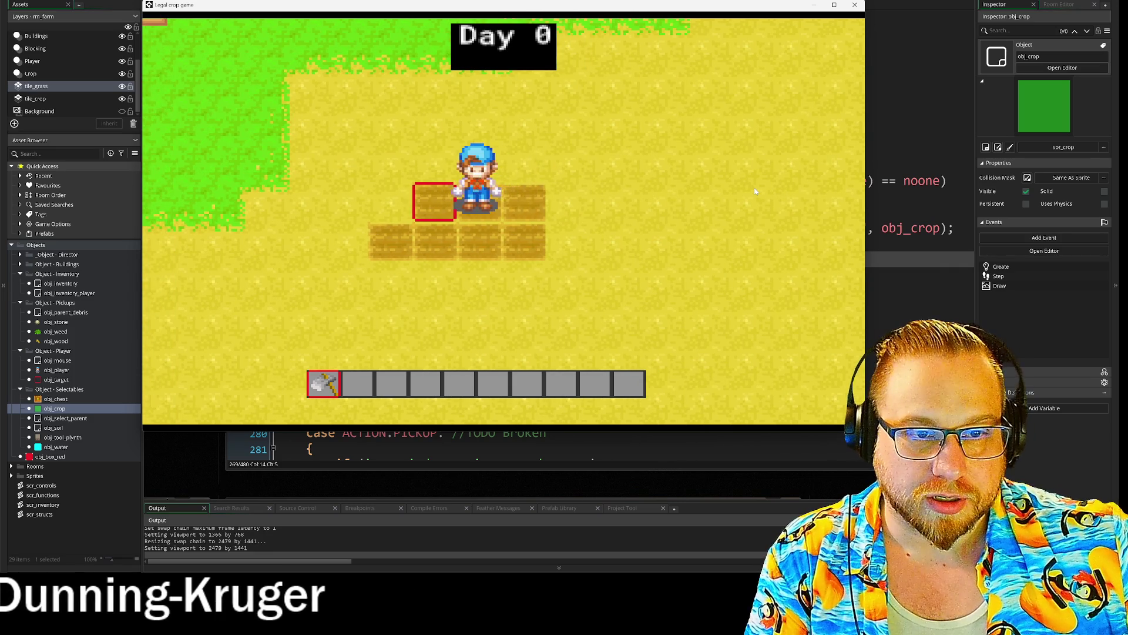
{"action": "key", "text": "a"}
{"action": "left_click", "coordinate": [755, 191]}
{"action": "key", "text": "d"}
{"action": "key", "text": "d"}
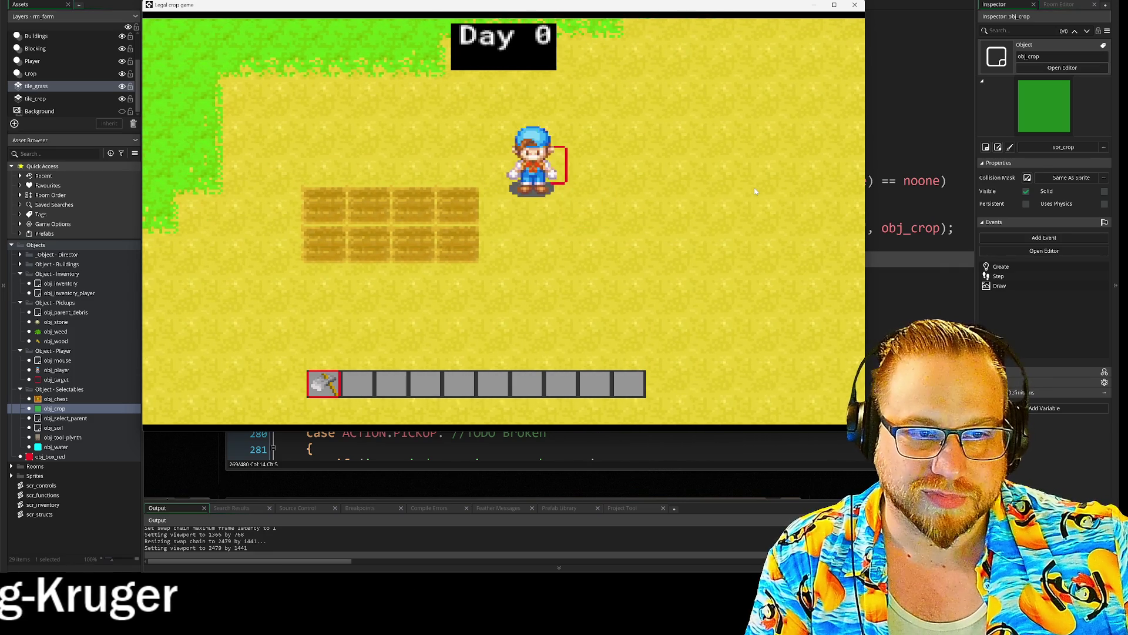
{"action": "key", "text": "w"}
{"action": "key", "text": "a"}
{"action": "left_click", "coordinate": [754, 191]}
{"action": "key", "text": "a"}
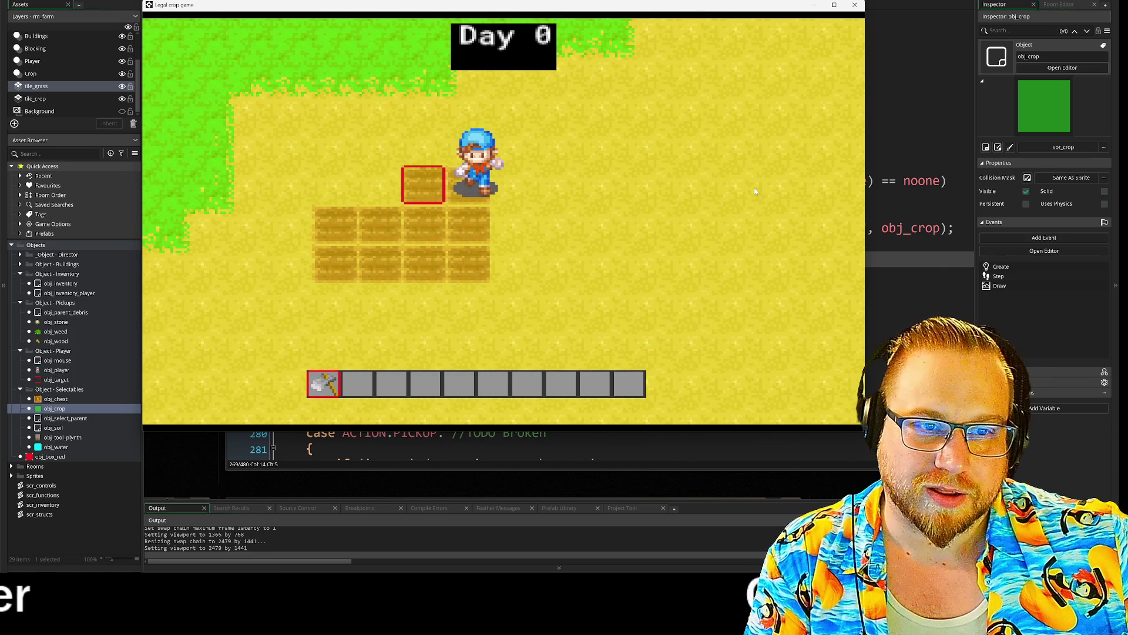
{"action": "key", "text": "a"}
{"action": "left_click", "coordinate": [755, 191]}
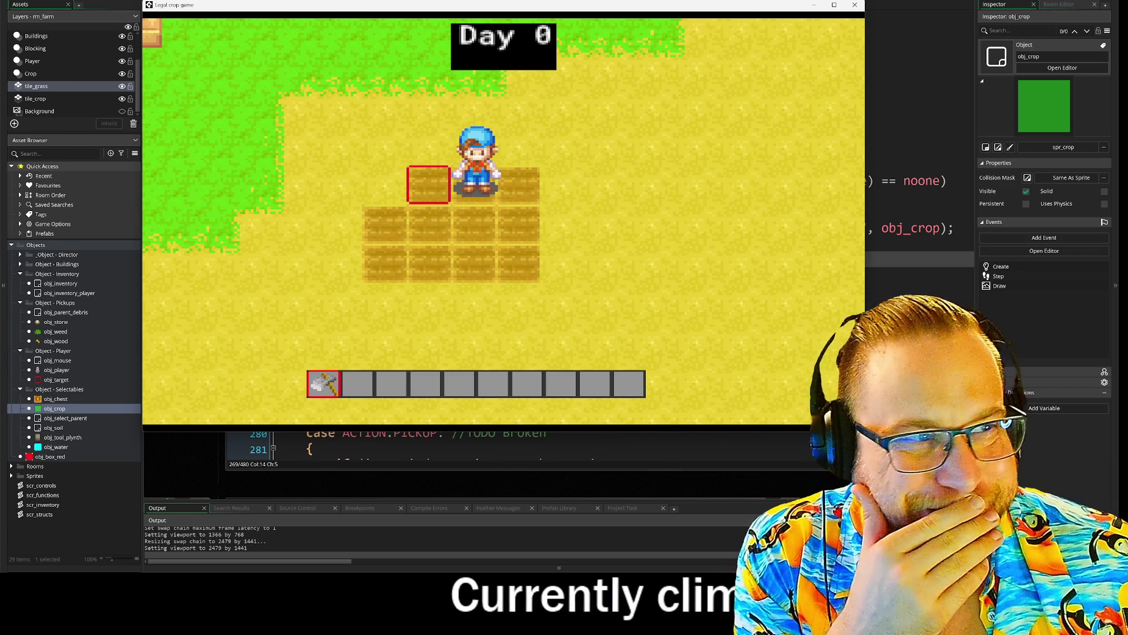
{"action": "left_click", "coordinate": [855, 6]}
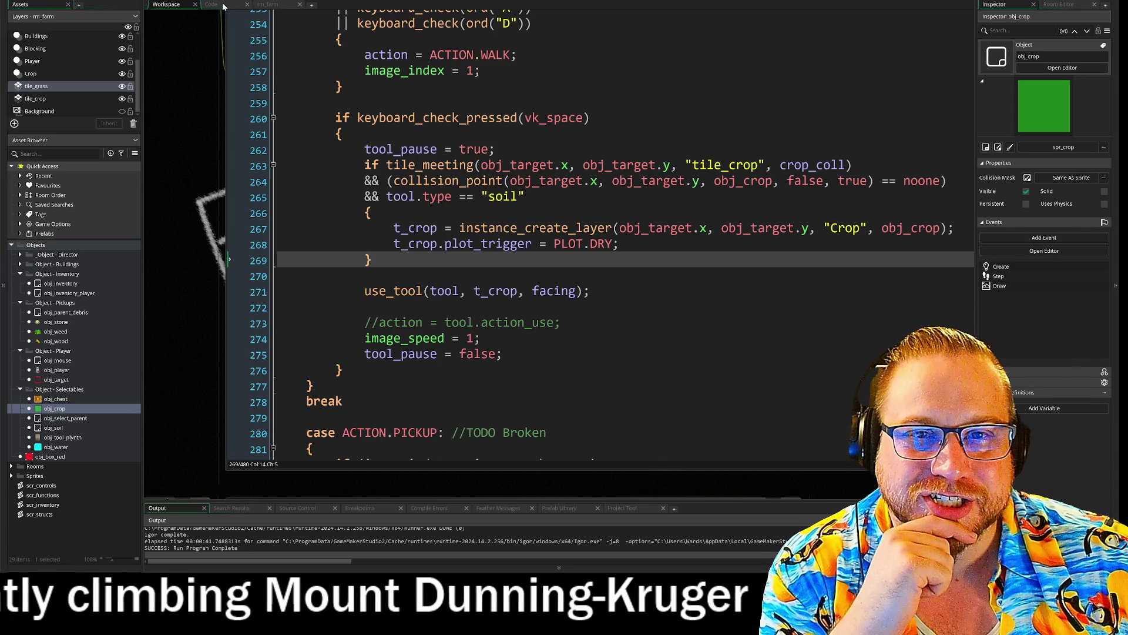
- Fold the hoe struct and Tool Structs region, then view use_tool in scr_functions.gml
{"action": "left_click", "coordinate": [210, 4]}
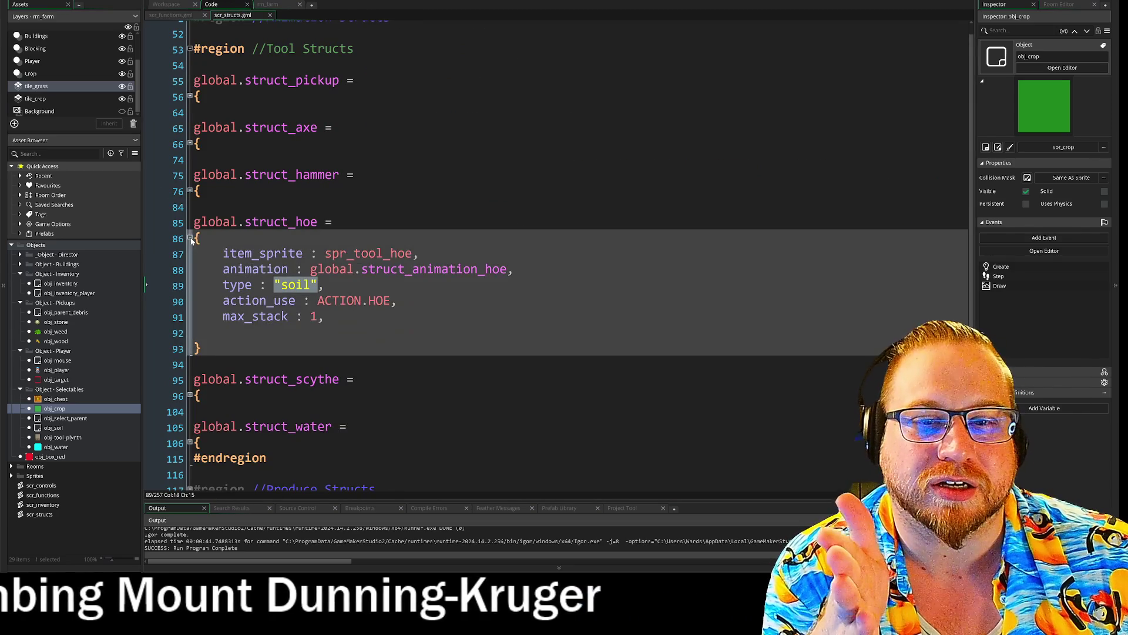
{"action": "left_click", "coordinate": [190, 238]}
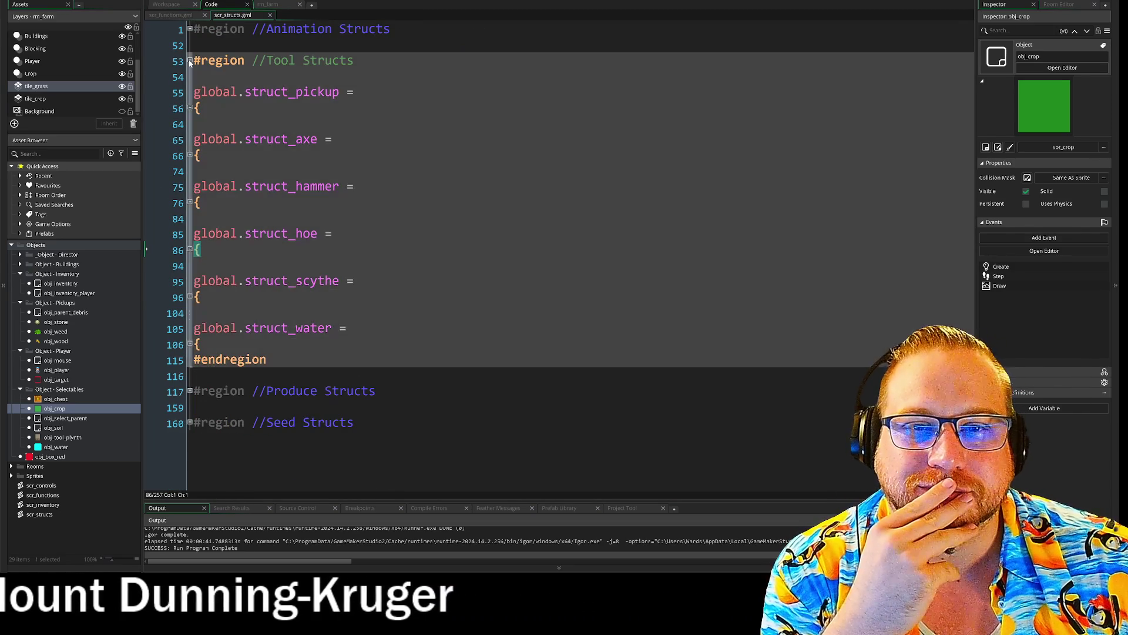
{"action": "left_click", "coordinate": [190, 61]}
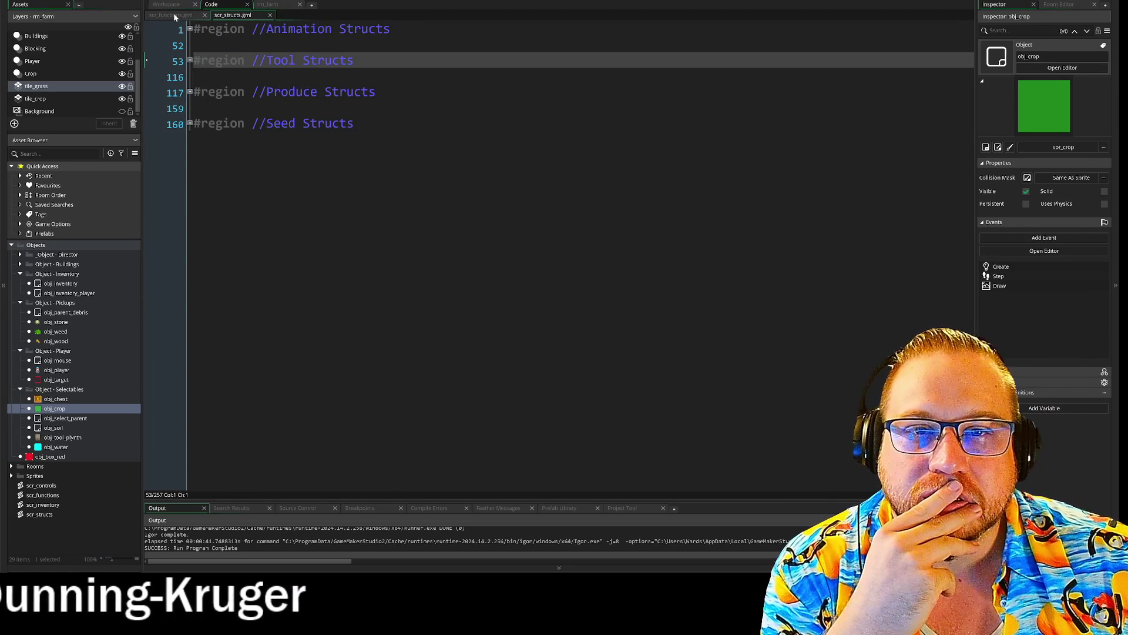
{"action": "left_click", "coordinate": [175, 16]}
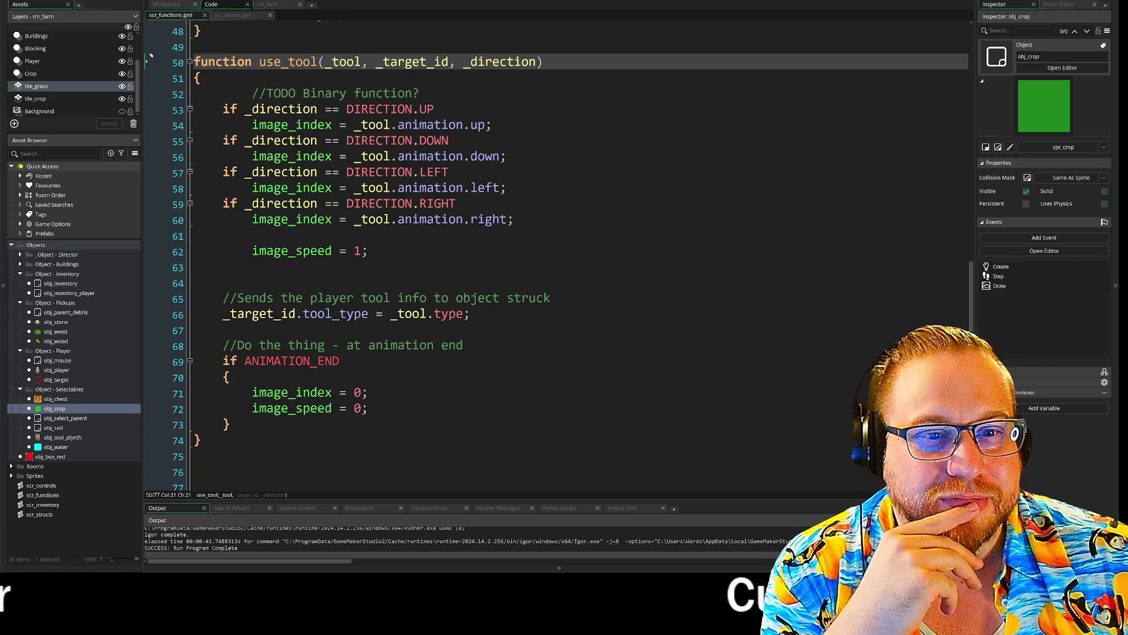
{"action": "scroll", "scroll_direction": "down", "scroll_amount": 3}
{"action": "scroll", "scroll_direction": "up", "scroll_amount": 3}
{"action": "scroll", "scroll_direction": "down", "scroll_amount": 3}
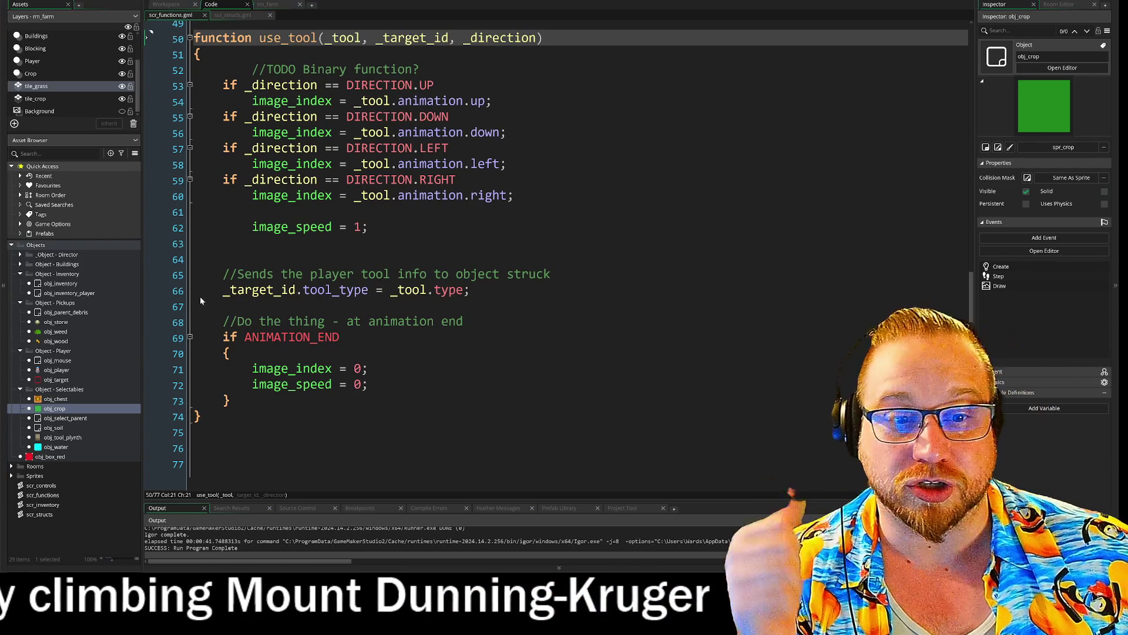
- Review use_tool's directional animation code and strip the indentation from blank line 61
{"action": "left_click_drag", "start_coordinate": [194, 65], "coordinate": [616, 343]}
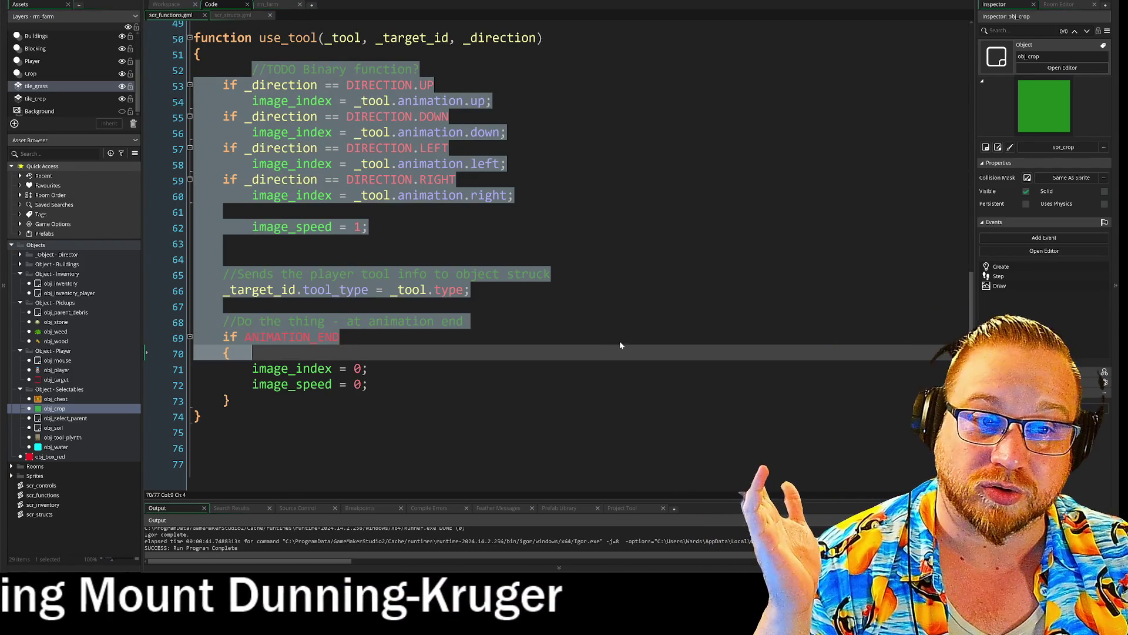
{"action": "left_click", "coordinate": [616, 343]}
{"action": "left_click_drag", "start_coordinate": [353, 101], "coordinate": [487, 110]}
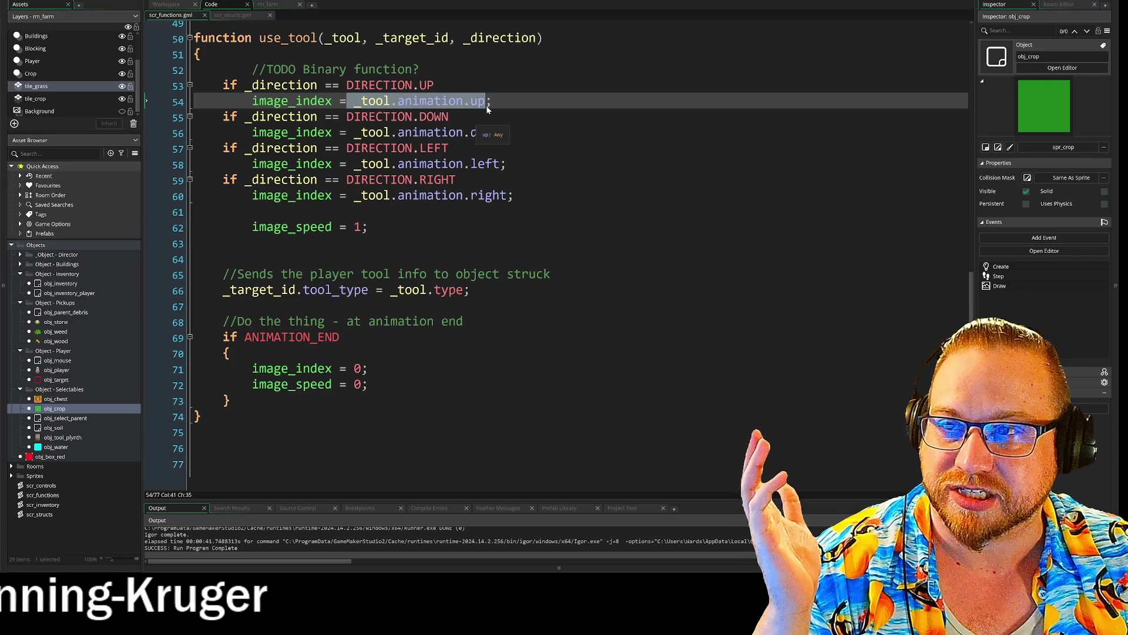
{"action": "left_click", "coordinate": [486, 104]}
{"action": "left_click", "coordinate": [477, 101]}
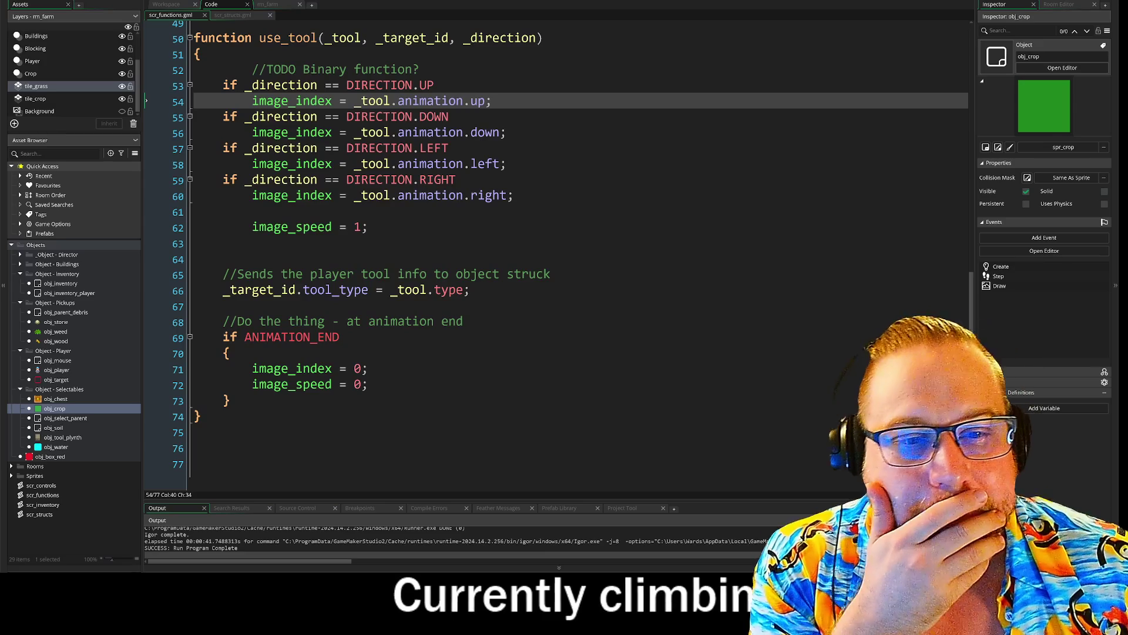
{"action": "left_click", "coordinate": [448, 148]}
{"action": "left_click", "coordinate": [223, 212]}
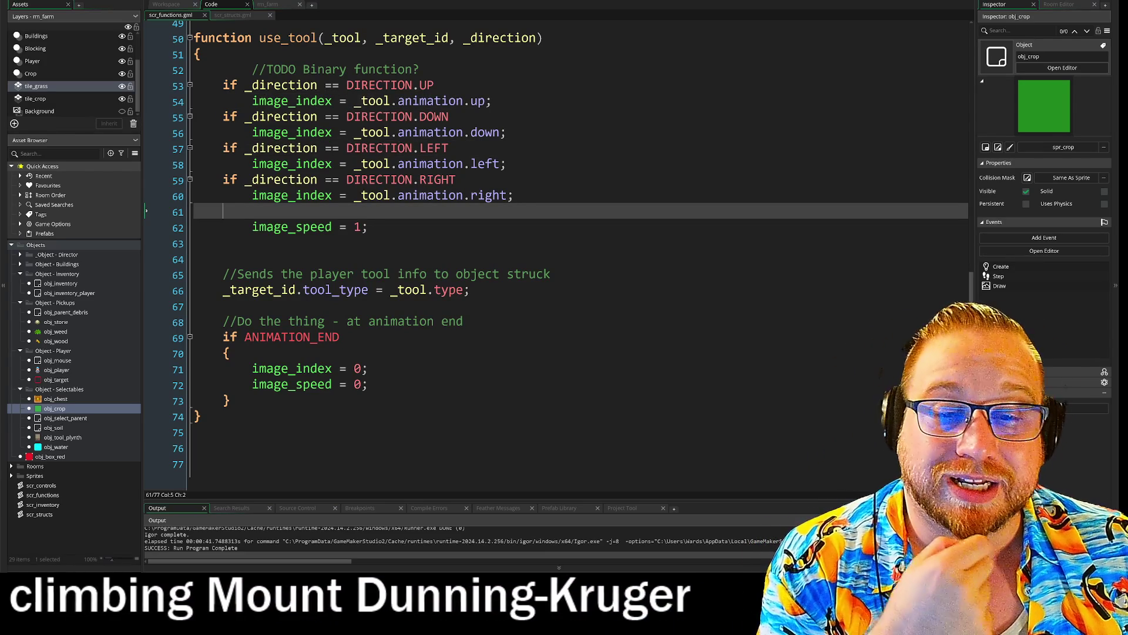
{"action": "key", "text": "BackSpace"}
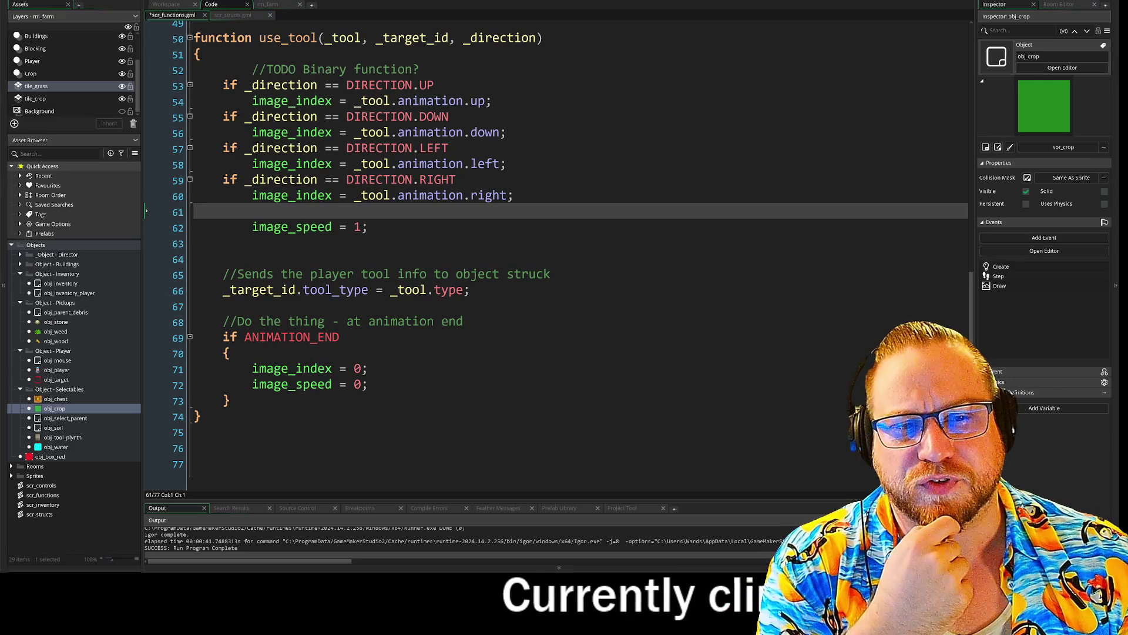
- Look over lines 60–68 of use_tool, then bring the Steam library showing PngTuber Maker forward
{"action": "left_click", "coordinate": [515, 195]}
{"action": "left_click", "coordinate": [195, 212]}
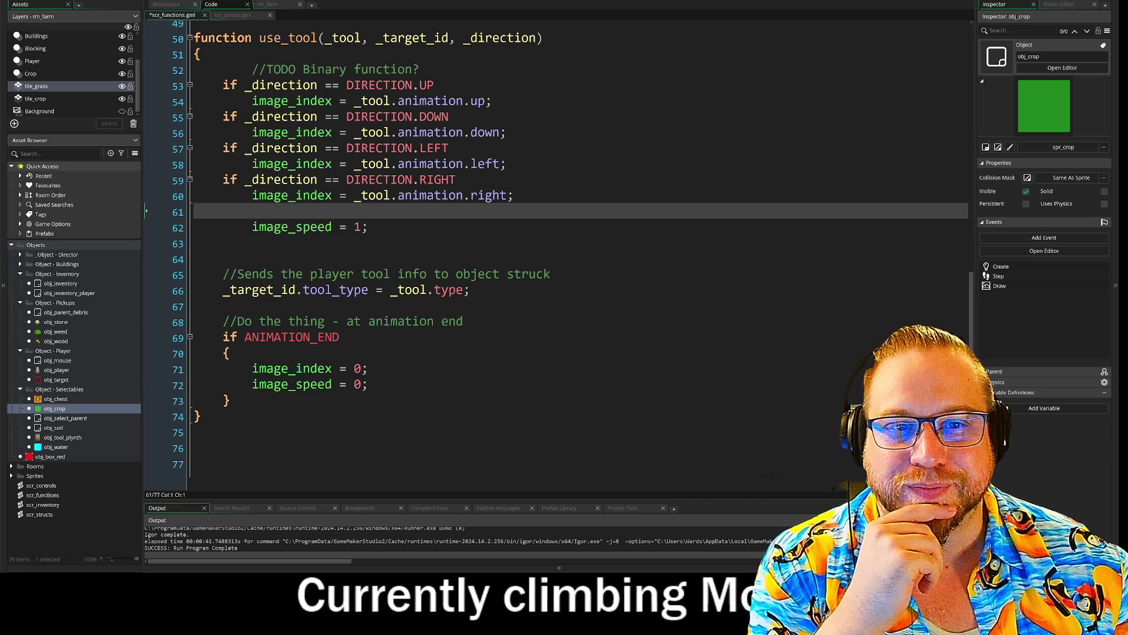
{"action": "left_click", "coordinate": [464, 321]}
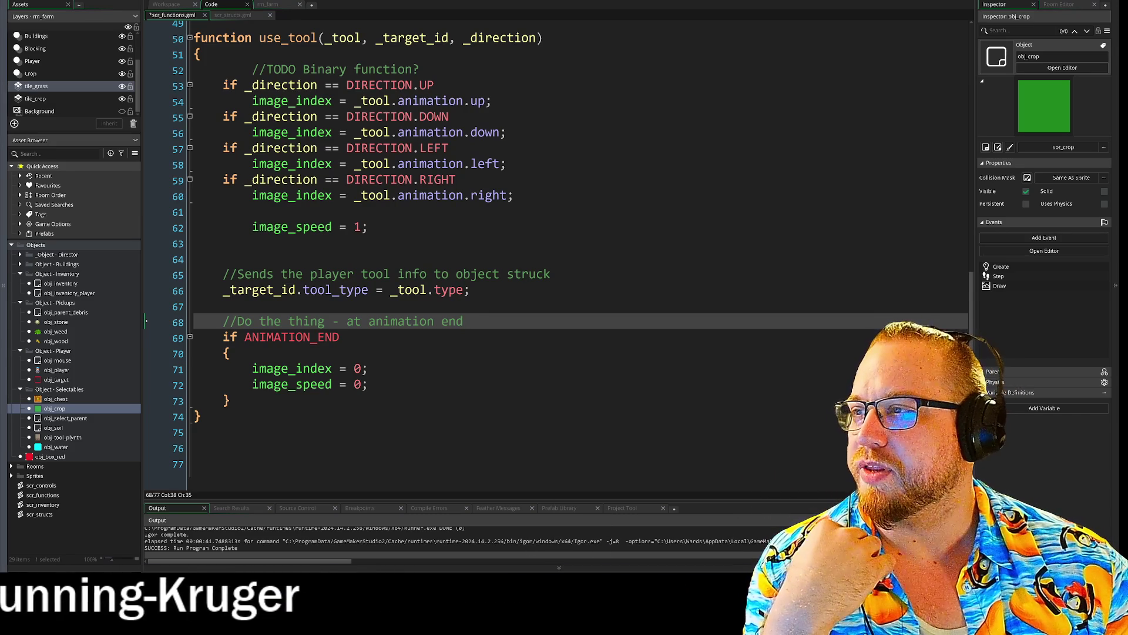
{"action": "key", "text": "alt+Tab"}
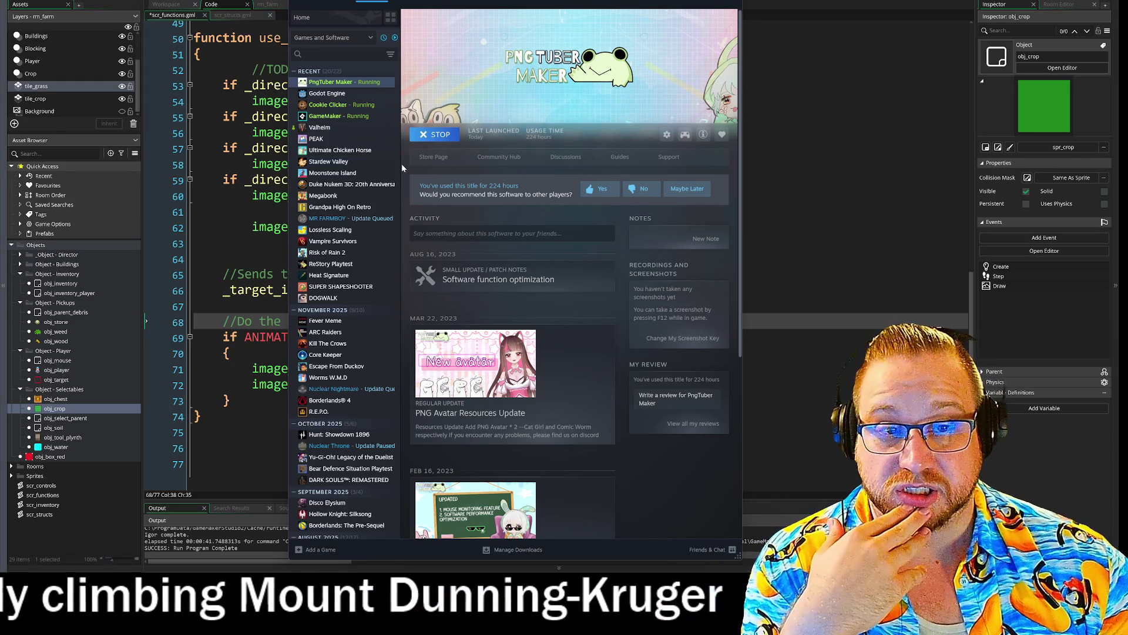
- Widen the Steam library game list, then return to blank line 67 in the use_tool code
{"action": "left_click_drag", "start_coordinate": [401, 170], "coordinate": [407, 172]}
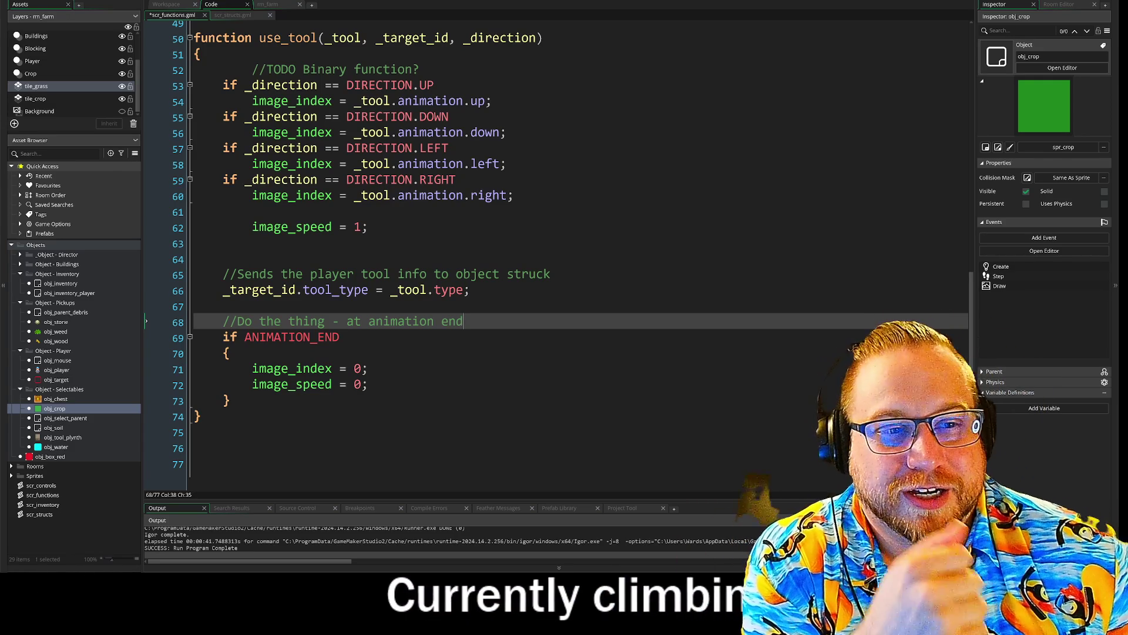
{"action": "left_click", "coordinate": [223, 306]}
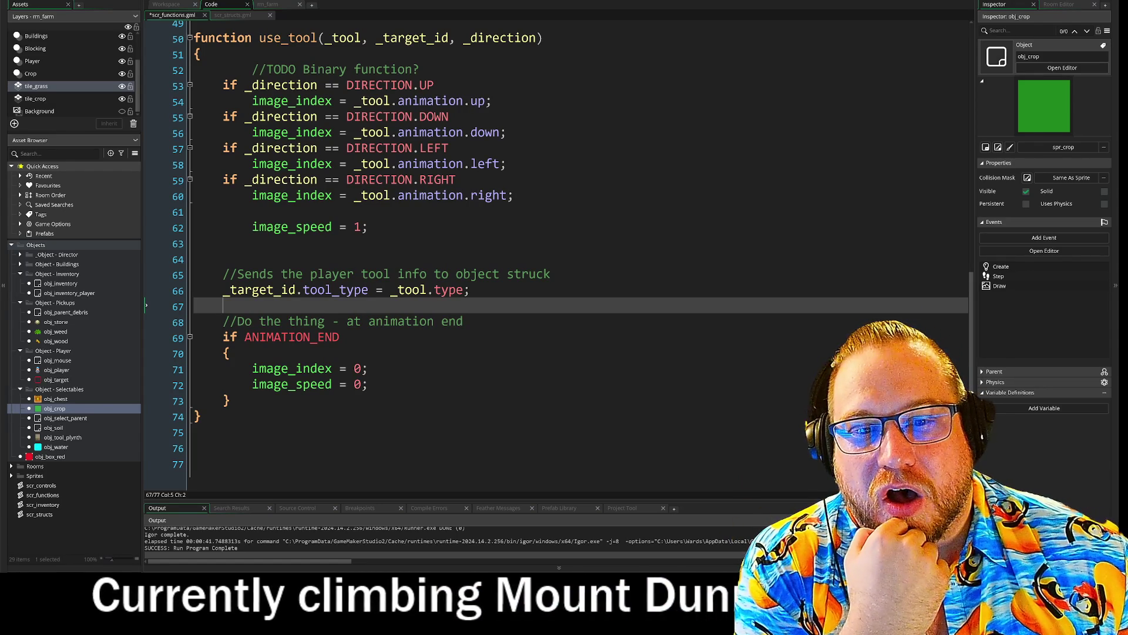
{"action": "key", "text": "Up"}
{"action": "key", "text": "Up"}
{"action": "key", "text": "Up"}
{"action": "key", "text": "Down"}
{"action": "key", "text": "Down"}
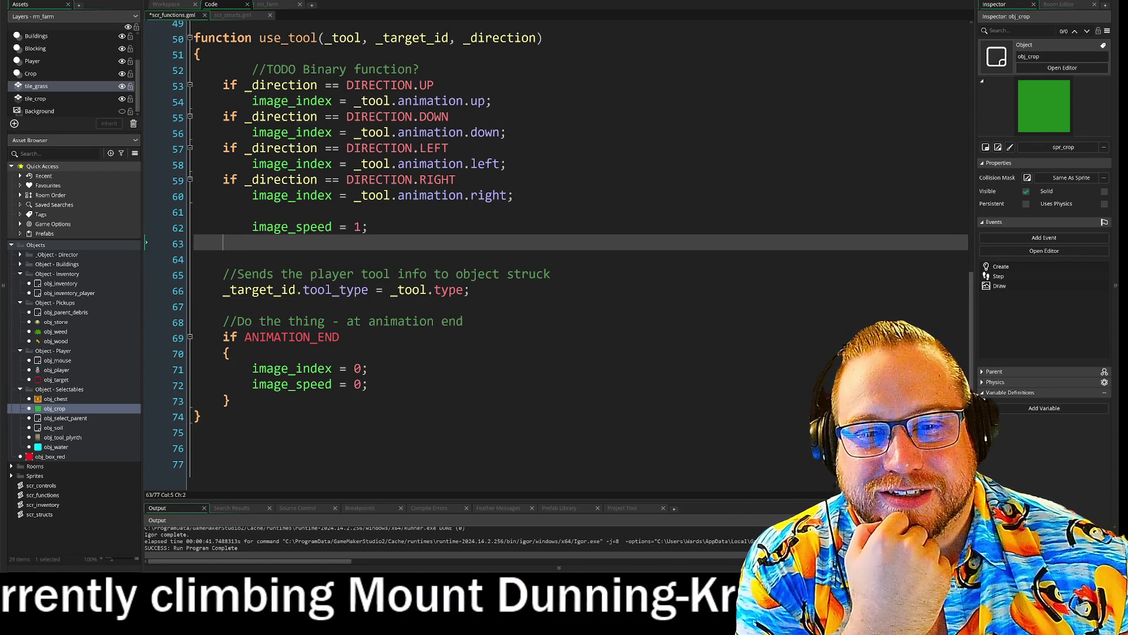
{"action": "left_click", "coordinate": [195, 212]}
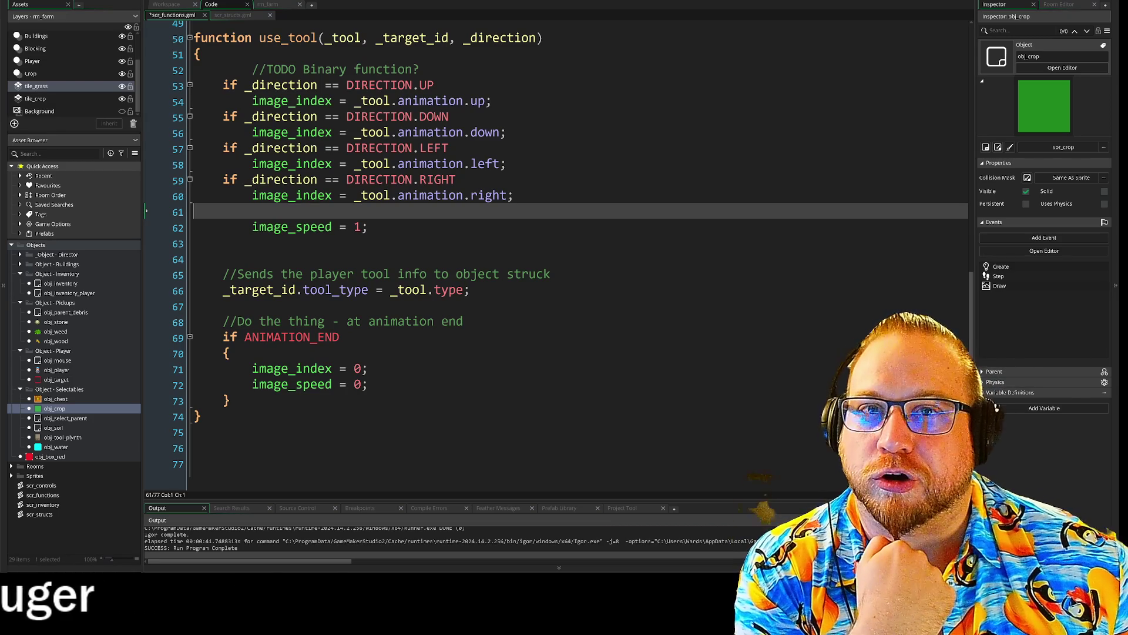
{"action": "left_click", "coordinate": [224, 259]}
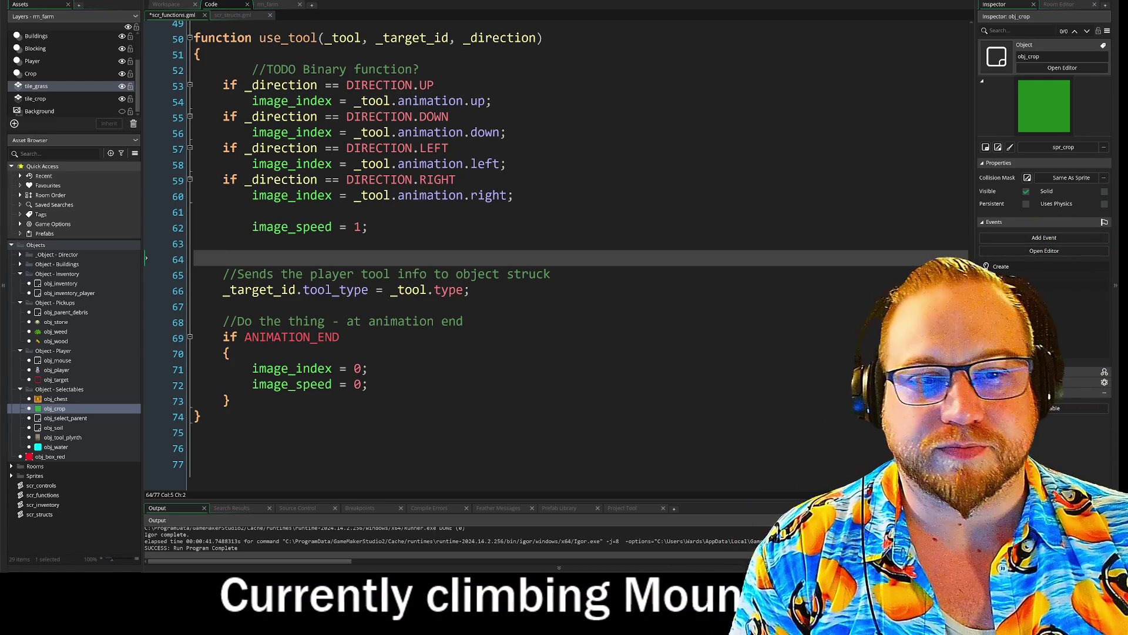
{"action": "left_click", "coordinate": [223, 243]}
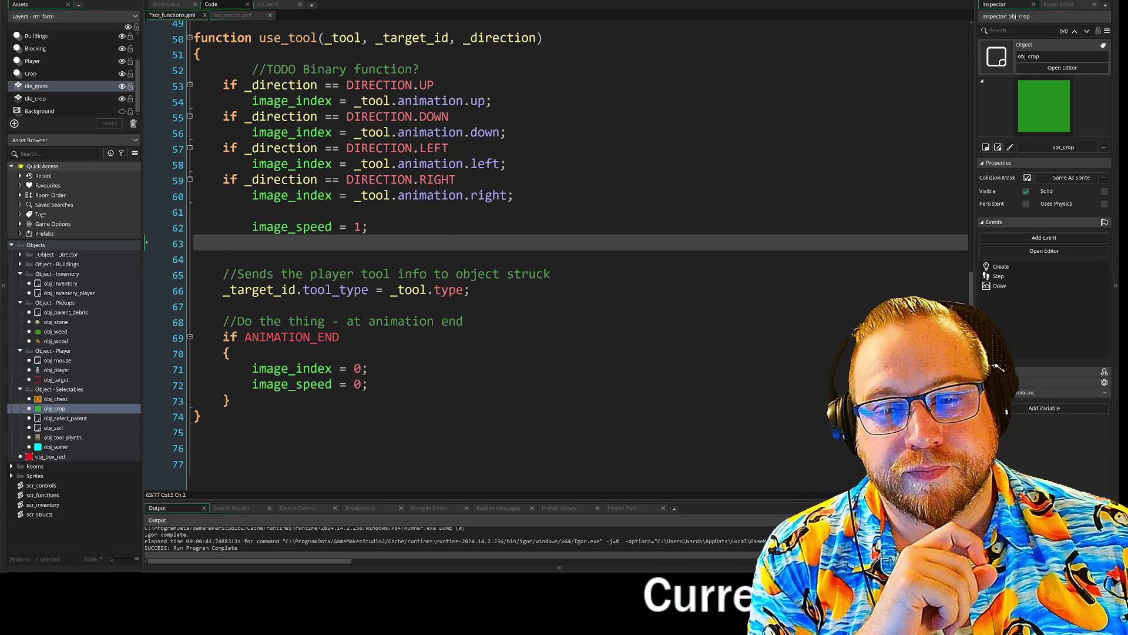
{"action": "left_click", "coordinate": [223, 259]}
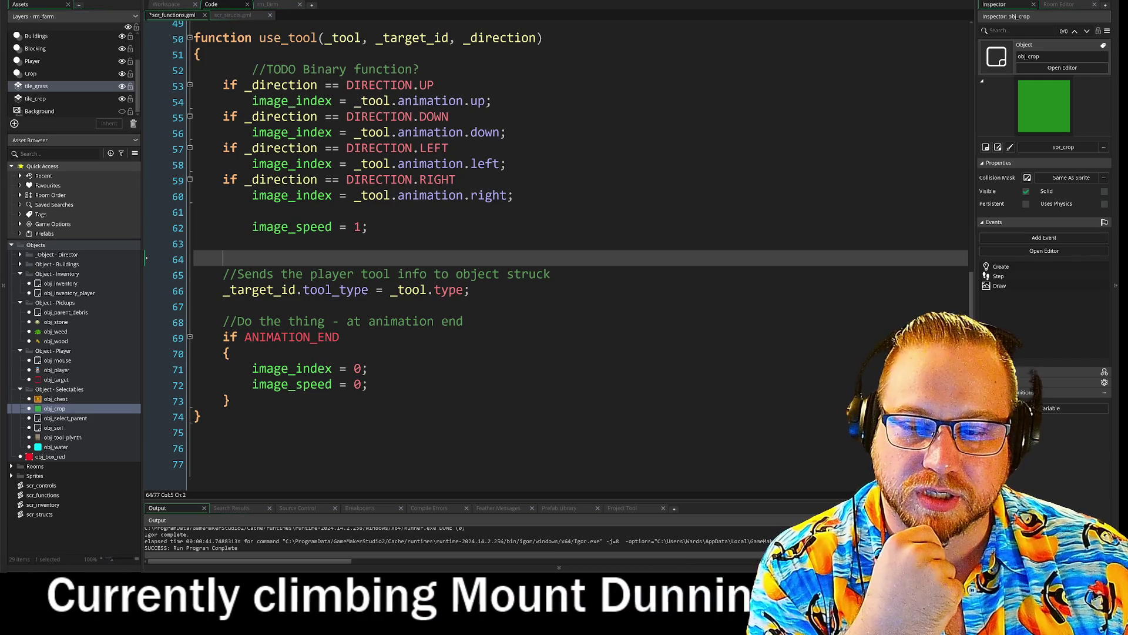
{"action": "key", "text": "Down"}
{"action": "key", "text": "Down"}
{"action": "key", "text": "Down"}
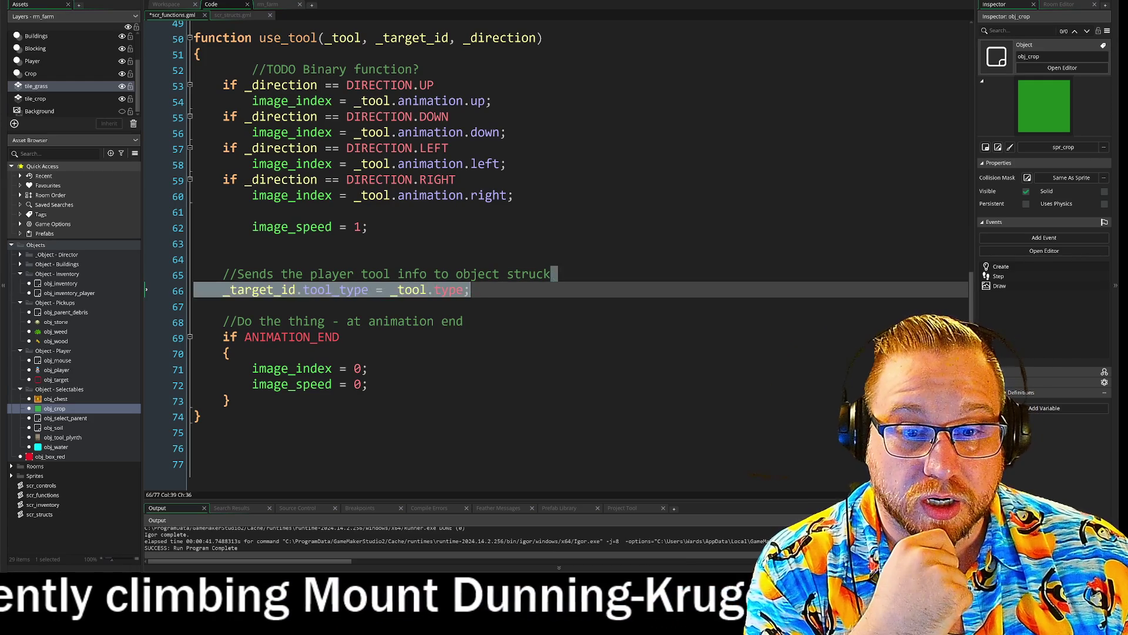
{"action": "key", "text": "End"}
{"action": "left_click", "coordinate": [223, 307]}
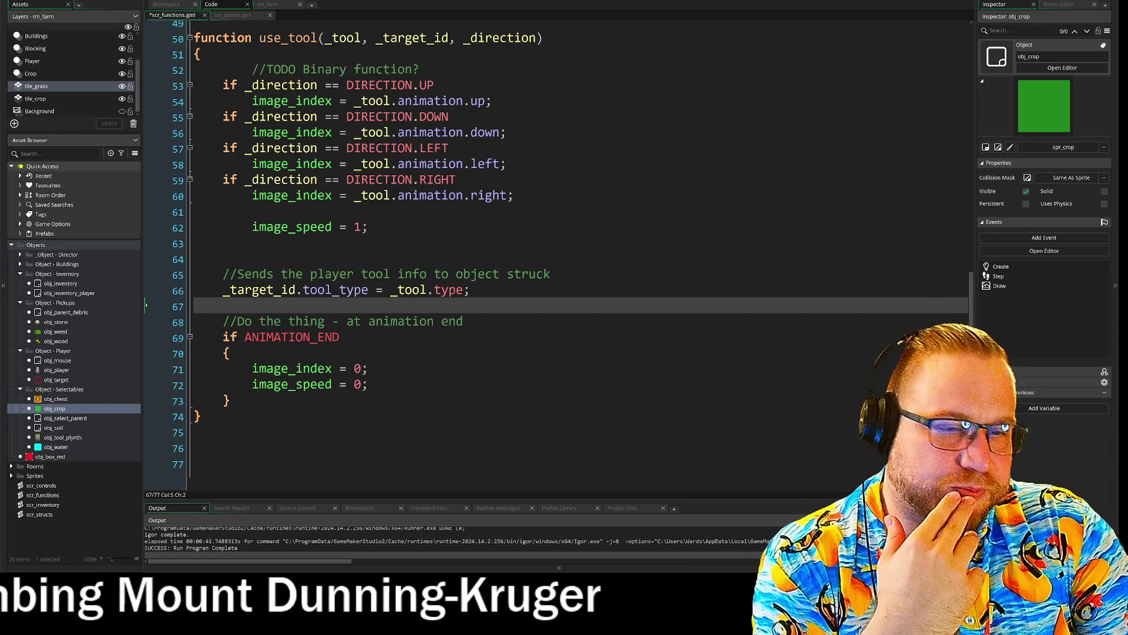
{"action": "left_click_drag", "start_coordinate": [194, 38], "coordinate": [253, 353]}
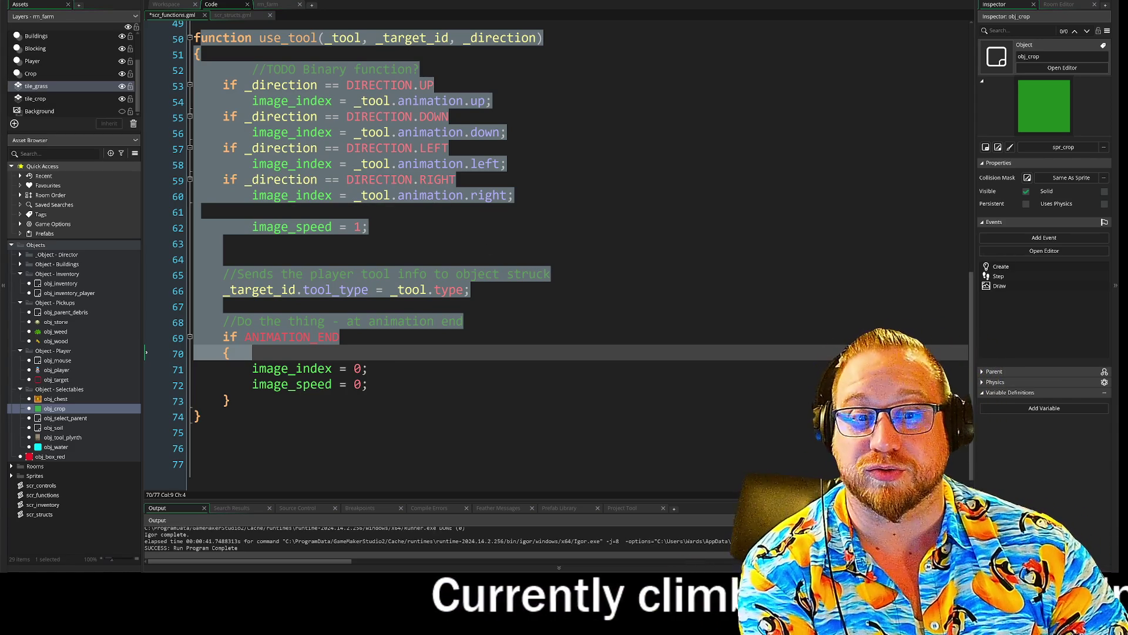
{"action": "left_click", "coordinate": [270, 385]}
{"action": "left_click_drag", "start_coordinate": [270, 394], "coordinate": [223, 274]}
{"action": "left_click", "coordinate": [197, 432]}
{"action": "left_click", "coordinate": [197, 401]}
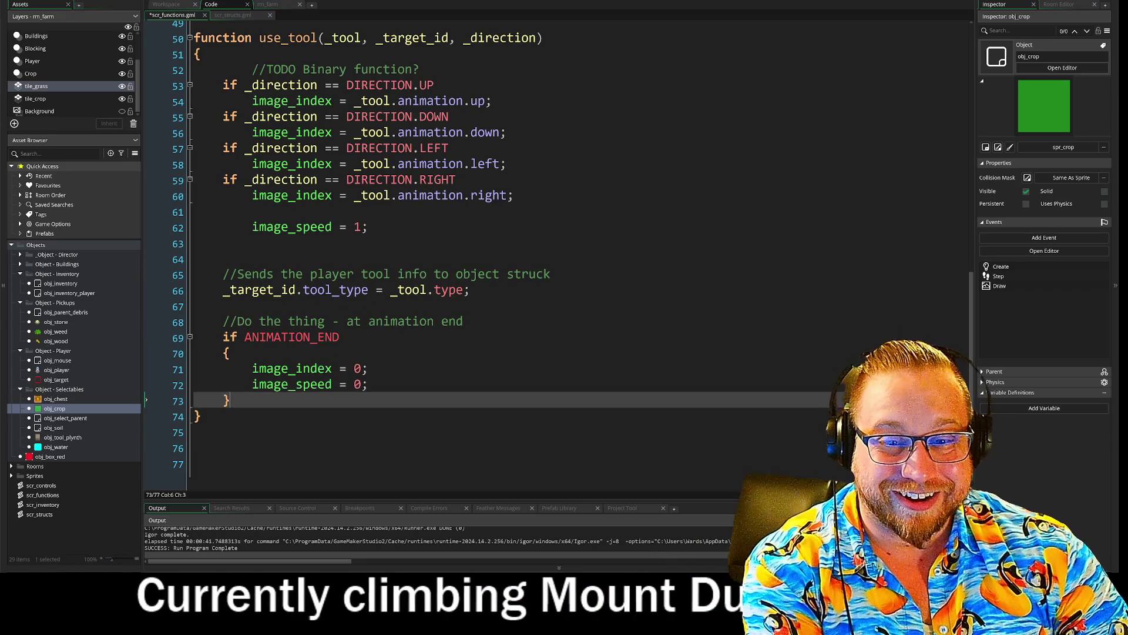
{"action": "left_click", "coordinate": [197, 447]}
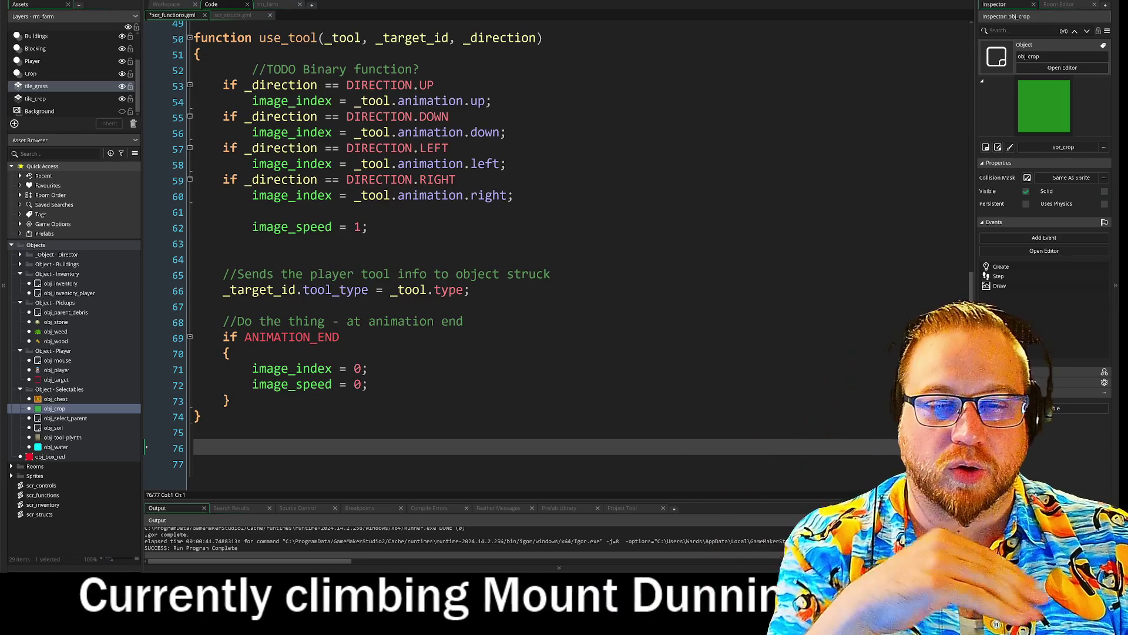
{"action": "left_click", "coordinate": [368, 227]}
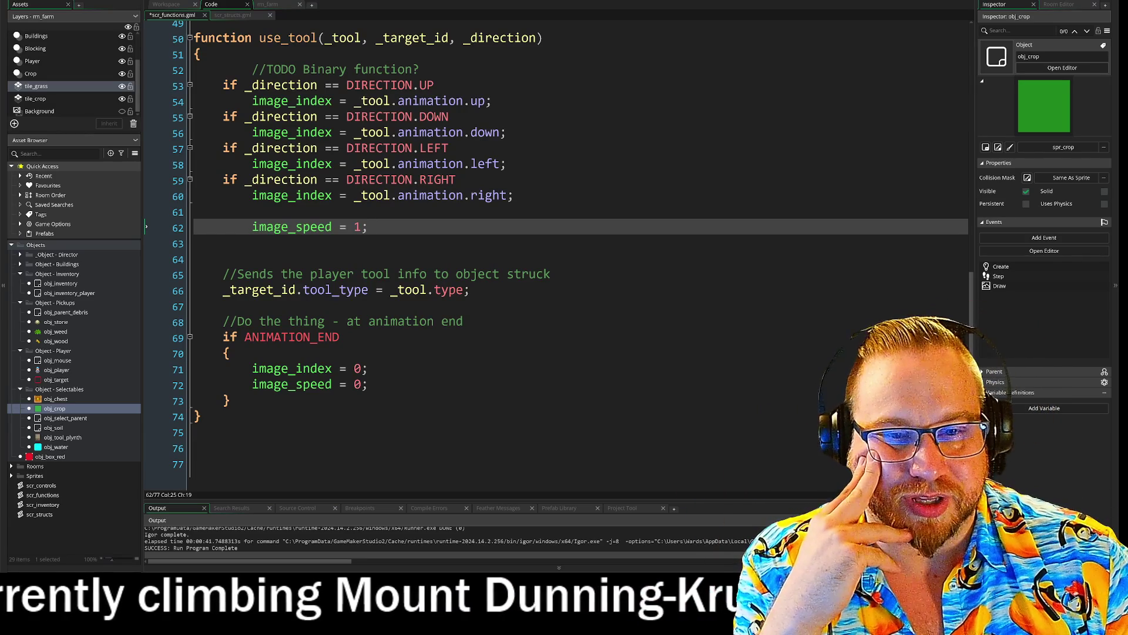
{"action": "left_click", "coordinate": [223, 243]}
{"action": "left_click", "coordinate": [224, 258]}
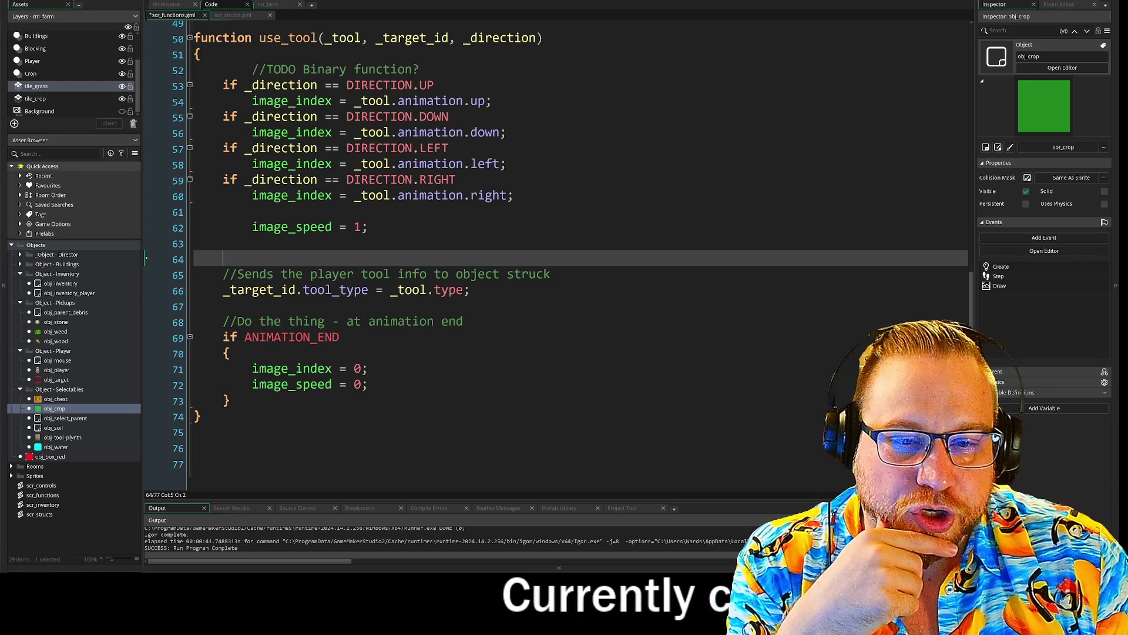
{"action": "left_click_drag", "start_coordinate": [223, 290], "coordinate": [378, 291]}
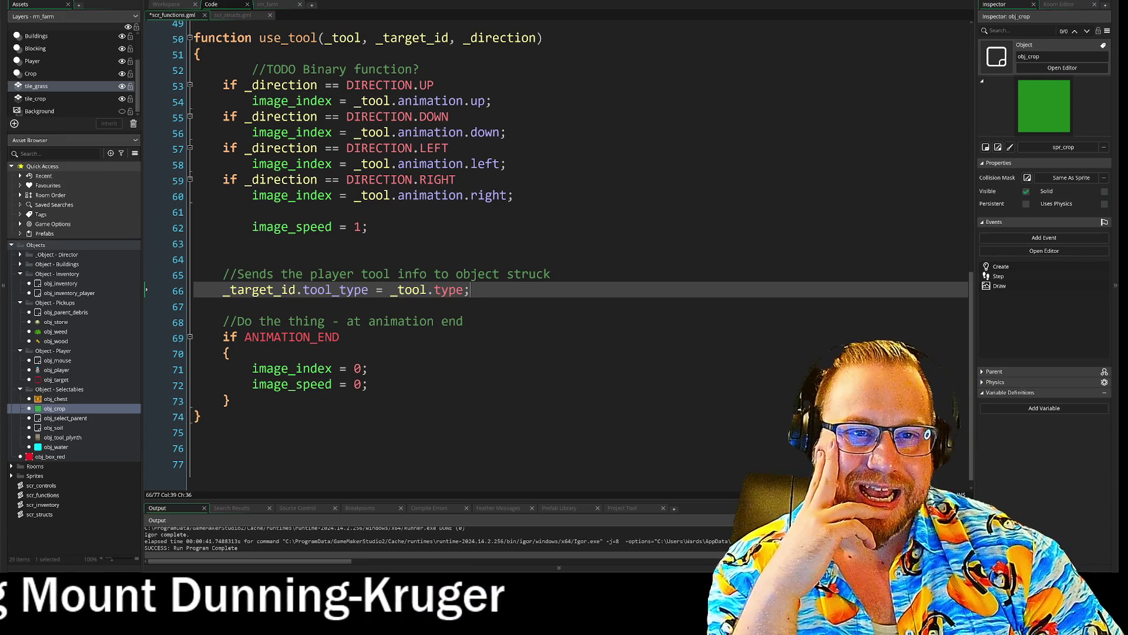
{"action": "left_click", "coordinate": [450, 38]}
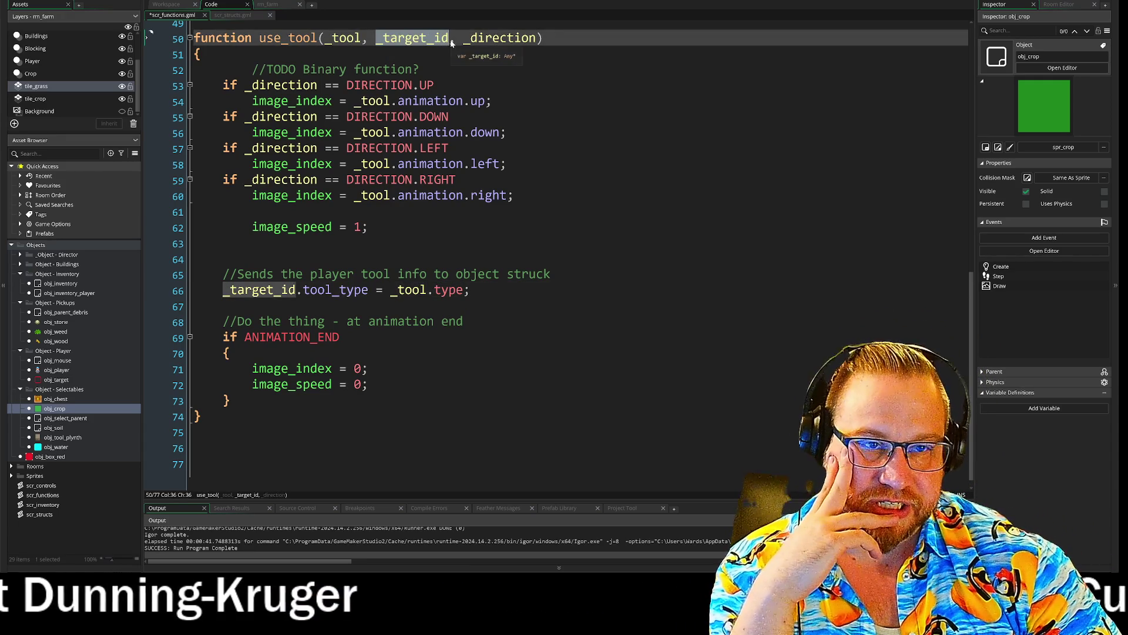
- Copy tool_type, then replace '_target_id.tool_type =' on line 66 with return
{"action": "left_click", "coordinate": [362, 290]}
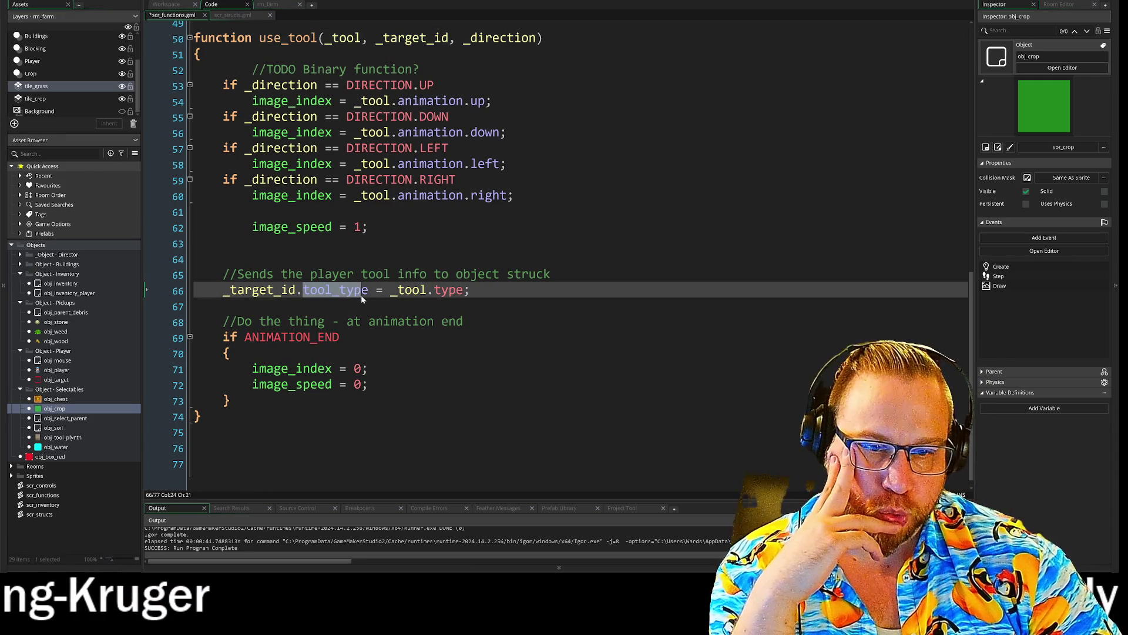
{"action": "right_click", "coordinate": [351, 295]}
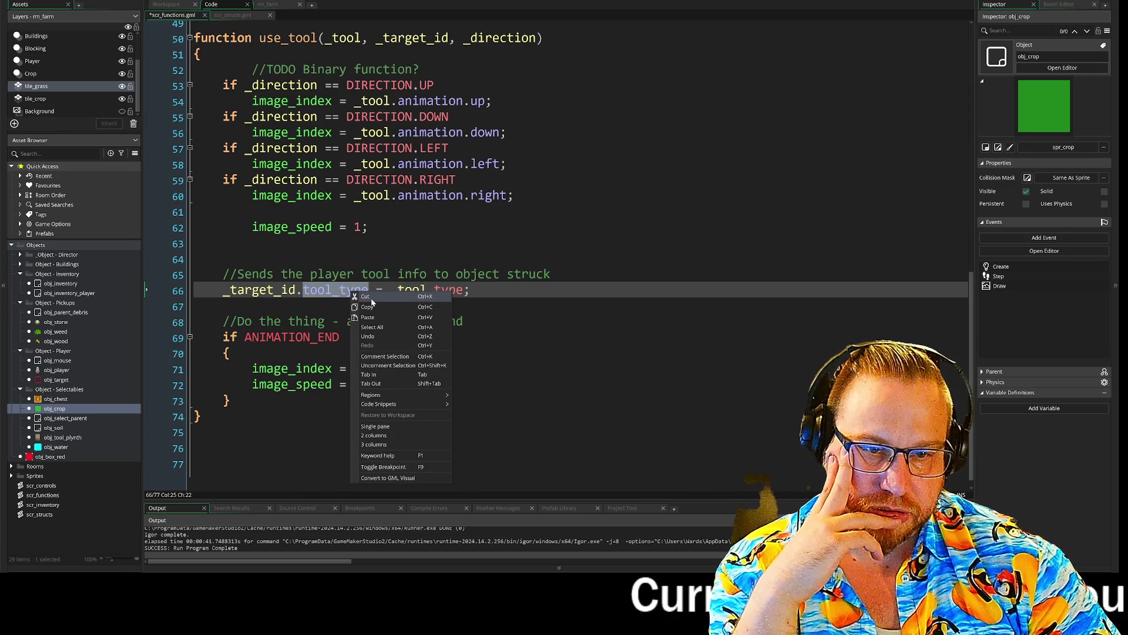
{"action": "left_click", "coordinate": [370, 307]}
{"action": "left_click_drag", "start_coordinate": [383, 290], "coordinate": [213, 296]}
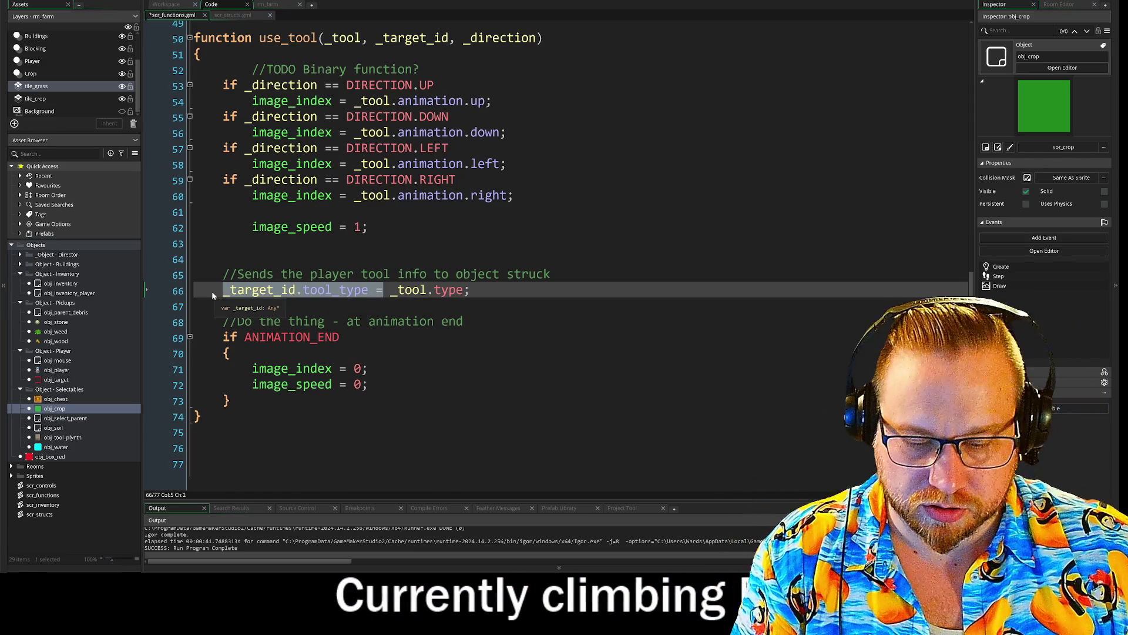
{"action": "type", "text": "return"}
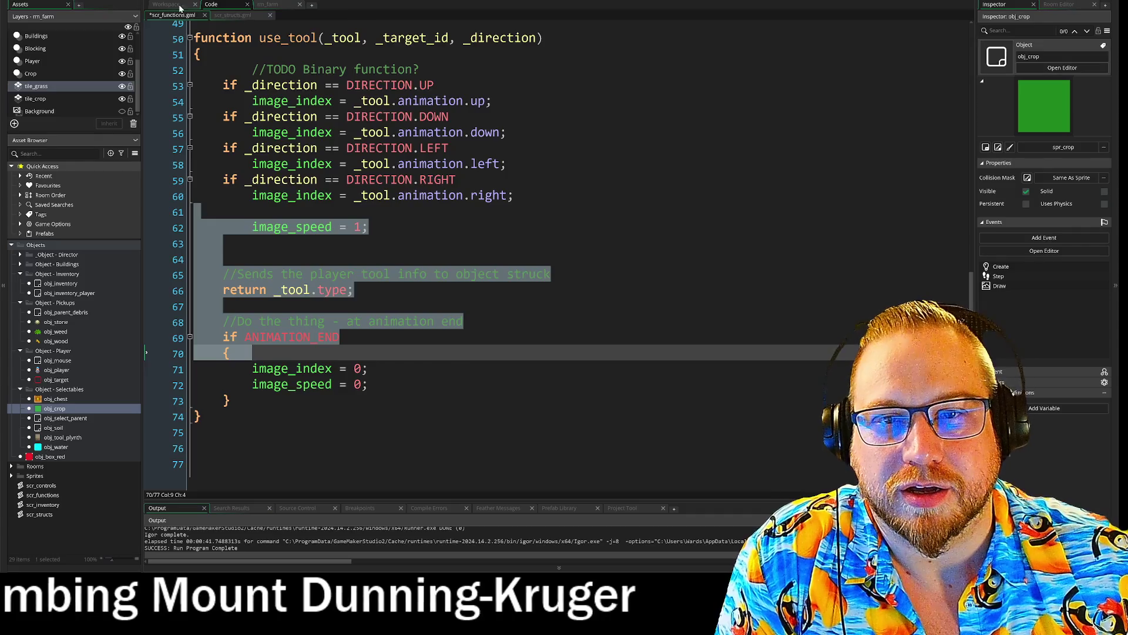
{"action": "key", "text": "ctrl+Tab"}
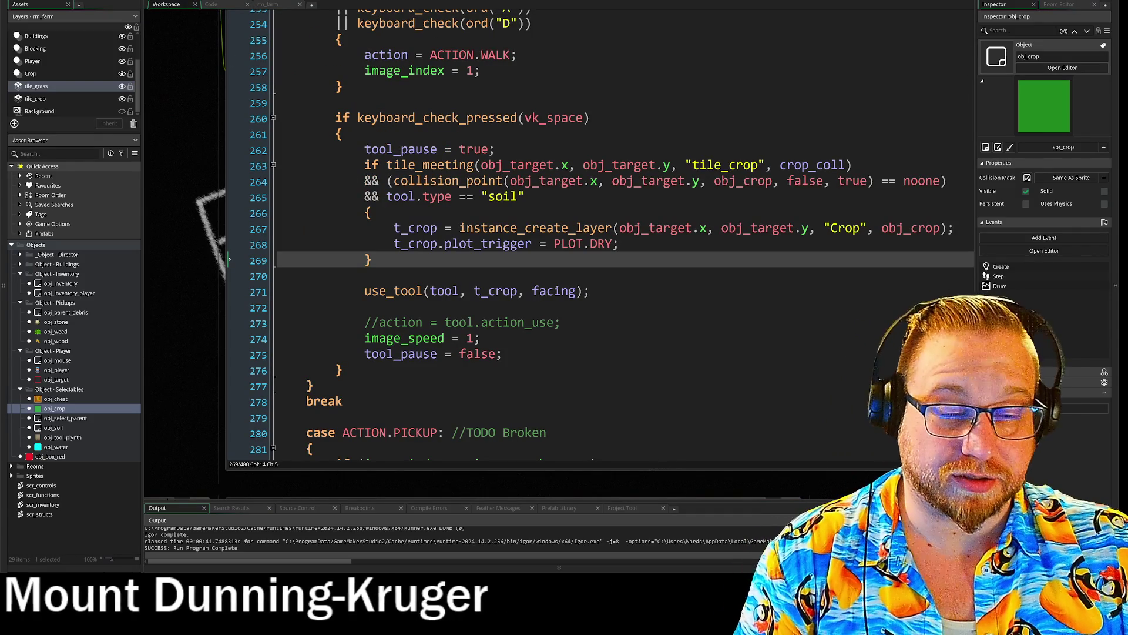
- Write tool.tool_type and insert it as 'tool.tool_type =' before the use_tool call on line 271
{"action": "left_click", "coordinate": [365, 307]}
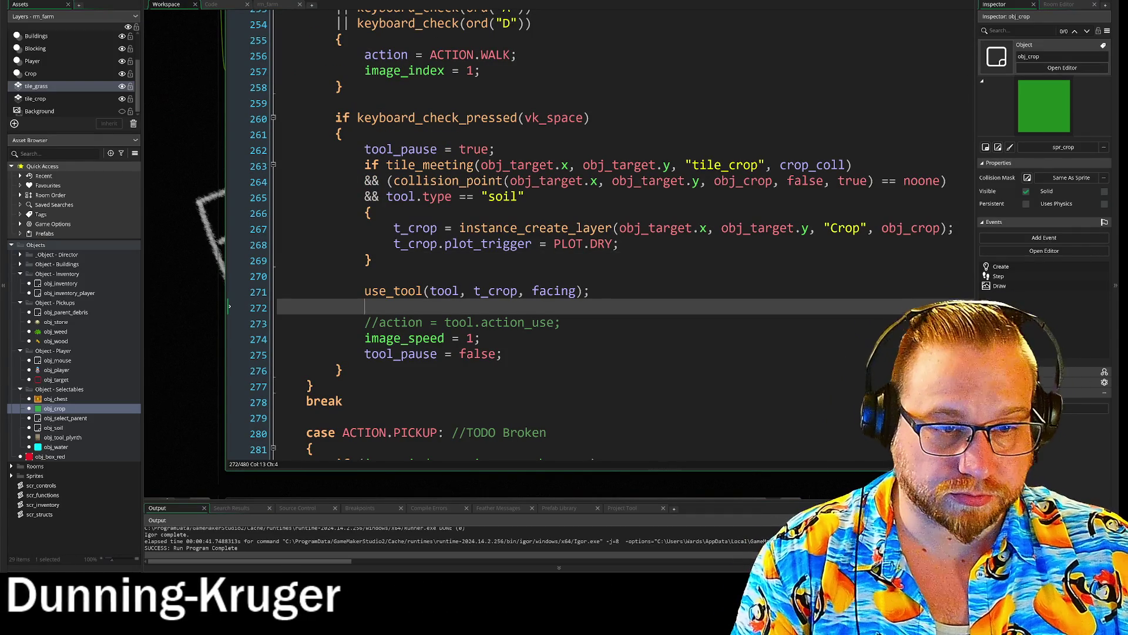
{"action": "left_click", "coordinate": [364, 276]}
{"action": "type", "text": "t"}
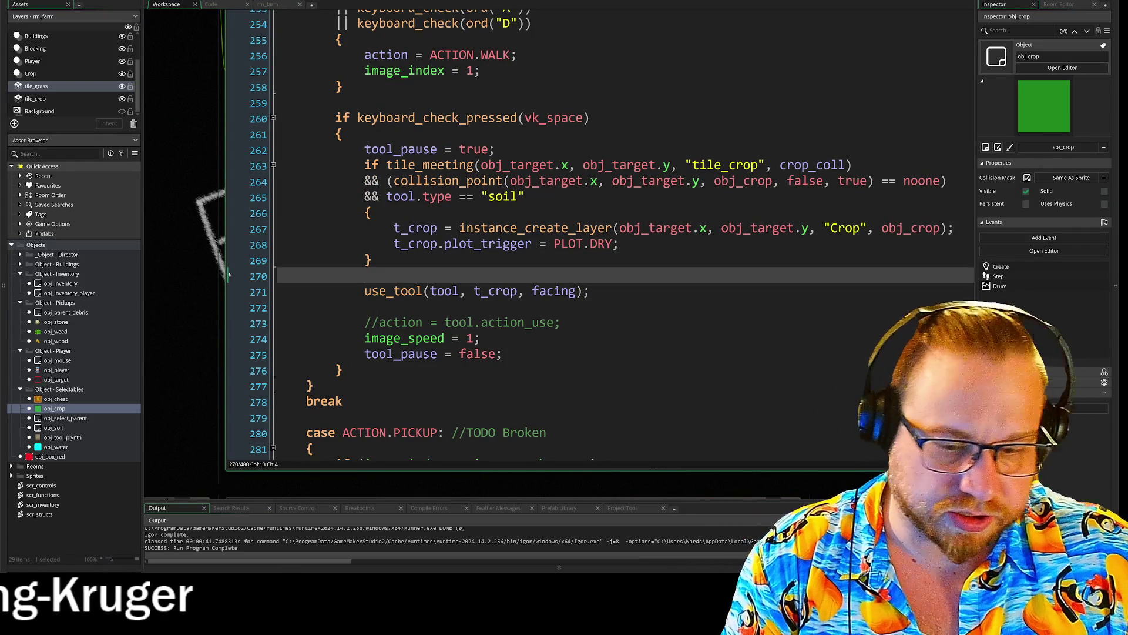
{"action": "type", "text": "ool"}
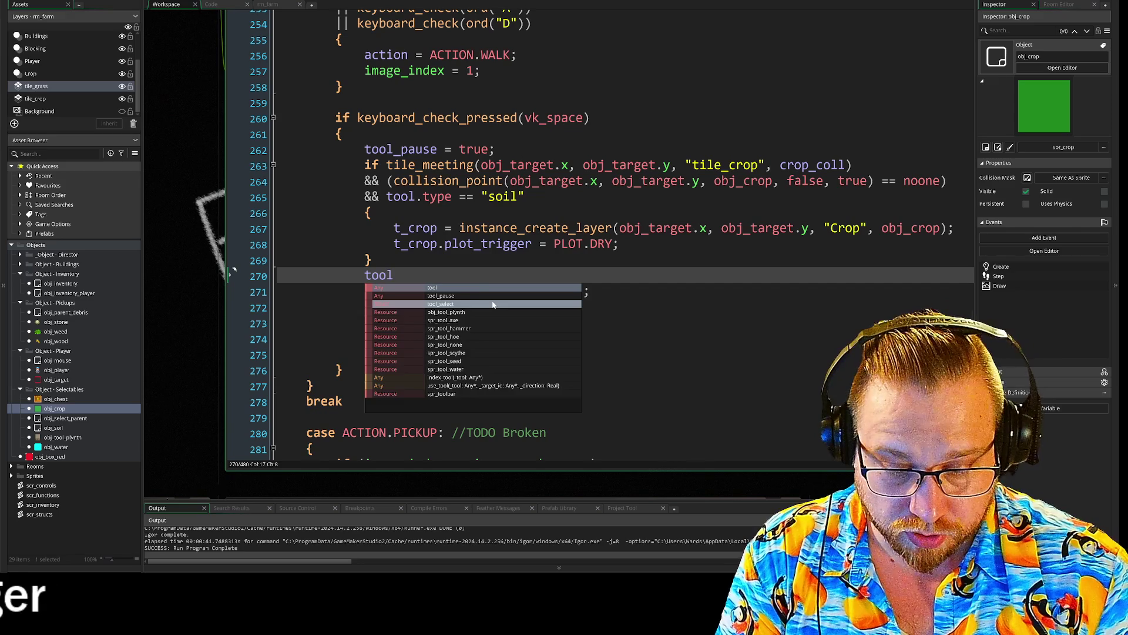
{"action": "type", "text": "."}
{"action": "type", "text": "tool_type"}
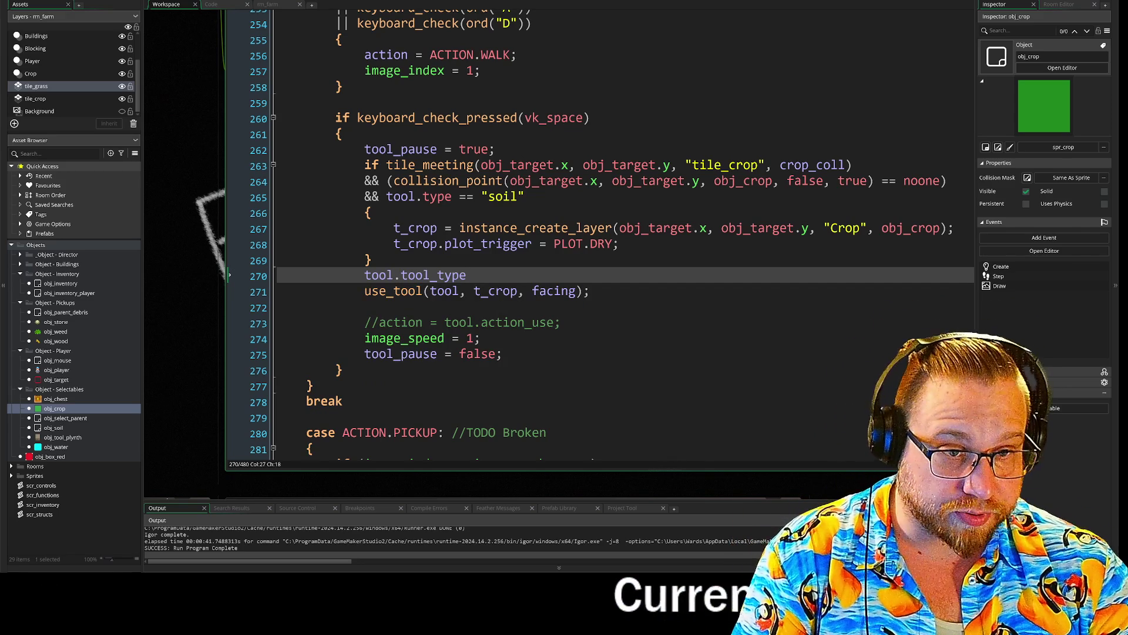
{"action": "left_click_drag", "start_coordinate": [467, 275], "coordinate": [365, 277]}
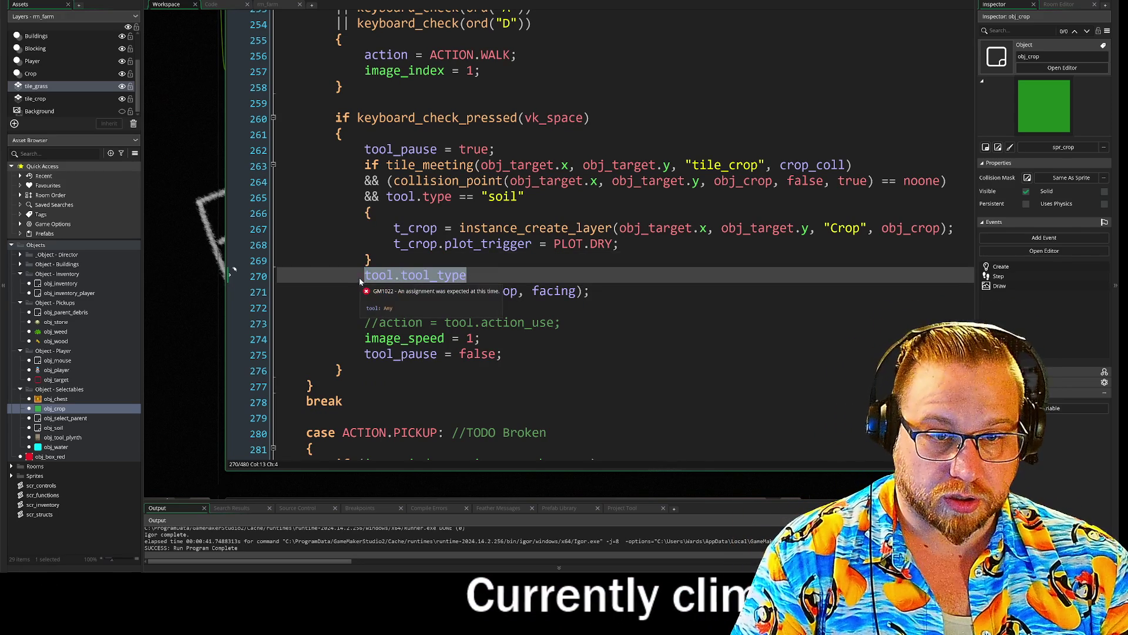
{"action": "key", "text": "ctrl+c"}
{"action": "left_click", "coordinate": [366, 288]}
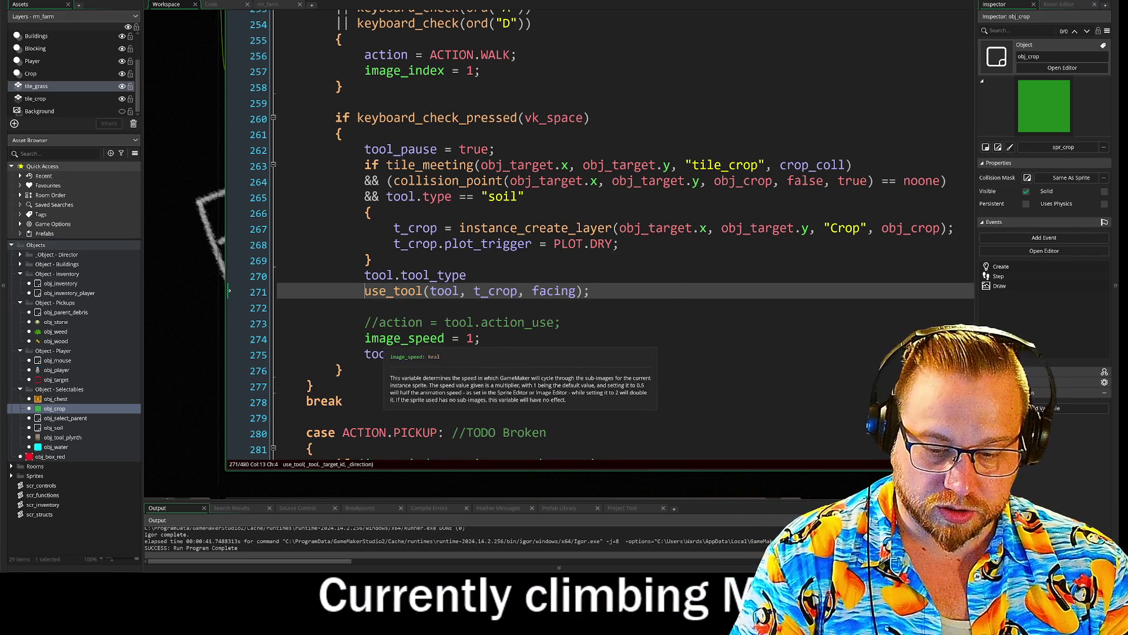
{"action": "key", "text": "ctrl+v"}
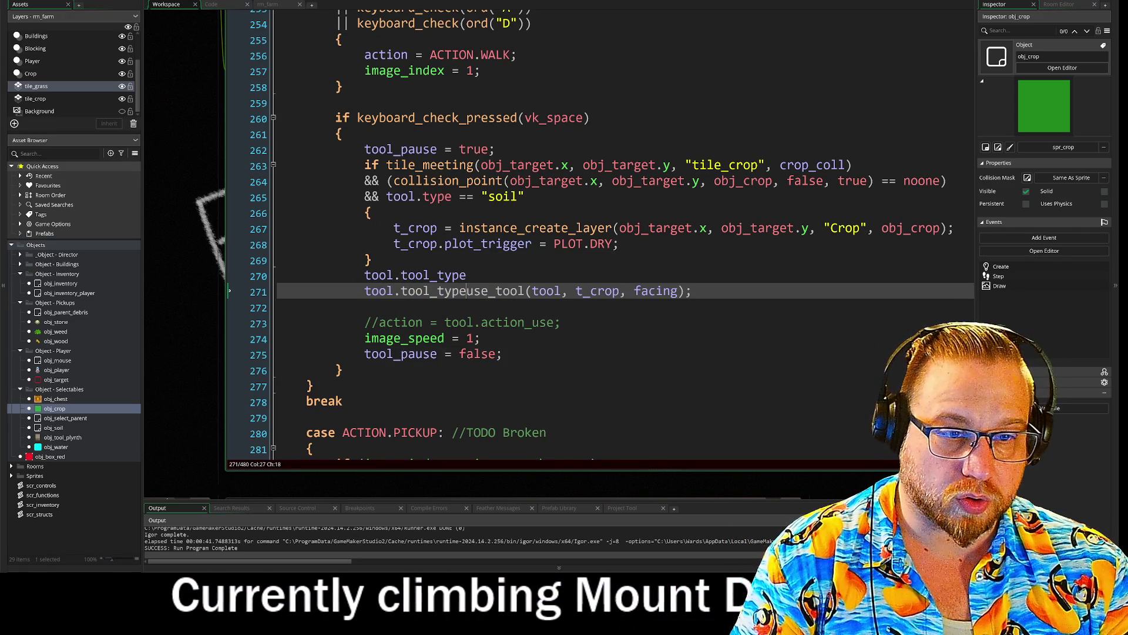
{"action": "type", "text": "="}
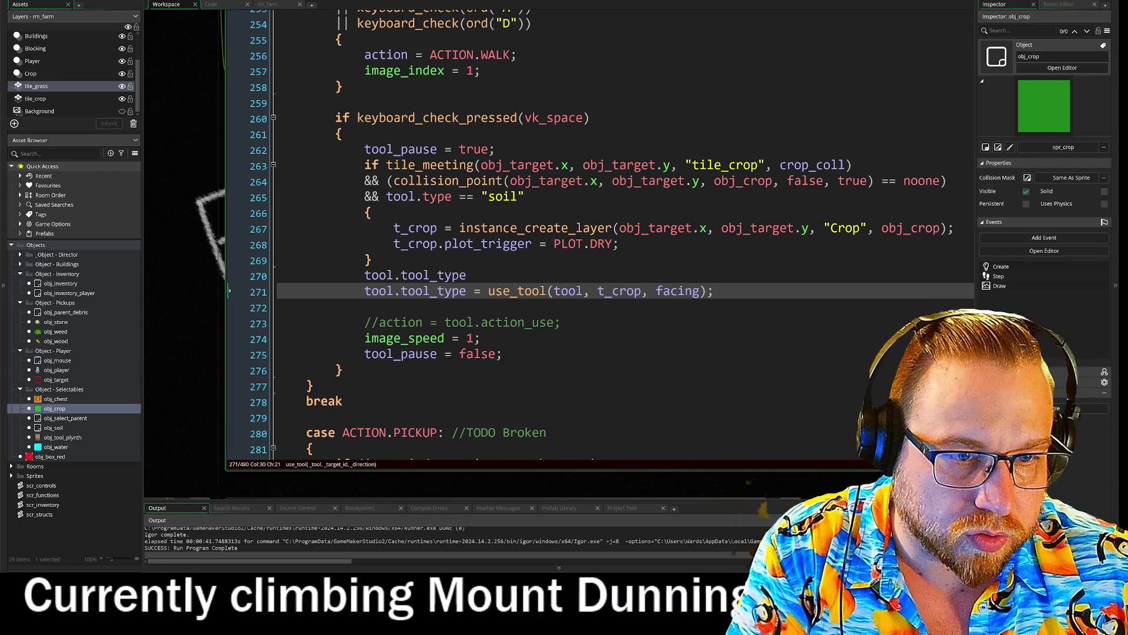
- Delete the stray tool.tool_type text left on line 270
{"action": "left_click_drag", "start_coordinate": [277, 291], "coordinate": [339, 291]}
{"action": "key", "text": "Up"}
{"action": "key", "text": "shift+End"}
{"action": "key", "text": "BackSpace"}
{"action": "key", "text": "BackSpace"}
{"action": "key", "text": "BackSpace"}
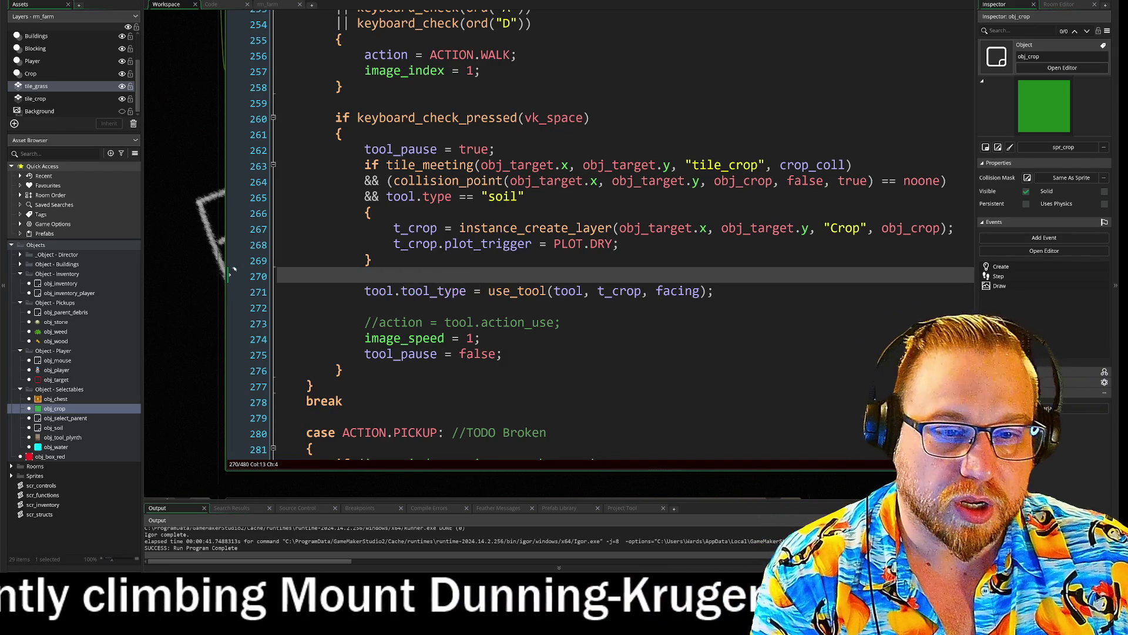
{"action": "key", "text": "BackSpace"}
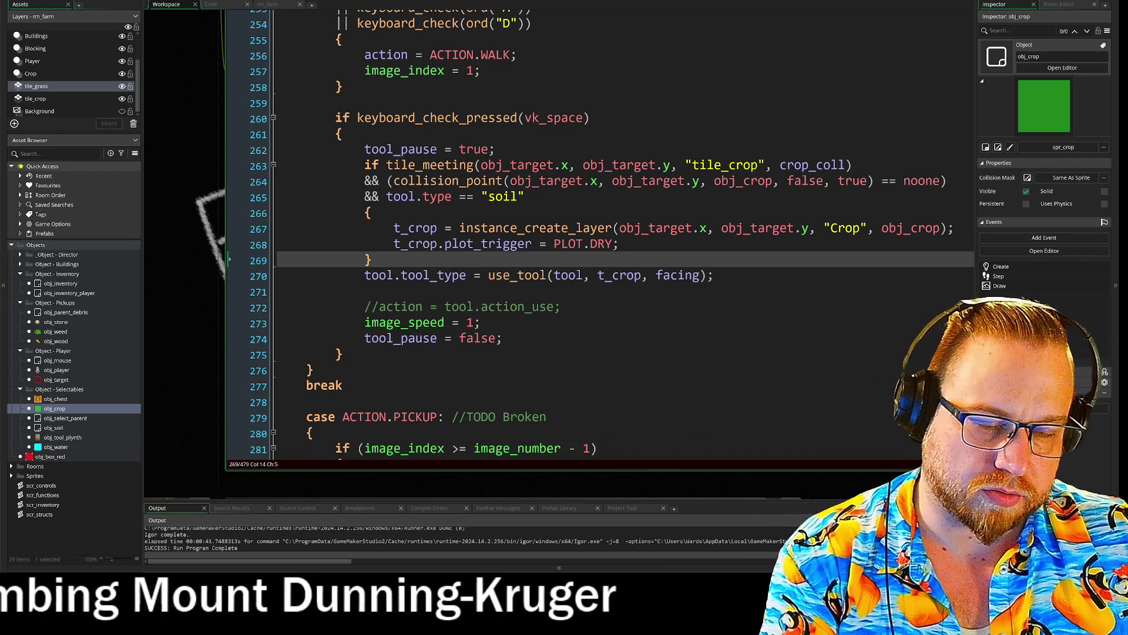
{"action": "key", "text": "Return"}
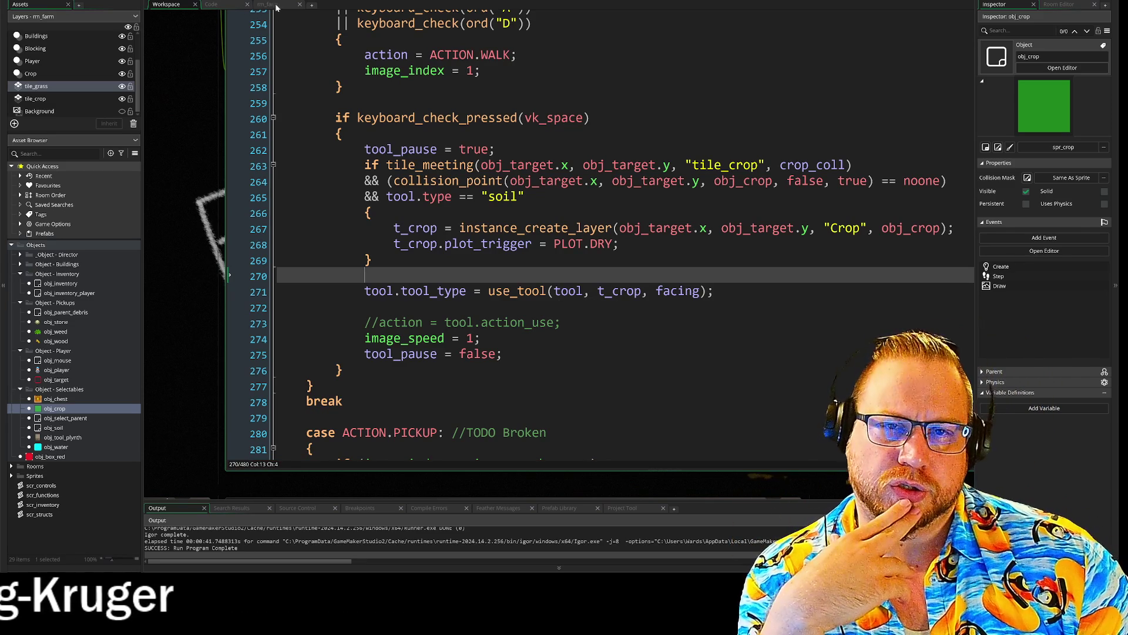
{"action": "left_click", "coordinate": [224, 7]}
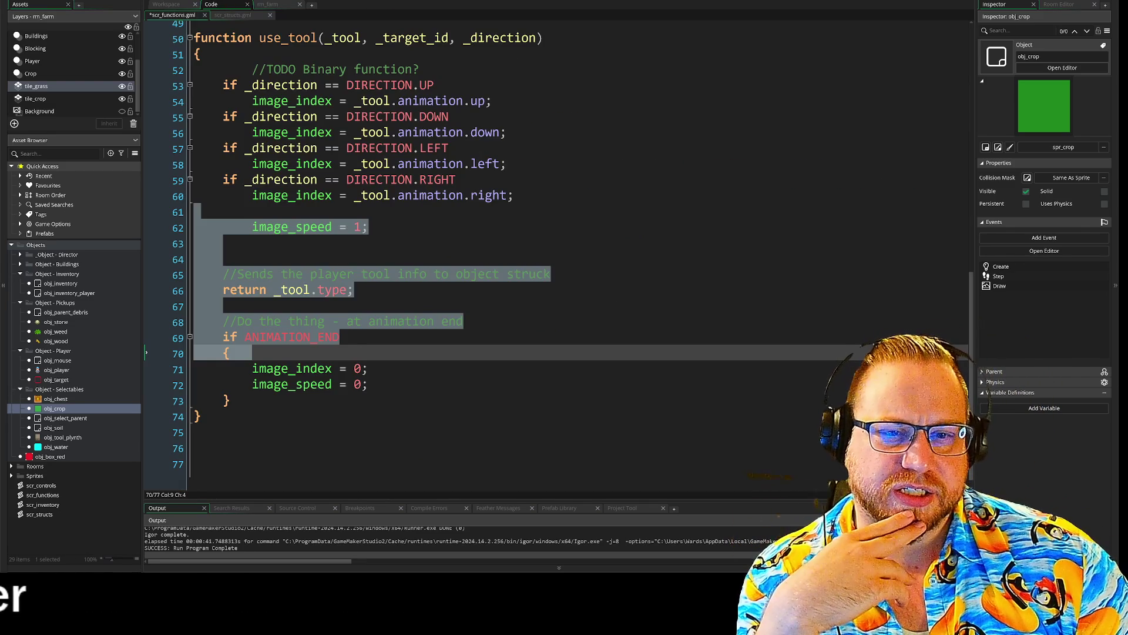
{"action": "left_click", "coordinate": [354, 289]}
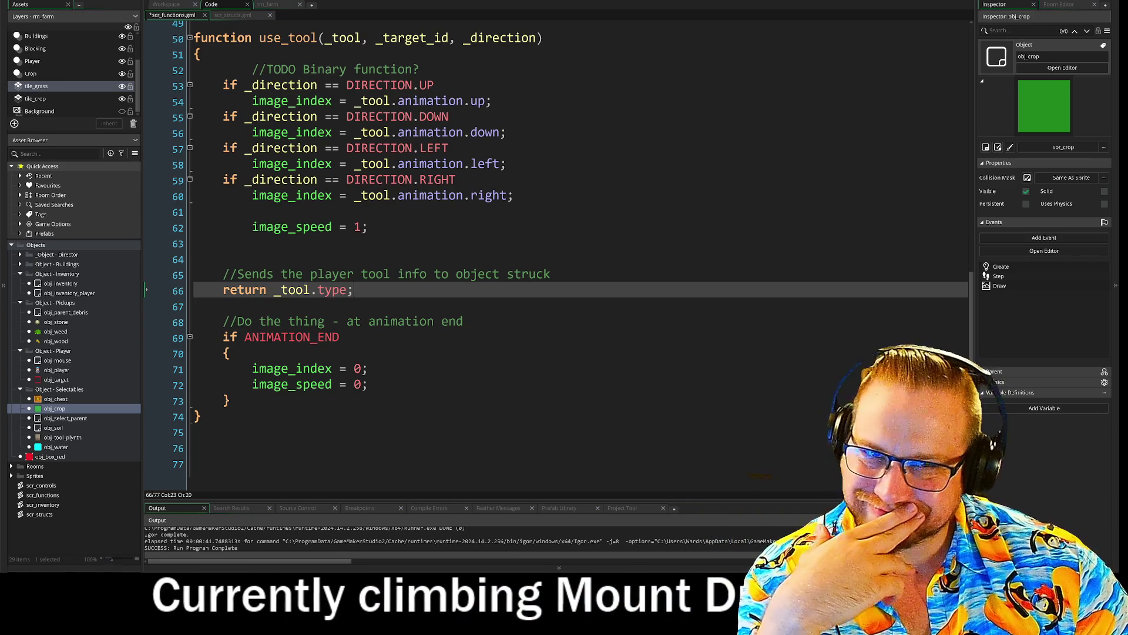
{"action": "left_click", "coordinate": [233, 14]}
{"action": "left_click", "coordinate": [186, 16]}
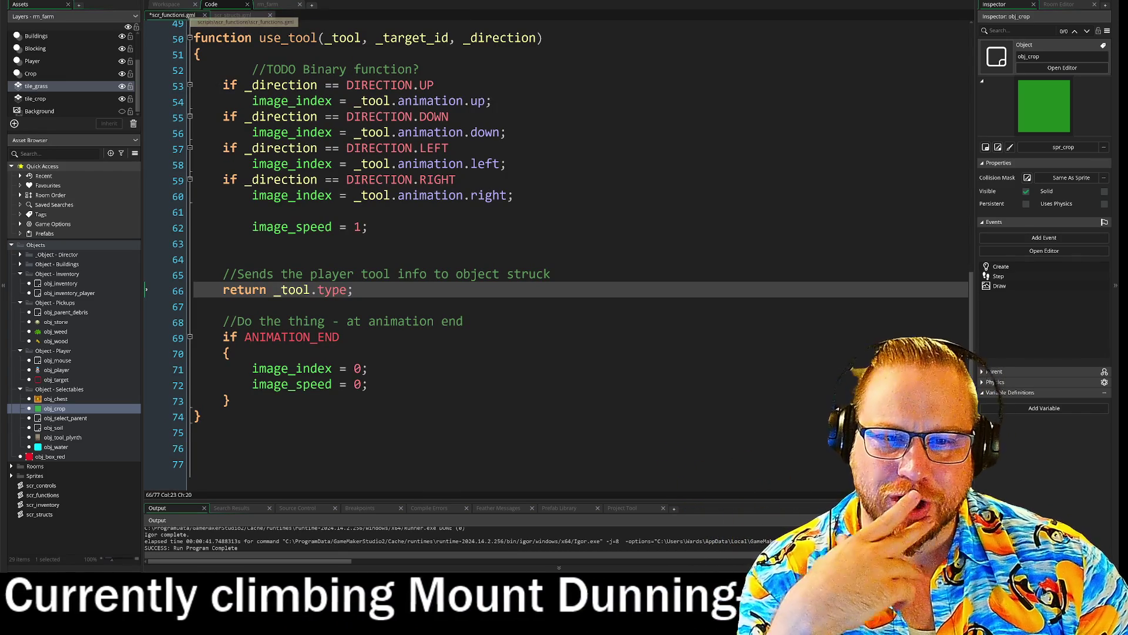
{"action": "key", "text": "ctrl+z"}
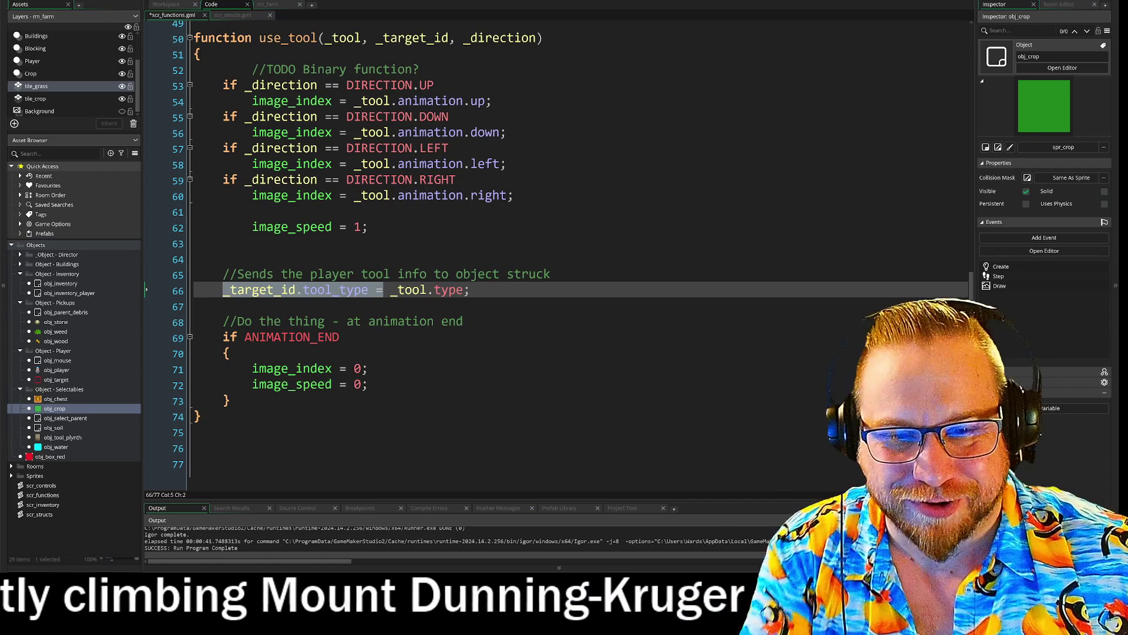
{"action": "left_click", "coordinate": [551, 273]}
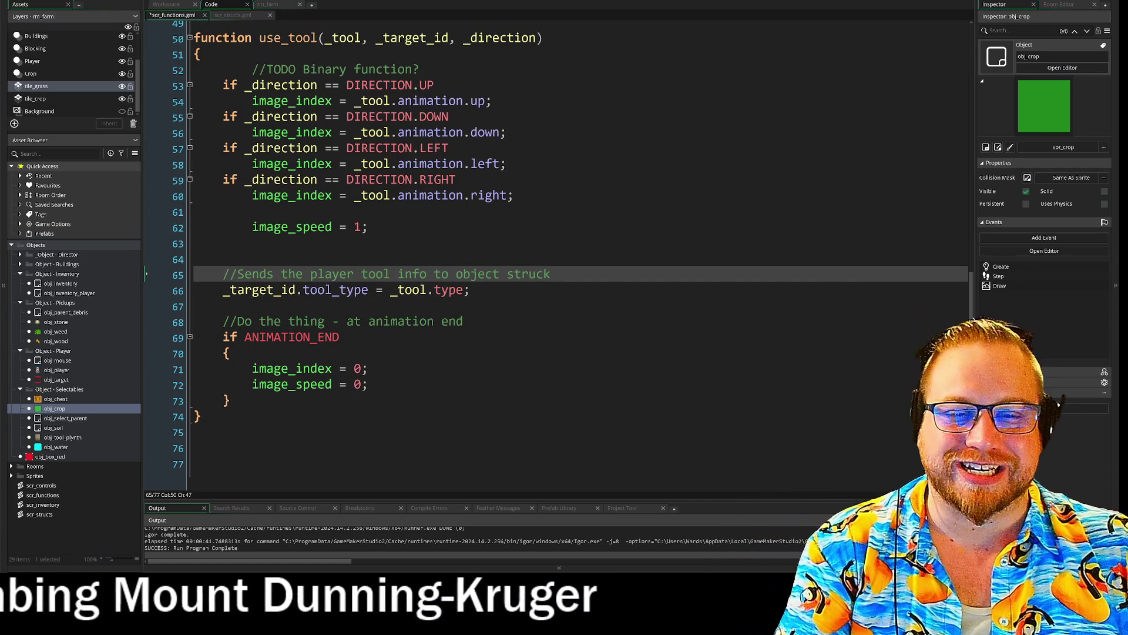
{"action": "key", "text": "ctrl+y"}
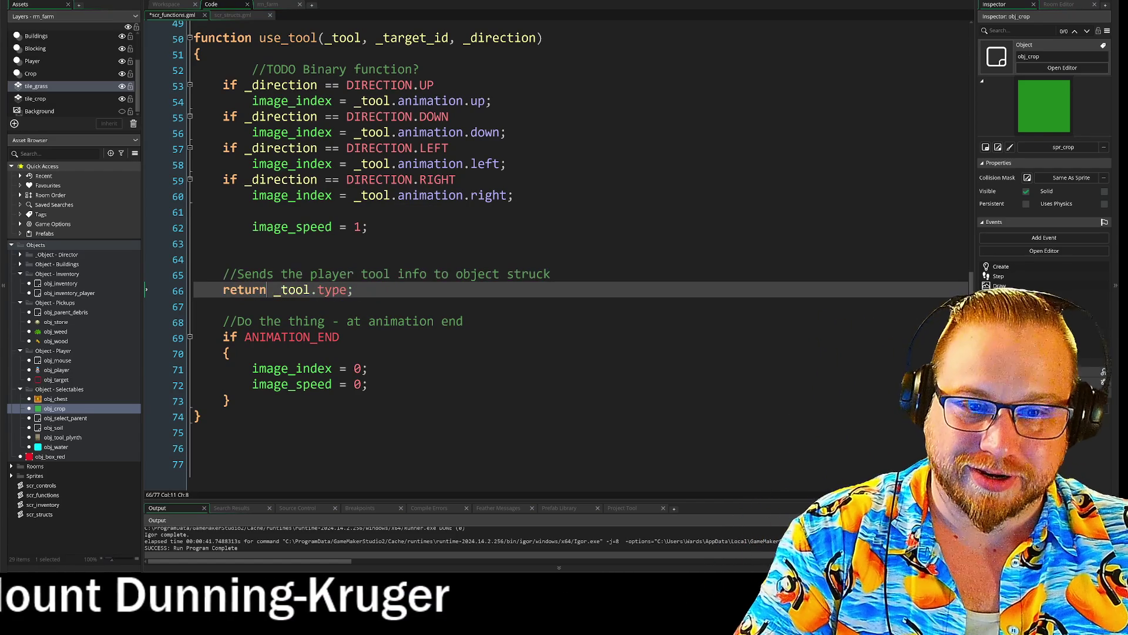
{"action": "left_click", "coordinate": [176, 5]}
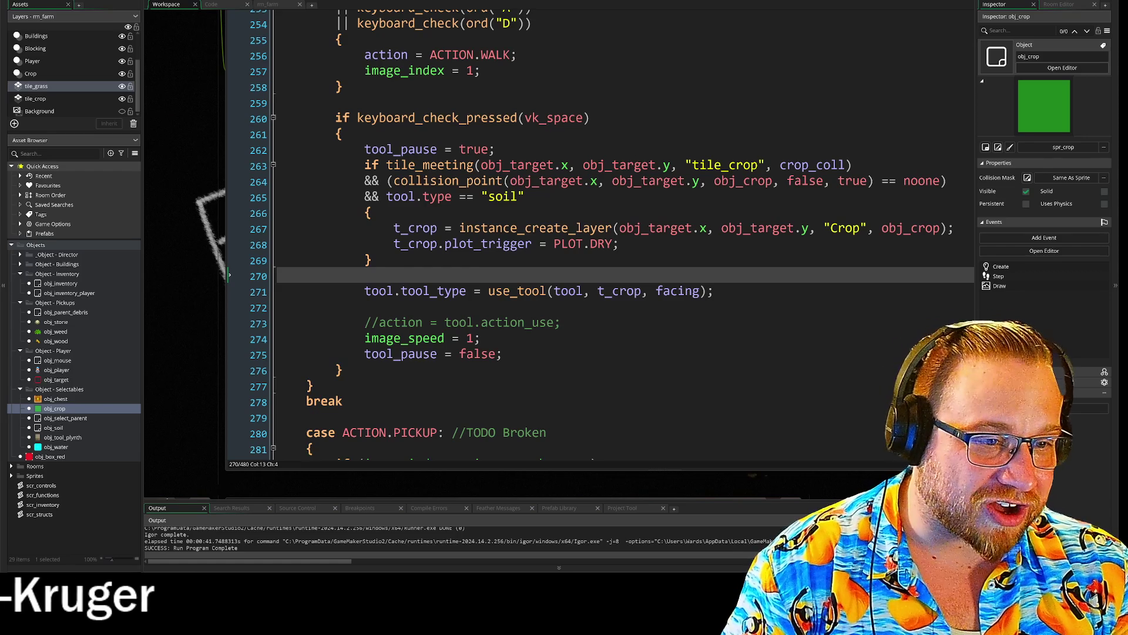
- Replace tool with t_crop at the start of line 271, checking t_crop's definition on line 267
{"action": "left_click", "coordinate": [626, 292]}
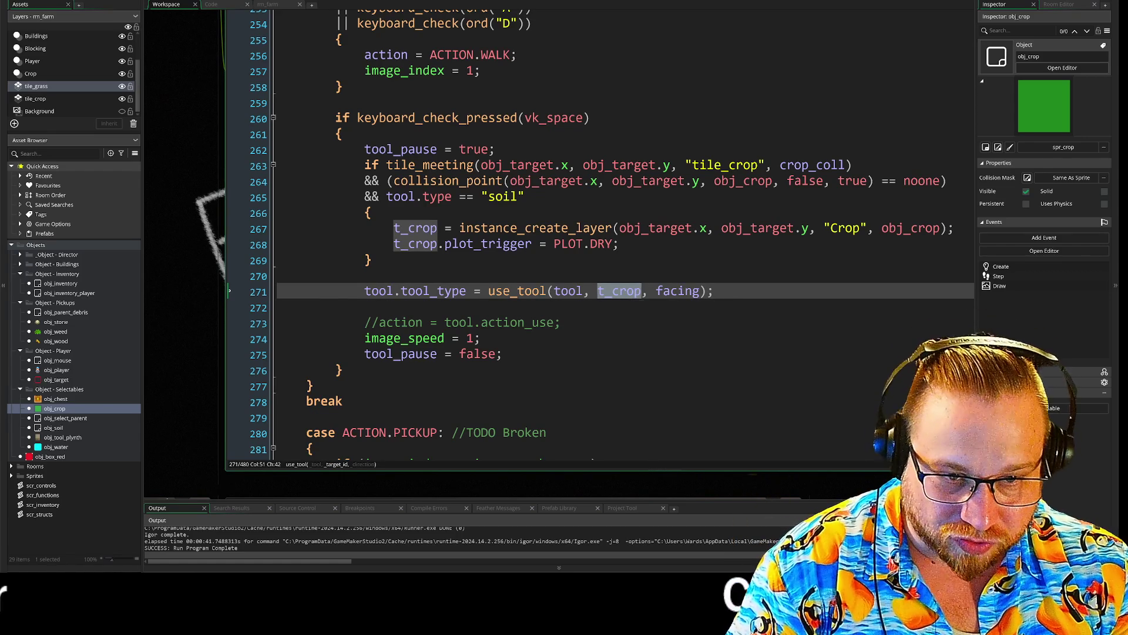
{"action": "type", "text": "t_crop"}
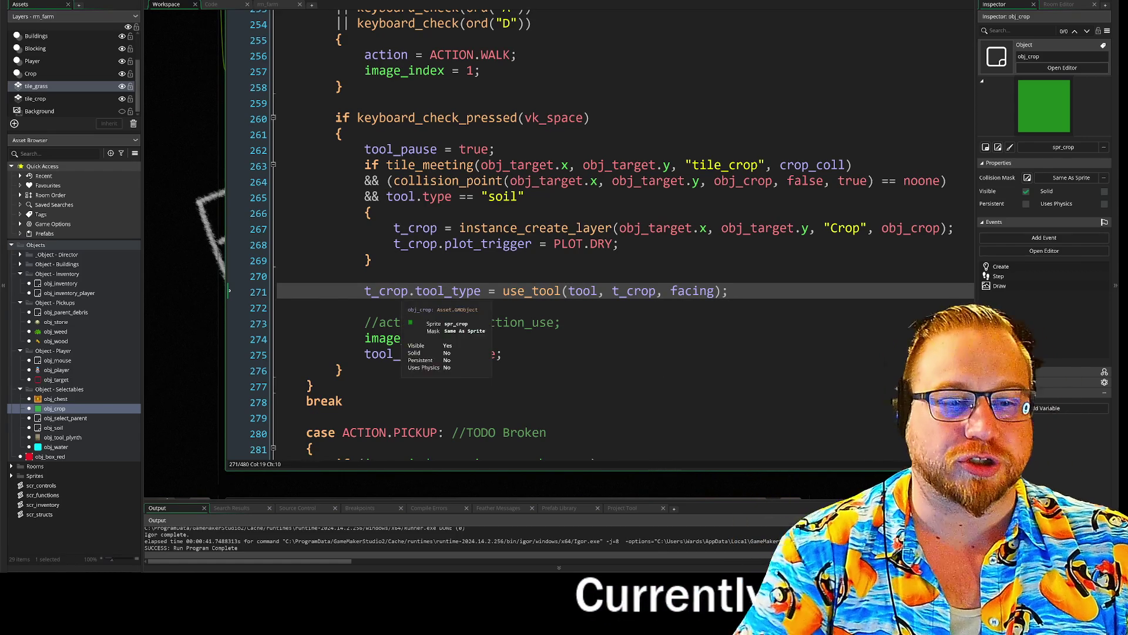
{"action": "left_click", "coordinate": [364, 277]}
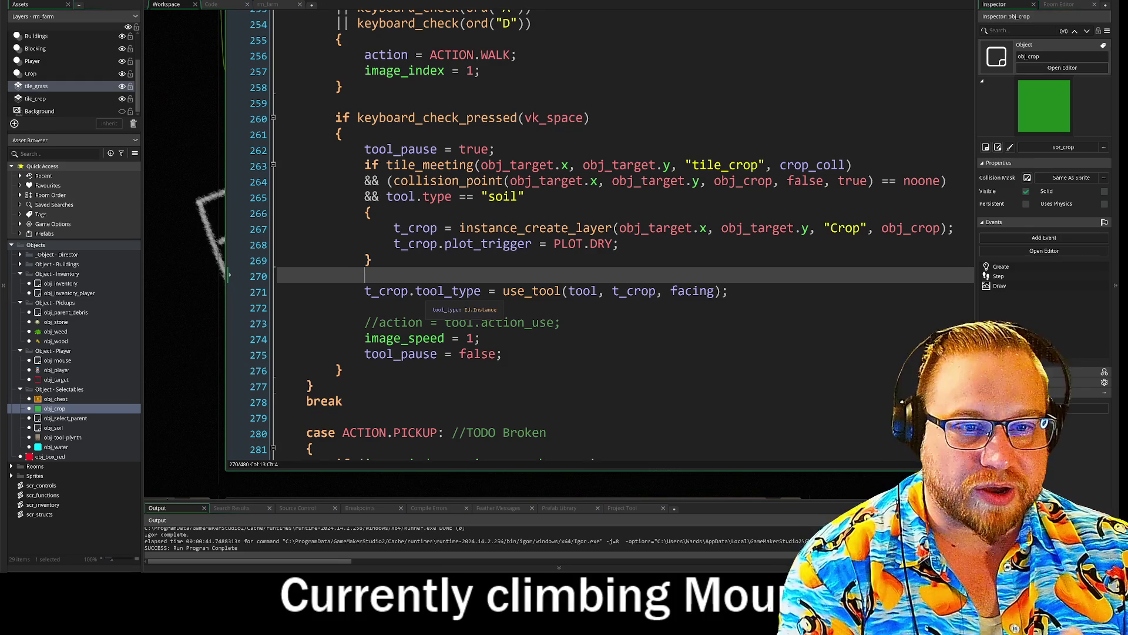
{"action": "left_click", "coordinate": [444, 229]}
{"action": "key", "text": "Down"}
{"action": "key", "text": "Down"}
{"action": "key", "text": "Down"}
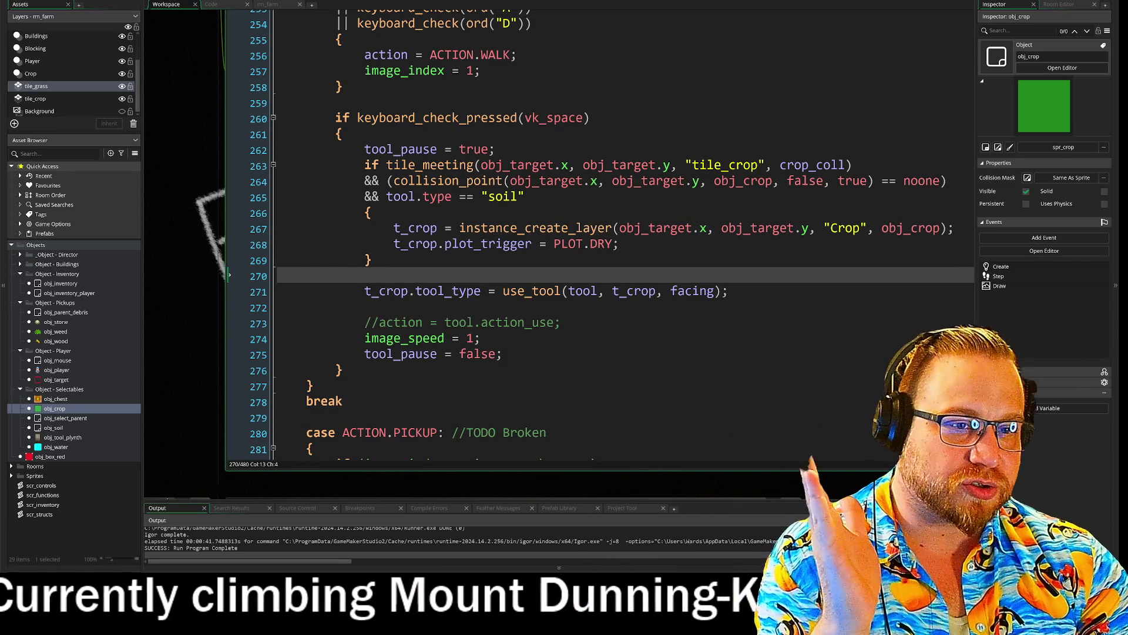
{"action": "left_click", "coordinate": [211, 5]}
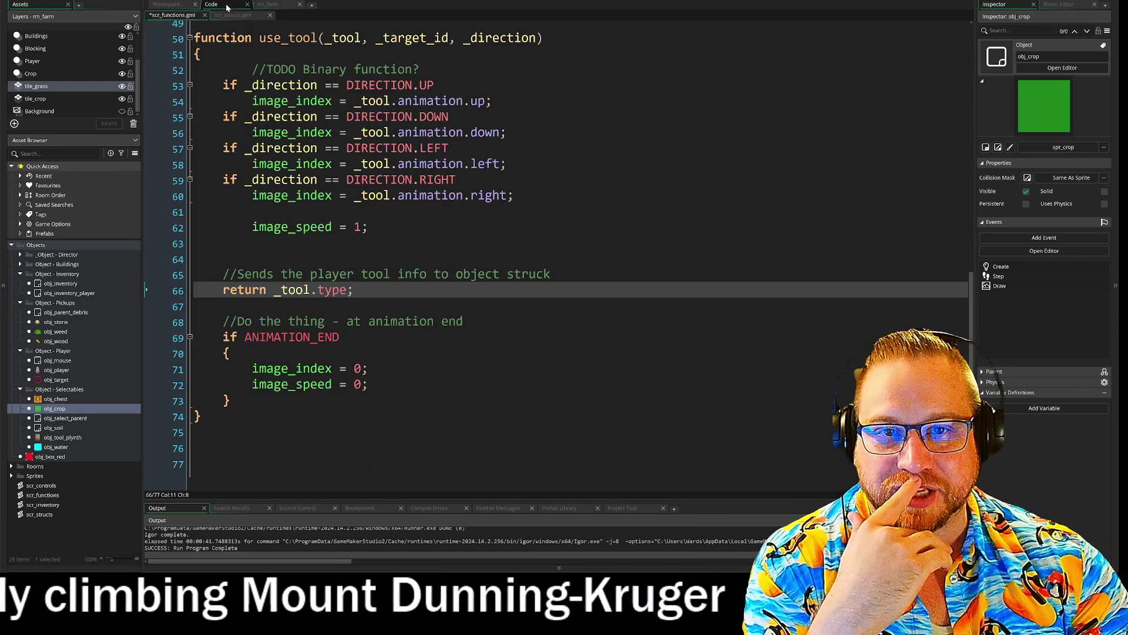
- Inspect the Tool Structs region in scr_structs.gml, then return to the player's tool code
{"action": "left_click", "coordinate": [246, 15]}
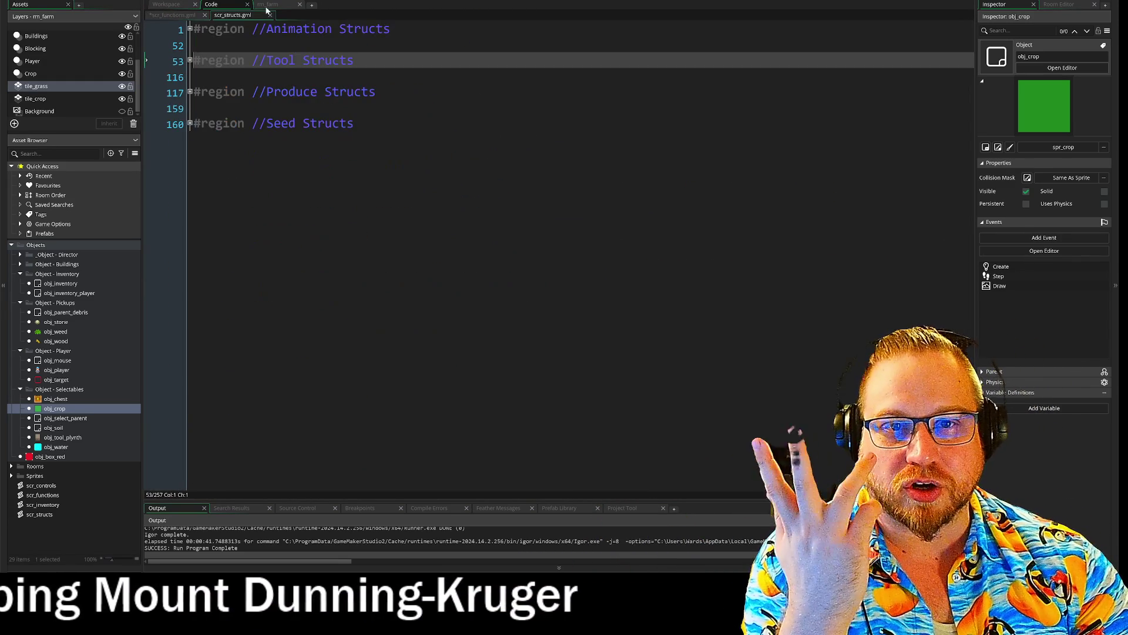
{"action": "left_click", "coordinate": [170, 5]}
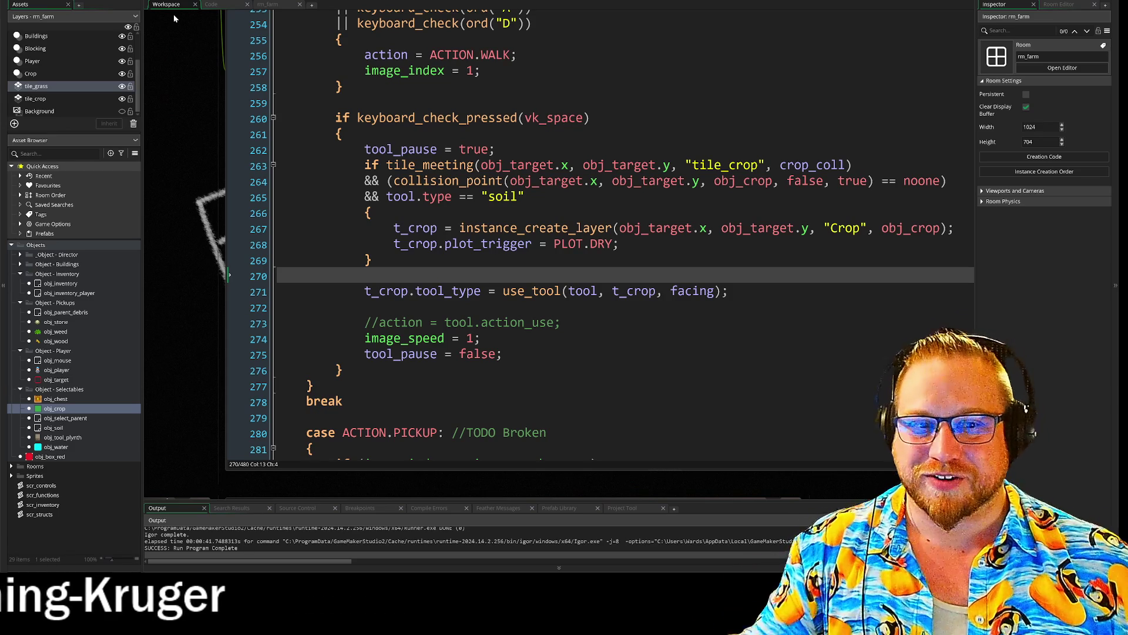
{"action": "left_click_drag", "start_coordinate": [482, 196], "coordinate": [529, 198]}
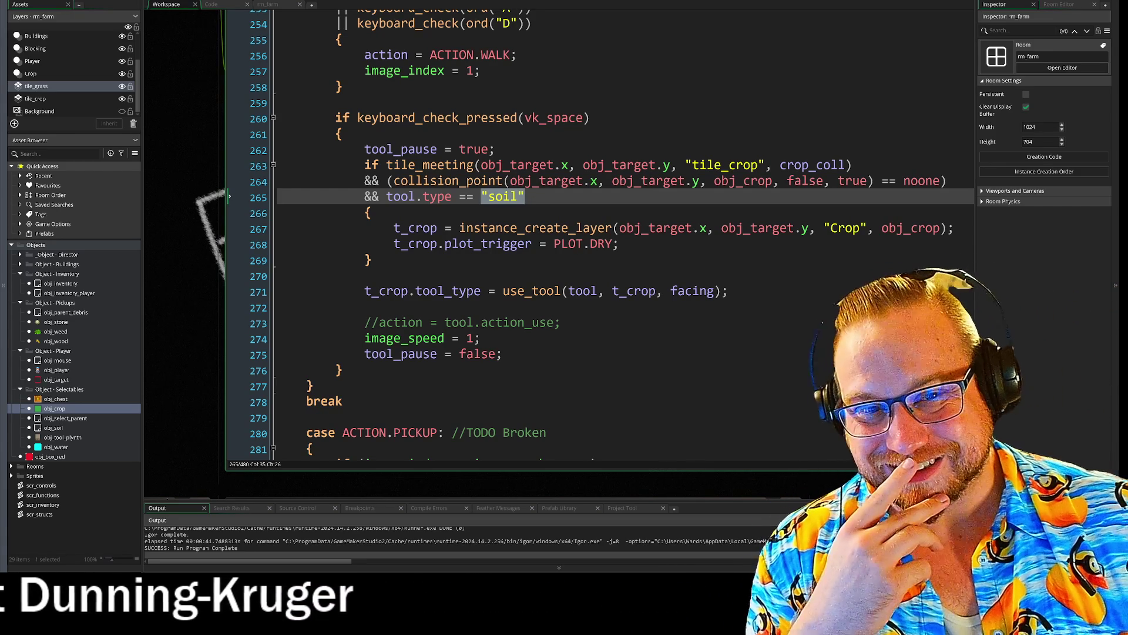
{"action": "left_click", "coordinate": [339, 262]}
{"action": "key", "text": "Down"}
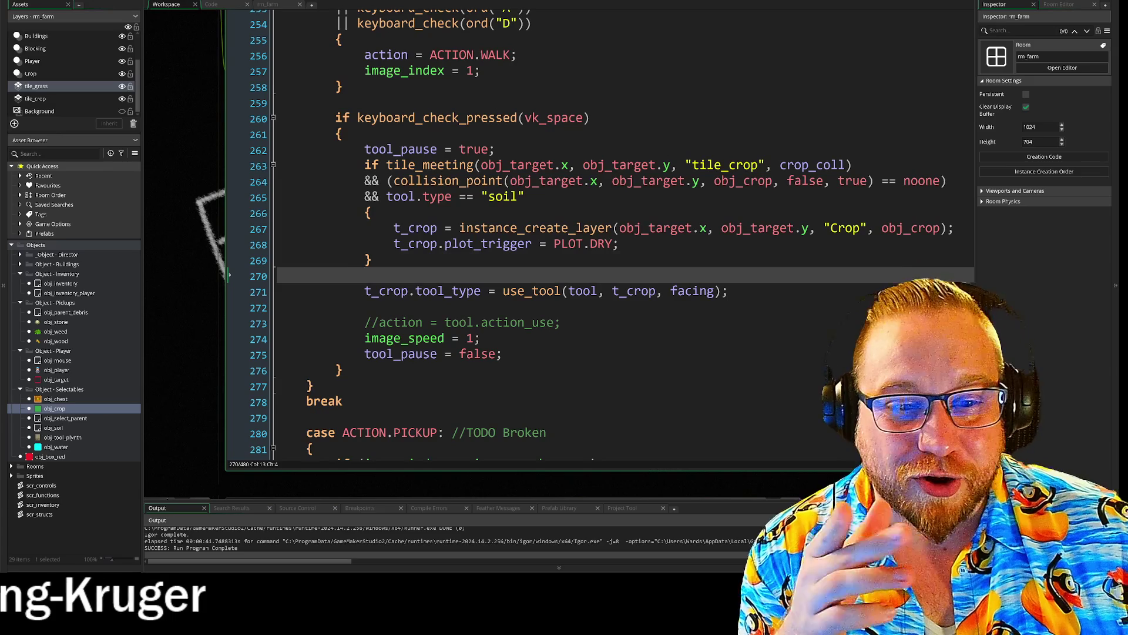
{"action": "left_click", "coordinate": [364, 308]}
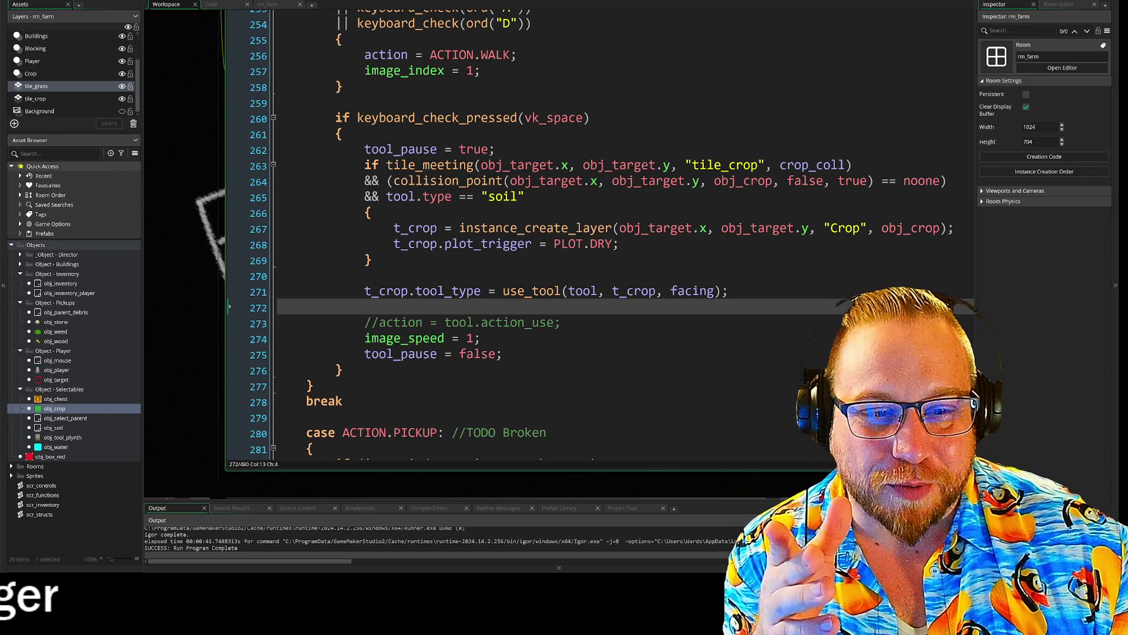
{"action": "left_click", "coordinate": [346, 370]}
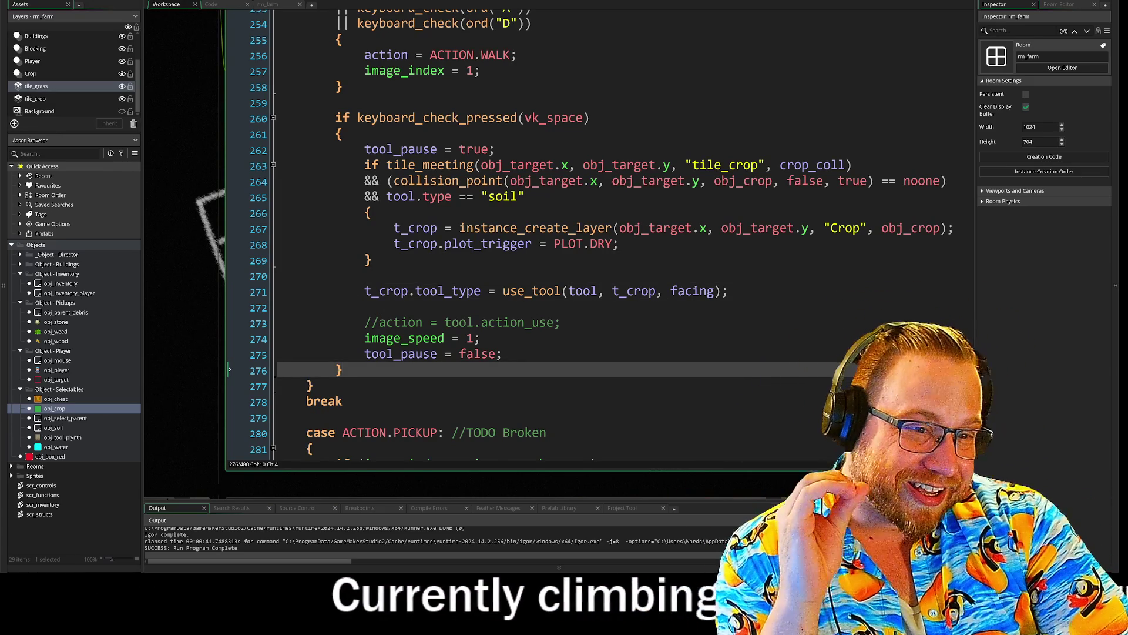
- Review the space-press block and the use_tool assignment, then build and run the game with F5
{"action": "left_click", "coordinate": [364, 307]}
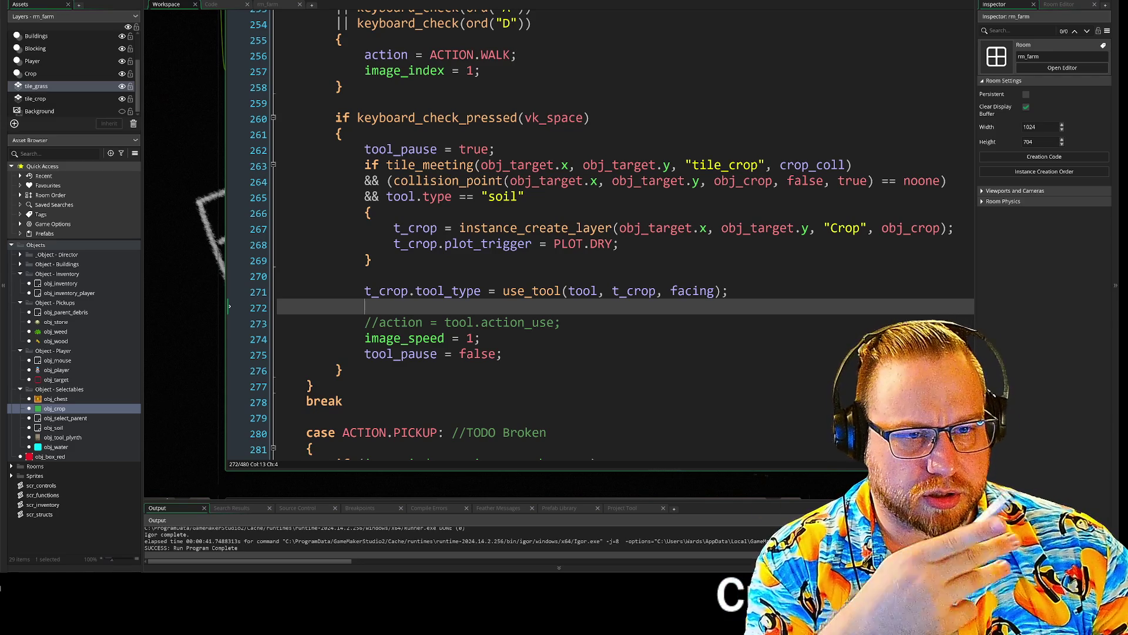
{"action": "left_click_drag", "start_coordinate": [365, 149], "coordinate": [503, 353]}
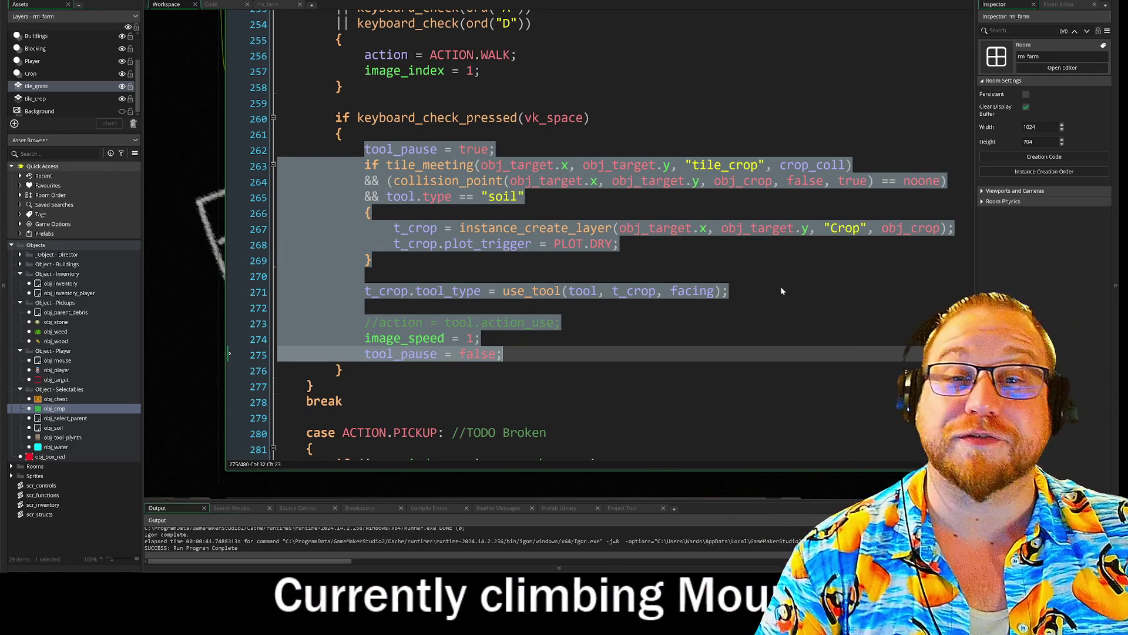
{"action": "left_click", "coordinate": [342, 134]}
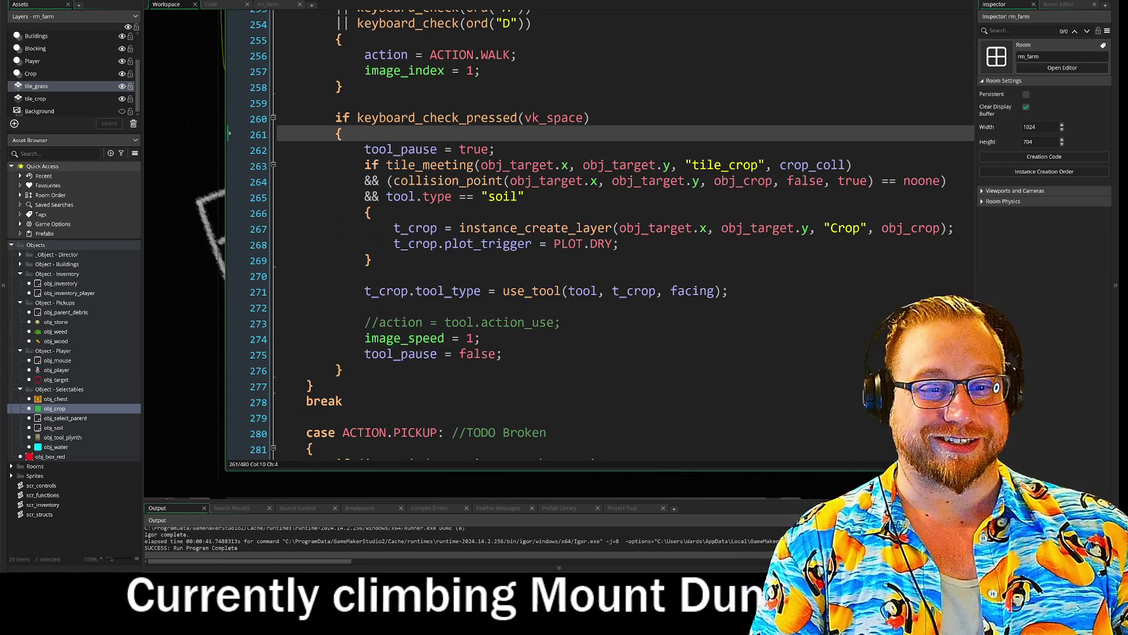
{"action": "left_click_drag", "start_coordinate": [365, 291], "coordinate": [364, 306]}
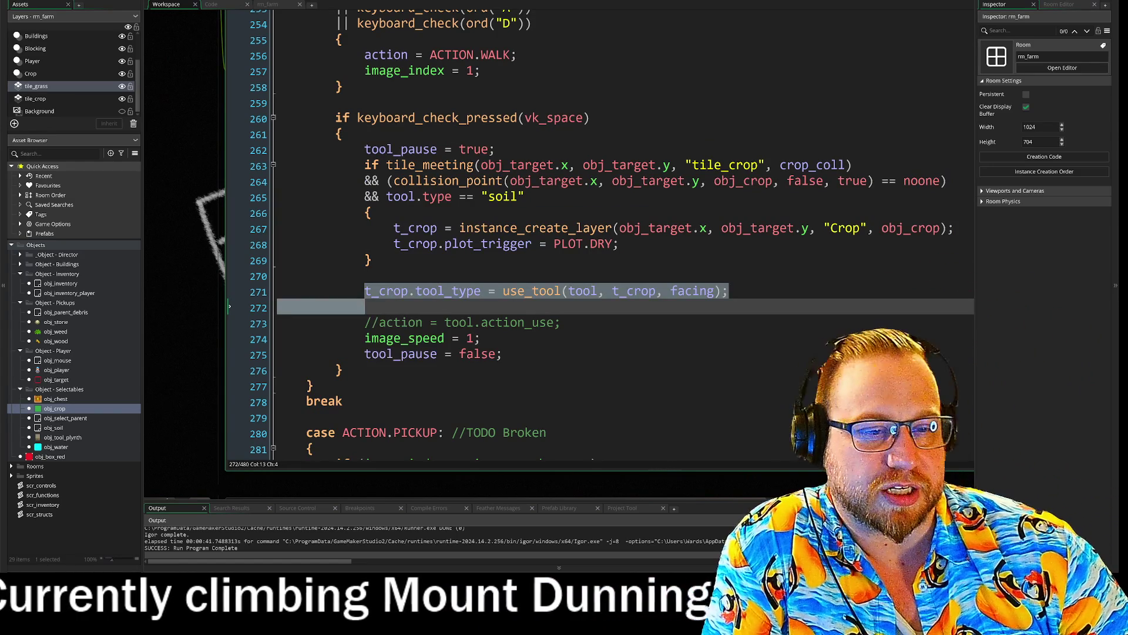
{"action": "left_click", "coordinate": [620, 291]}
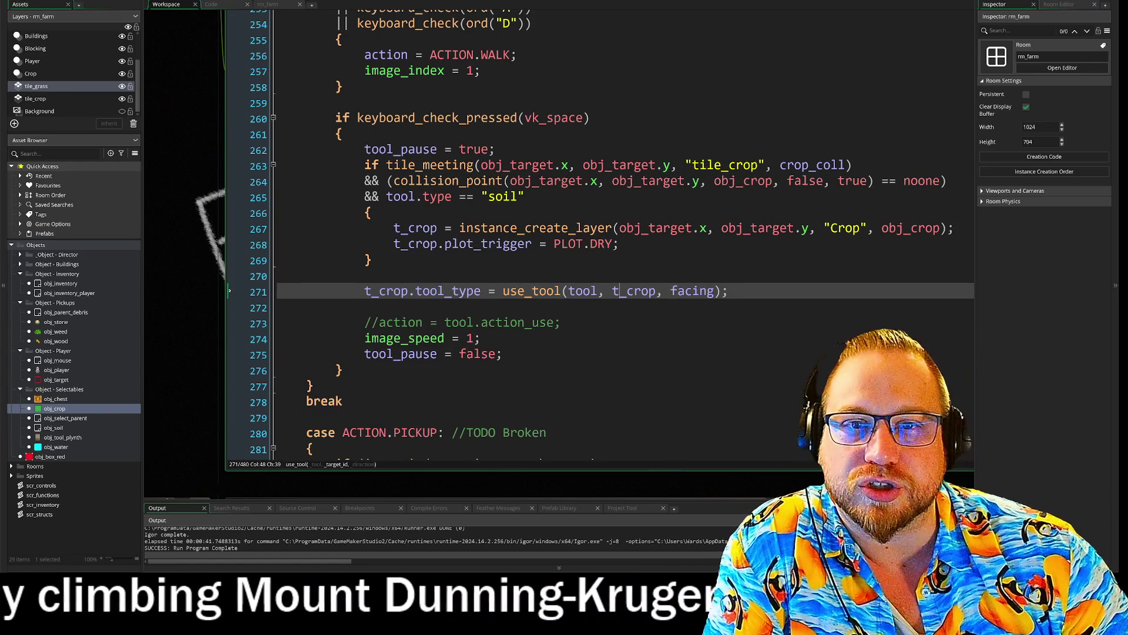
{"action": "key", "text": "F5"}
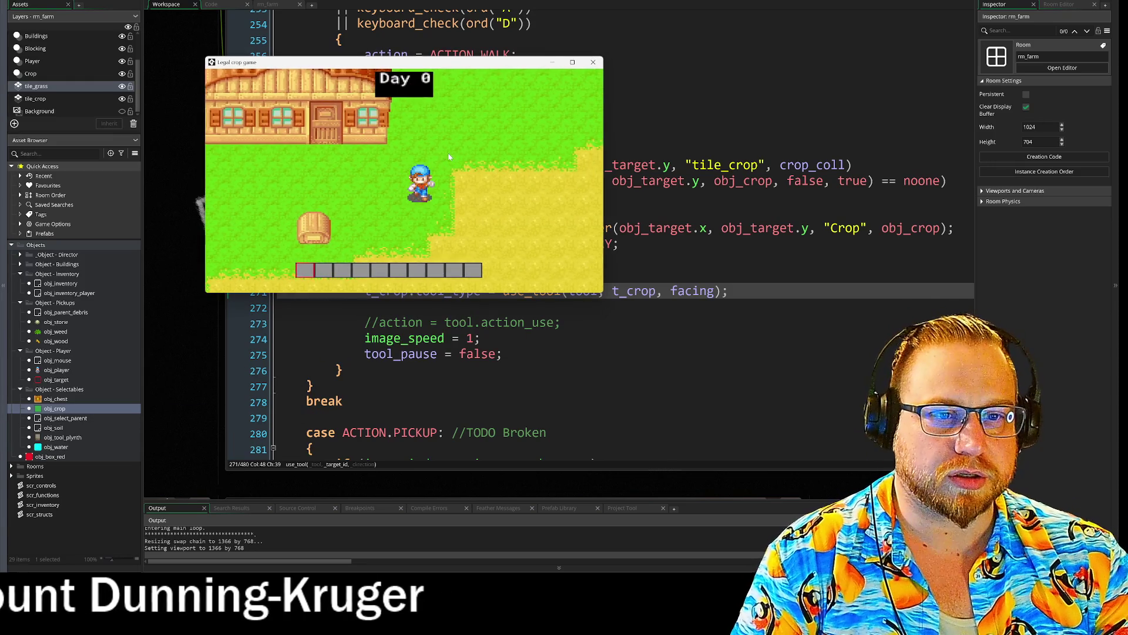
- Walk the farmer right, toggle the inventory, and swing the tool, triggering the line 271 read-only tool_type error
{"action": "key", "text": "s"}
{"action": "key", "text": "d"}
{"action": "key", "text": "i"}
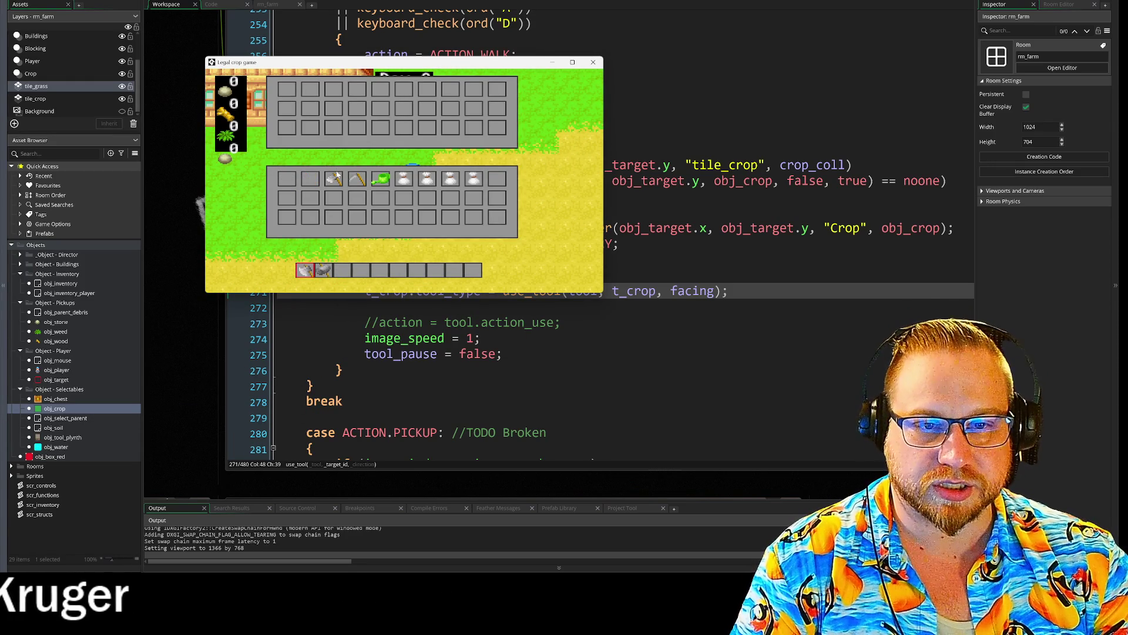
{"action": "key", "text": "i"}
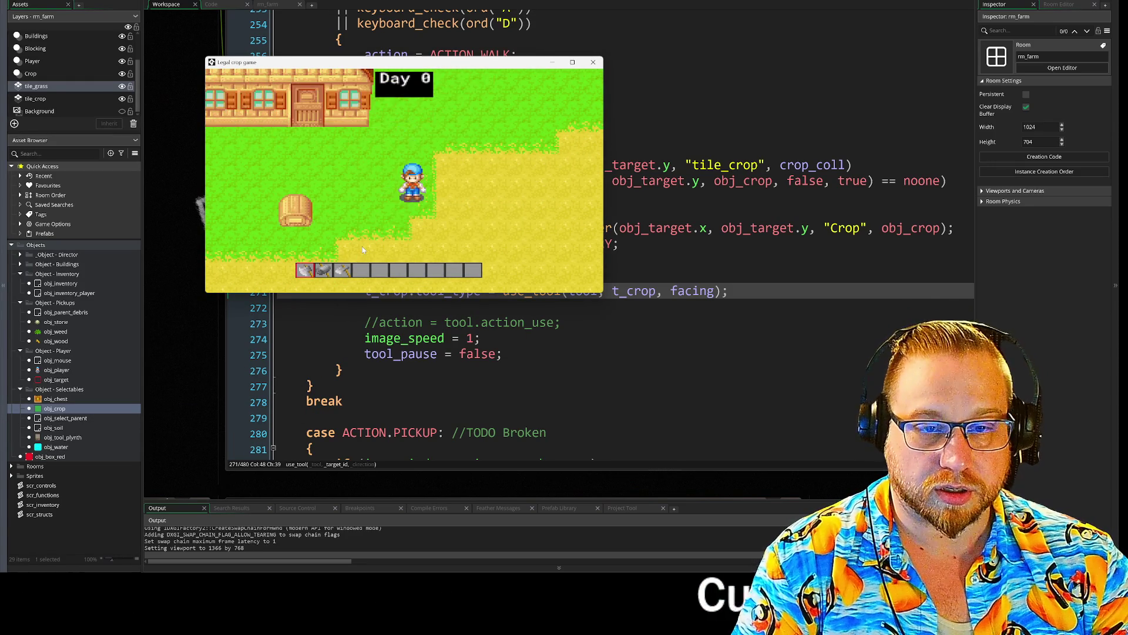
{"action": "key", "text": "d"}
{"action": "left_click", "coordinate": [362, 246]}
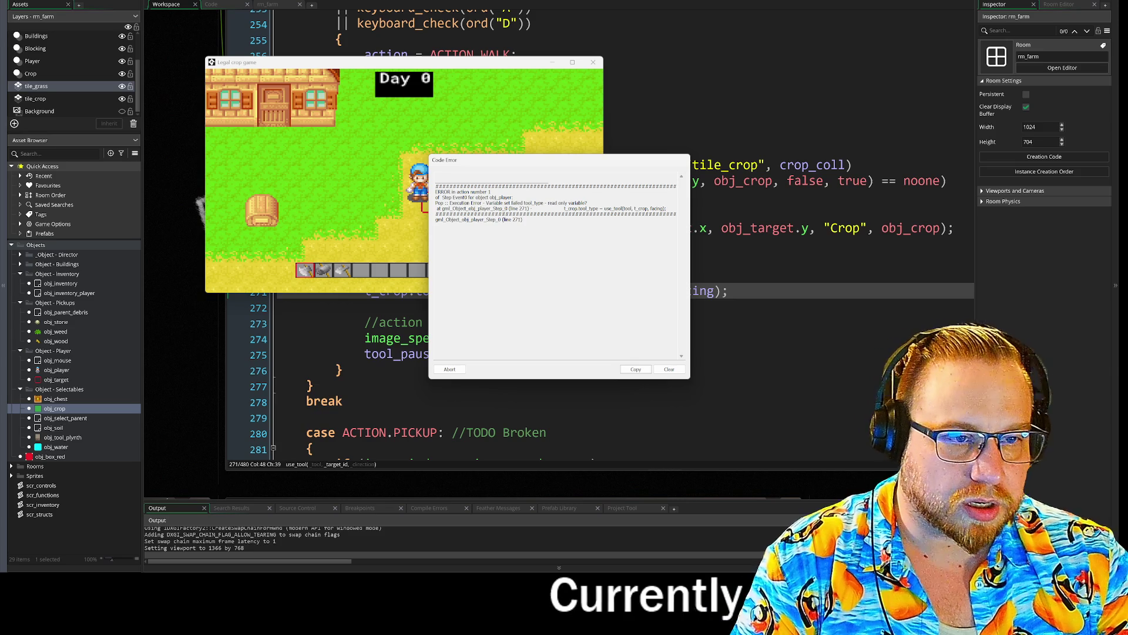
- Read the read-only tool_type error message and abort the crashed game run
{"action": "left_click_drag", "start_coordinate": [498, 202], "coordinate": [666, 208]}
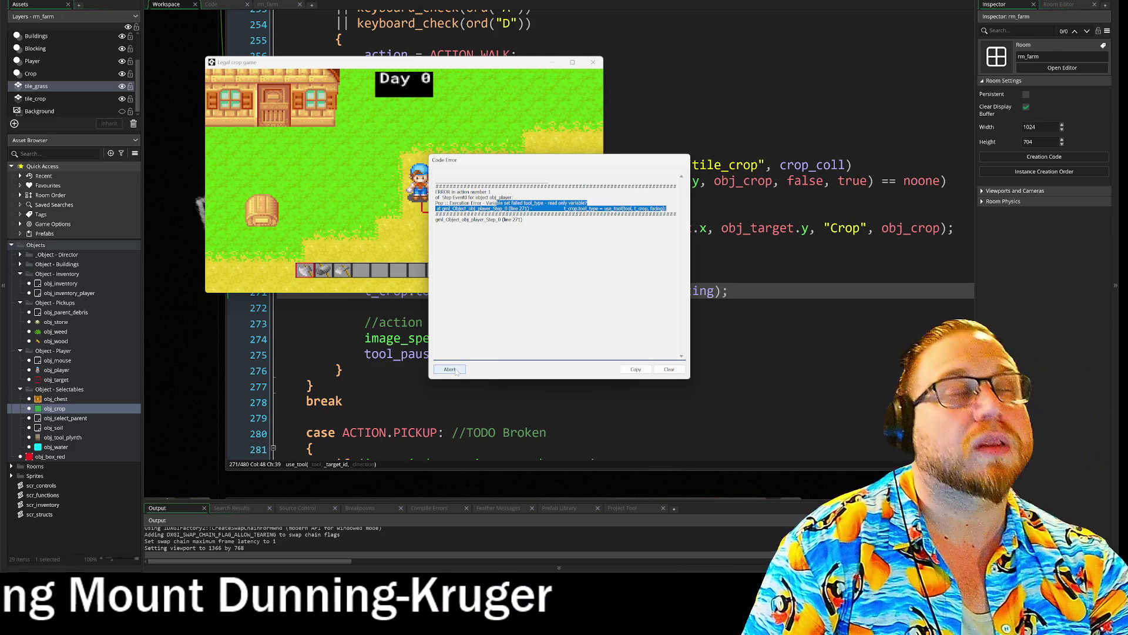
{"action": "left_click", "coordinate": [456, 370]}
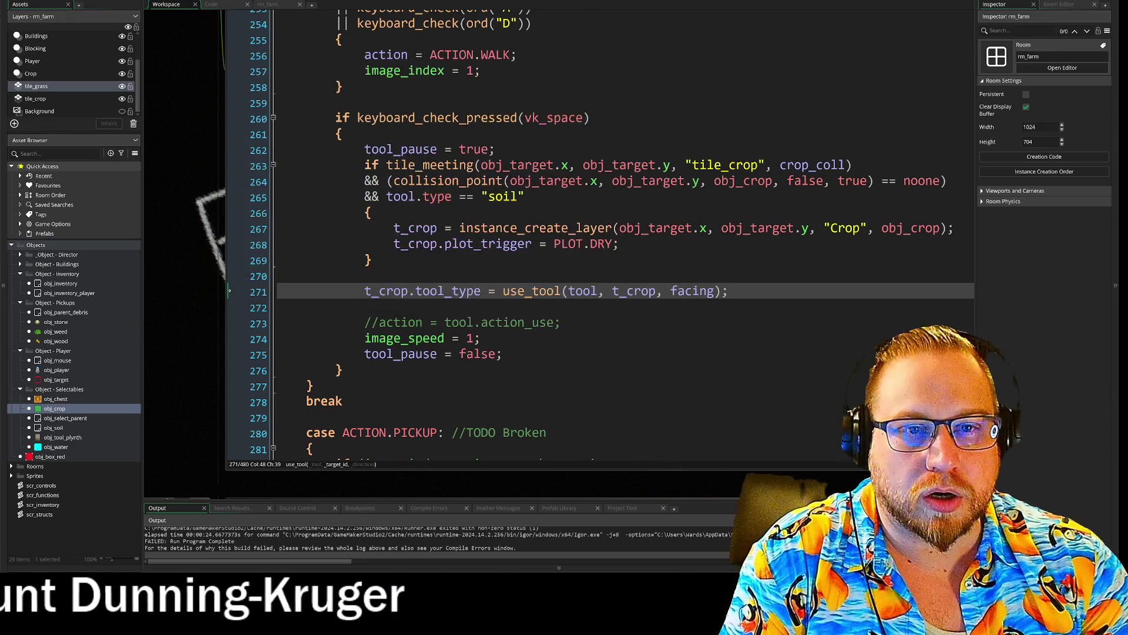
- Relaunch the game with F5, open the inventory, then minimise and restore the game window
{"action": "key", "text": "F5"}
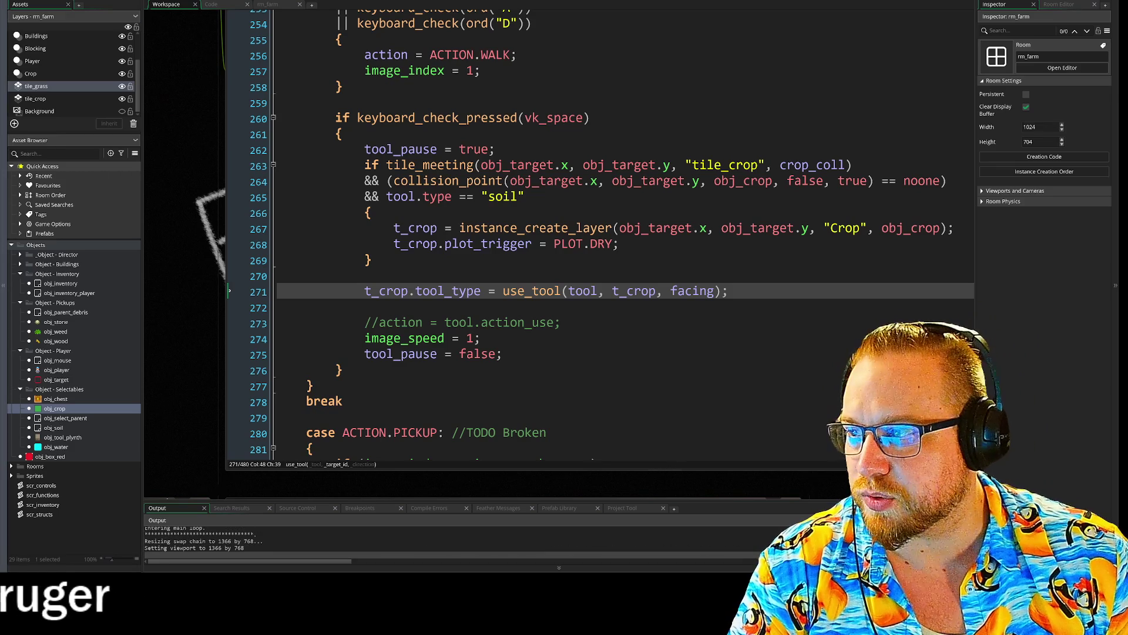
{"action": "key", "text": "i"}
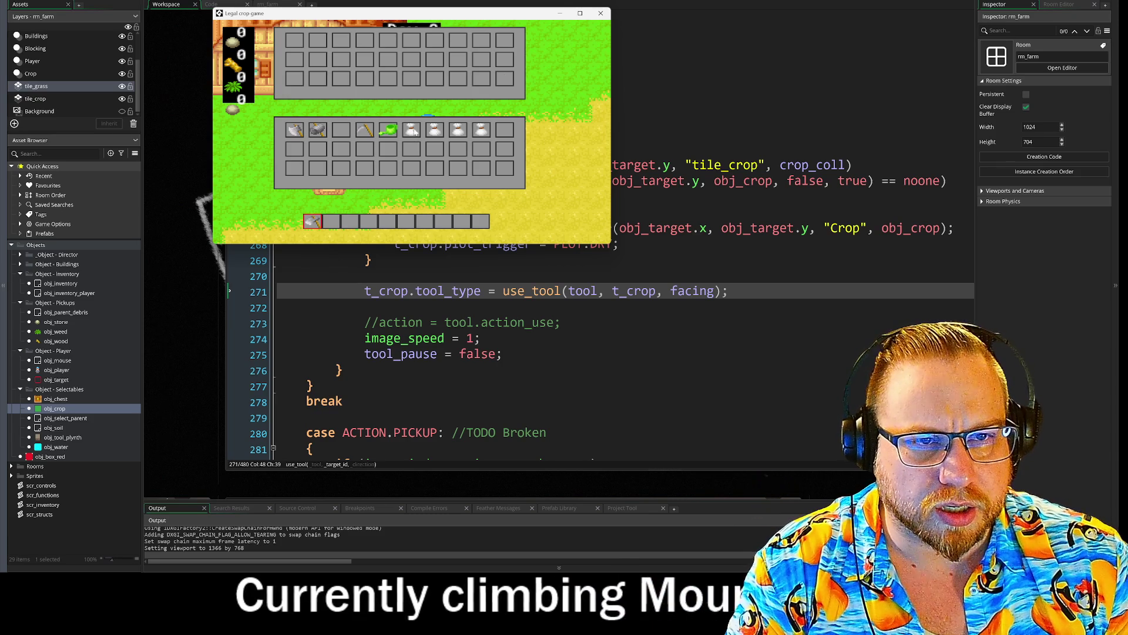
{"action": "left_click", "coordinate": [560, 13]}
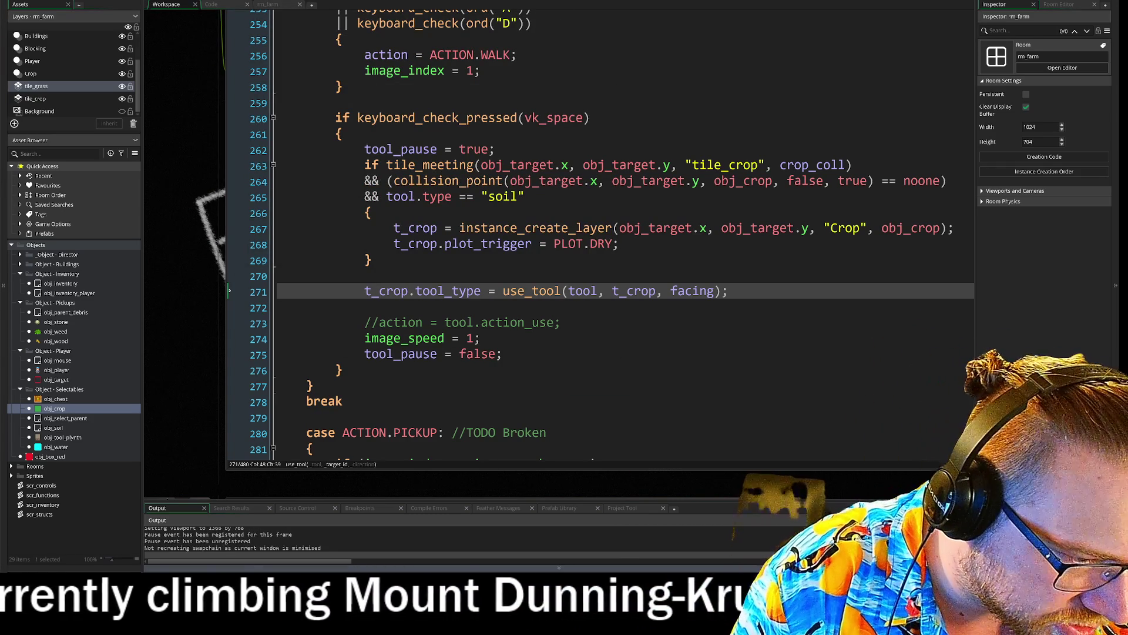
{"action": "key", "text": "alt+Tab"}
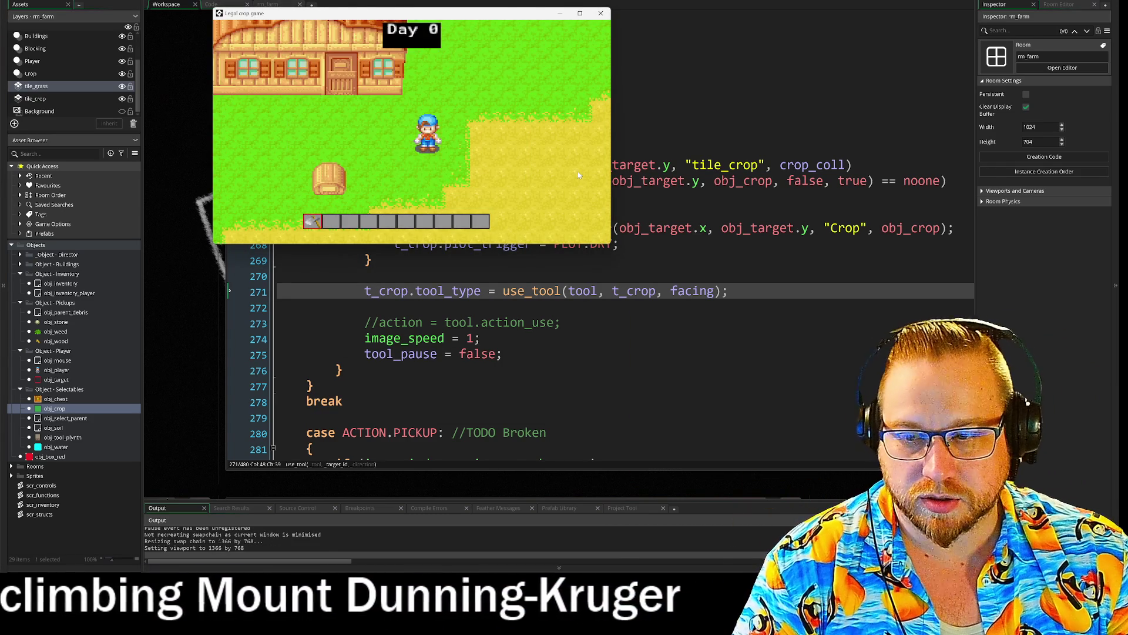
- Back in the game, walk the farmer right and down, tilling soil tiles below him
{"action": "key", "text": "alt+Tab"}
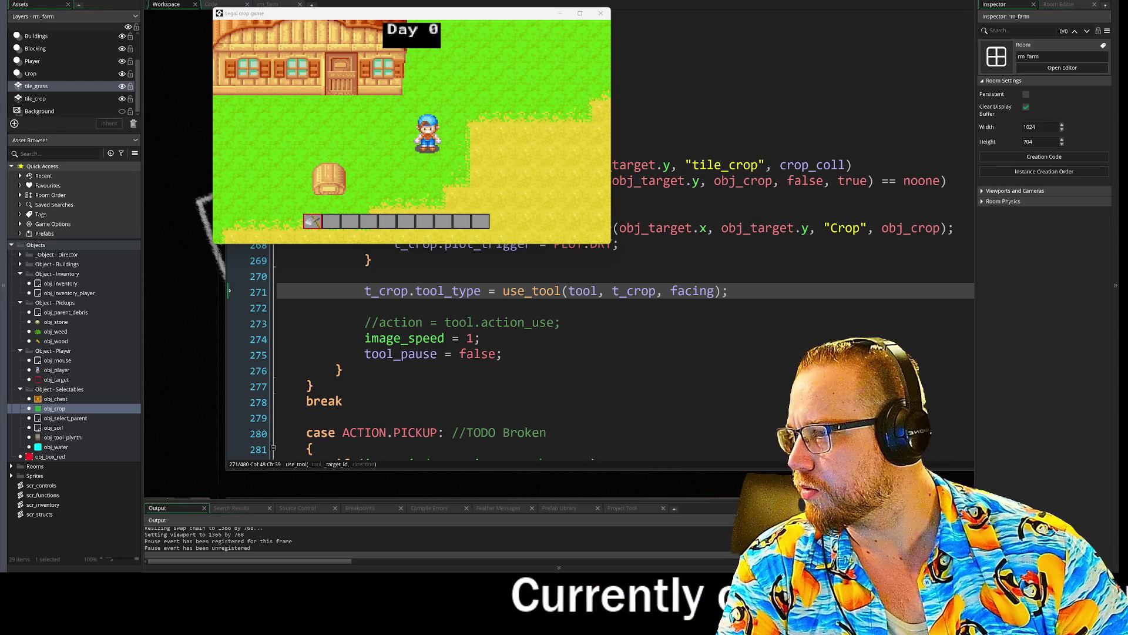
{"action": "key", "text": "d"}
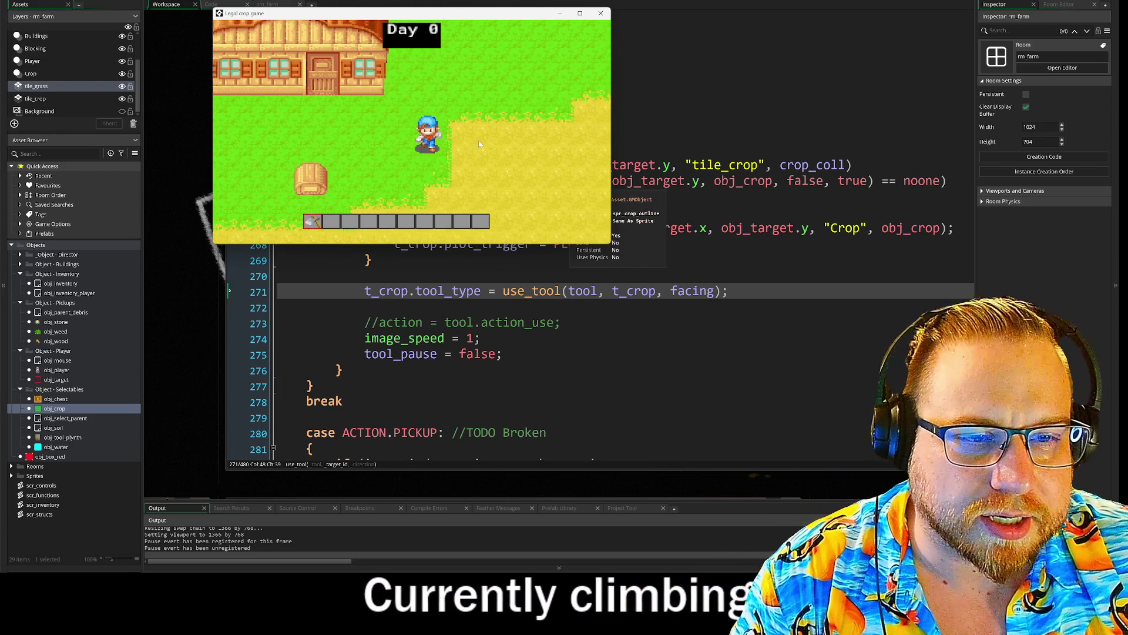
{"action": "key", "text": "s"}
{"action": "key", "text": "space"}
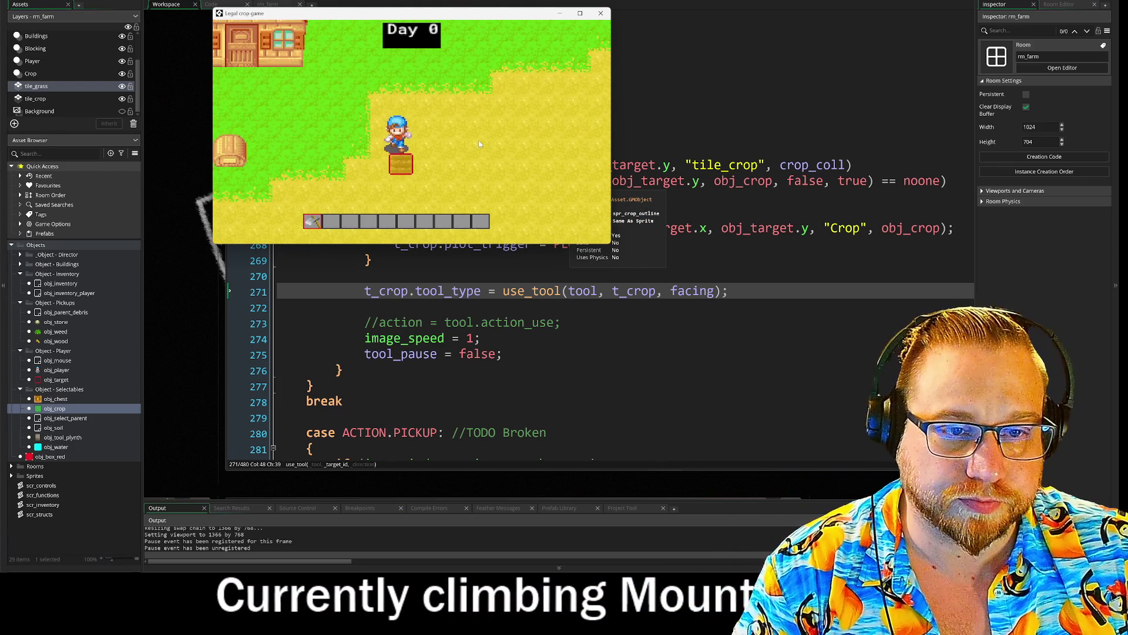
{"action": "key", "text": "d"}
{"action": "key", "text": "space"}
{"action": "key", "text": "d"}
{"action": "key", "text": "space"}
{"action": "key", "text": "s"}
{"action": "key", "text": "space"}
- Till a row walking left, then swing off the soil to trigger the tool_type error and abort
{"action": "key", "text": "space"}
{"action": "key", "text": "a"}
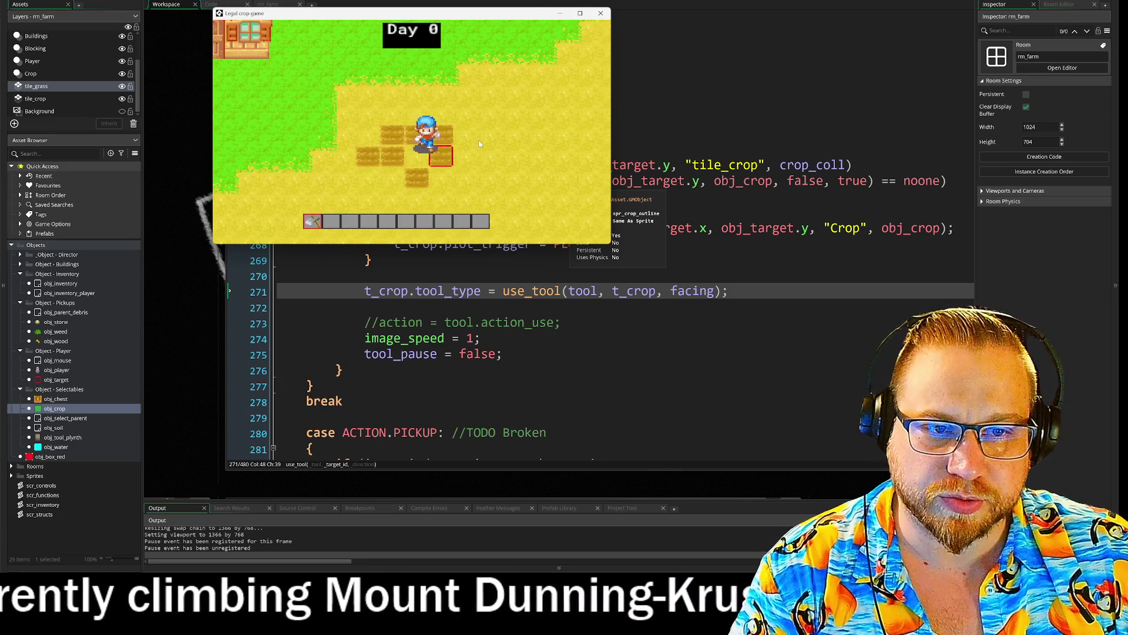
{"action": "key", "text": "space"}
{"action": "key", "text": "a"}
{"action": "key", "text": "space"}
{"action": "key", "text": "a"}
{"action": "key", "text": "w"}
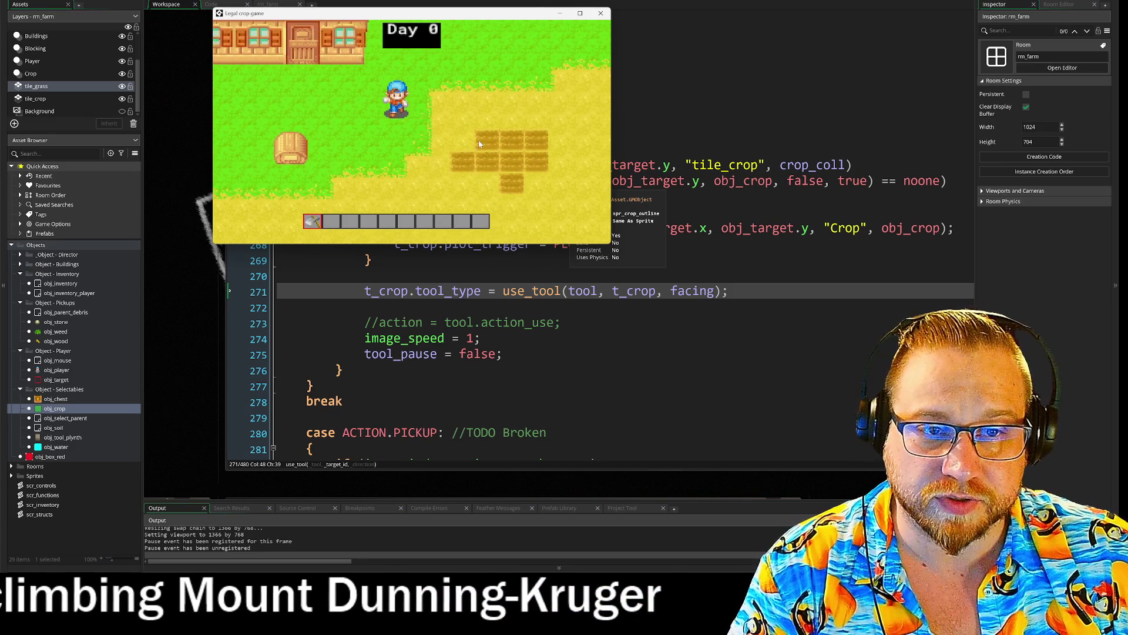
{"action": "key", "text": "a"}
{"action": "key", "text": "space"}
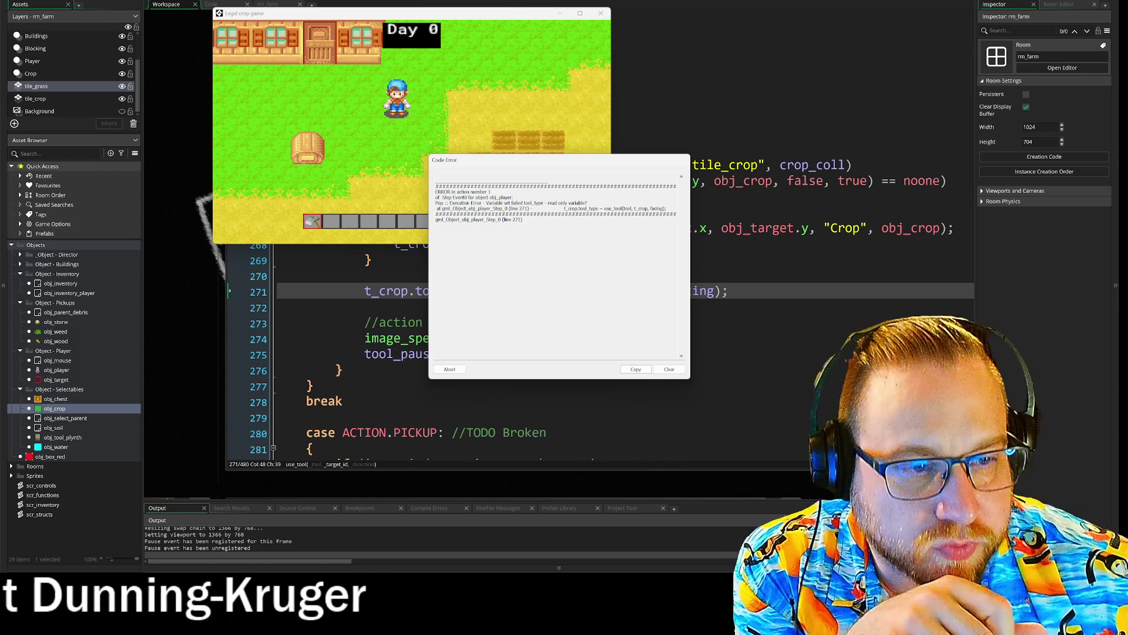
{"action": "left_click", "coordinate": [450, 369]}
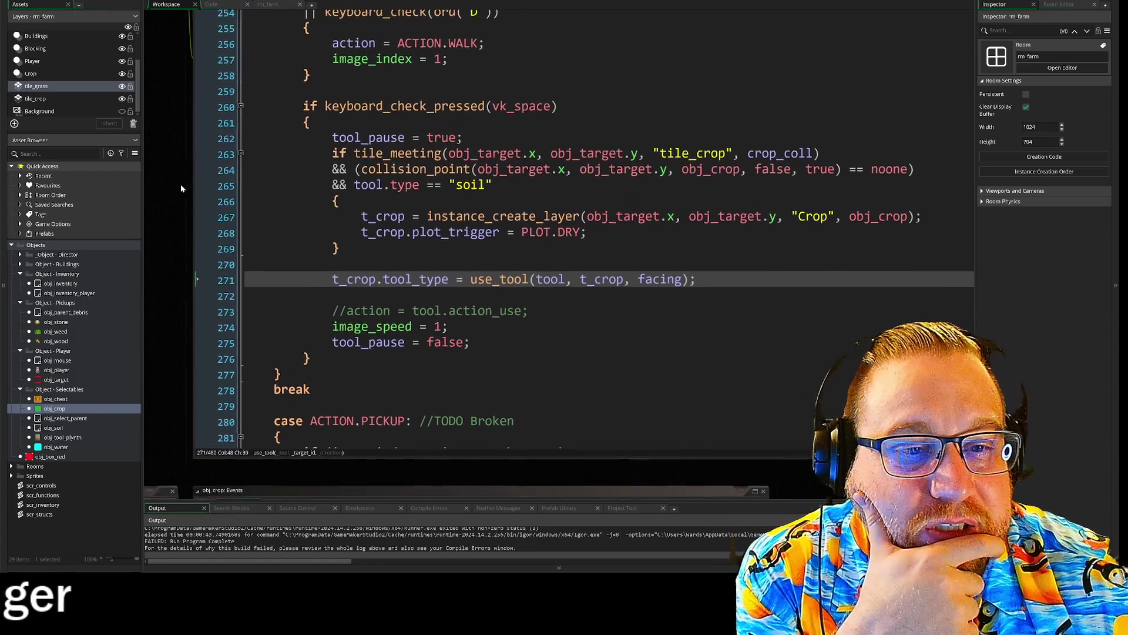
- Add an 'if instance_exists(t_crop) {' check on a new line above the use_tool call
{"action": "left_click_drag", "start_coordinate": [299, 140], "coordinate": [692, 139]}
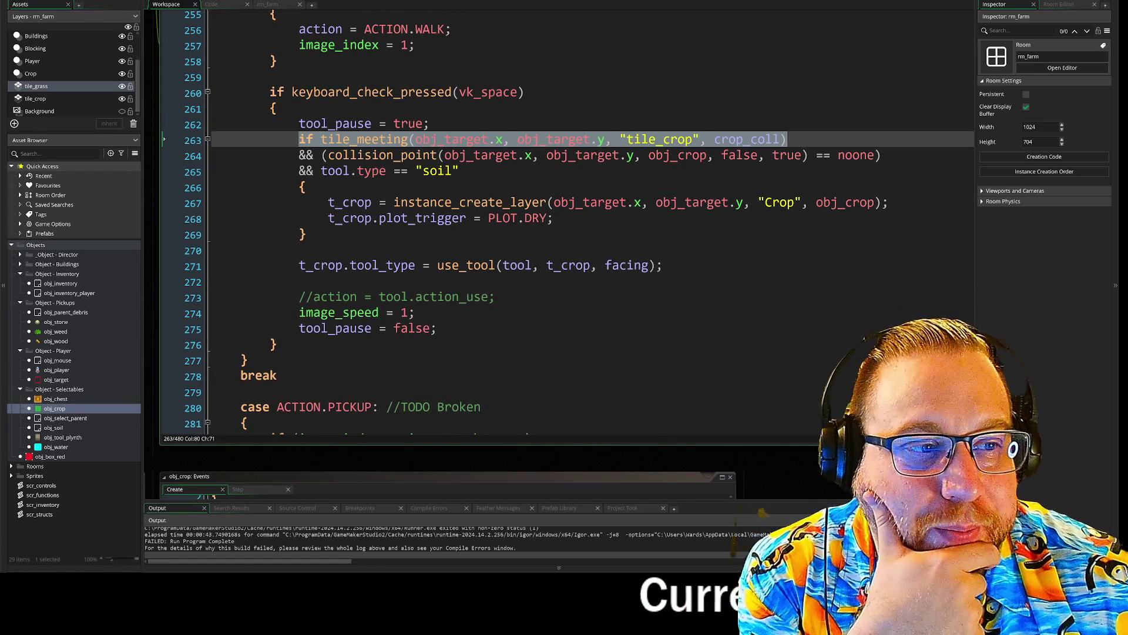
{"action": "left_click_drag", "start_coordinate": [787, 139], "coordinate": [511, 265]}
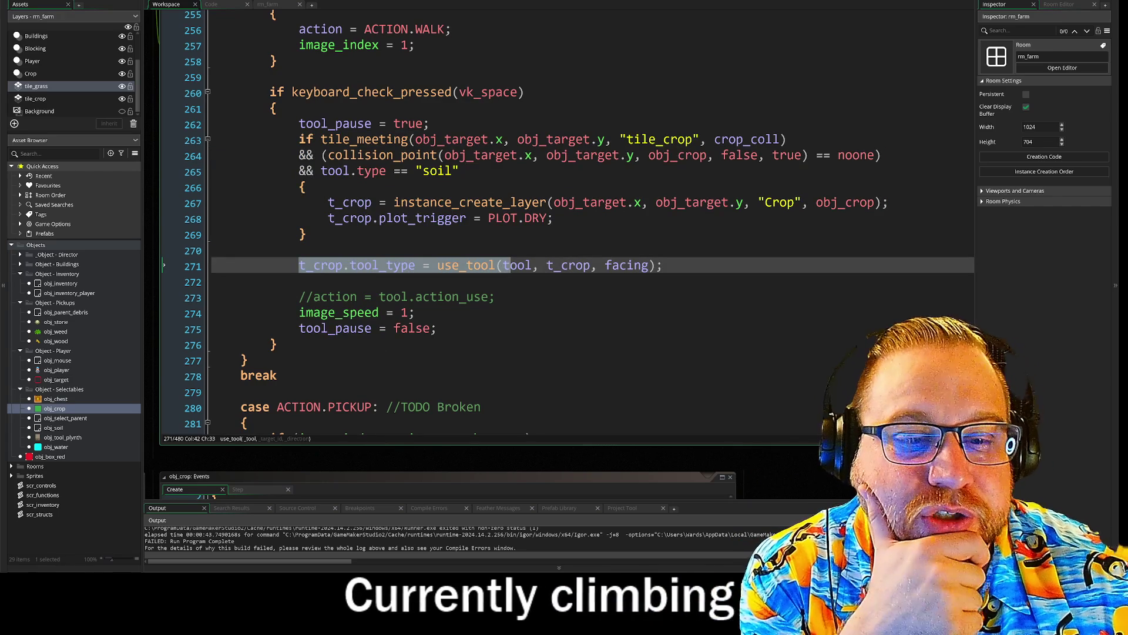
{"action": "left_click", "coordinate": [278, 375]}
{"action": "left_click", "coordinate": [299, 251]}
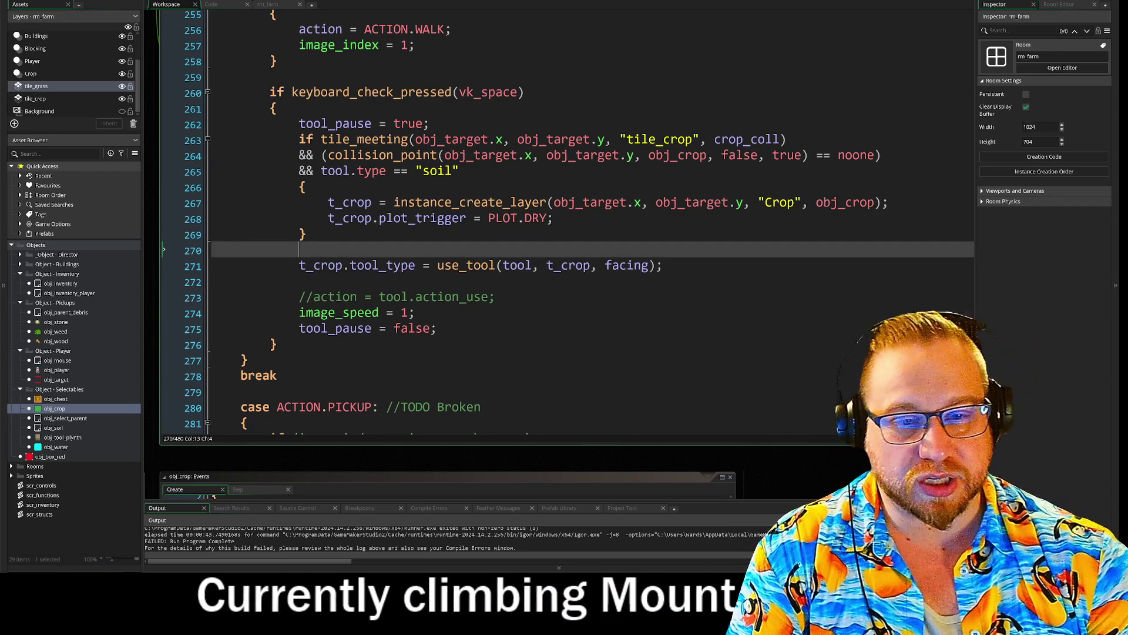
{"action": "key", "text": "Return"}
{"action": "type", "text": "if t"}
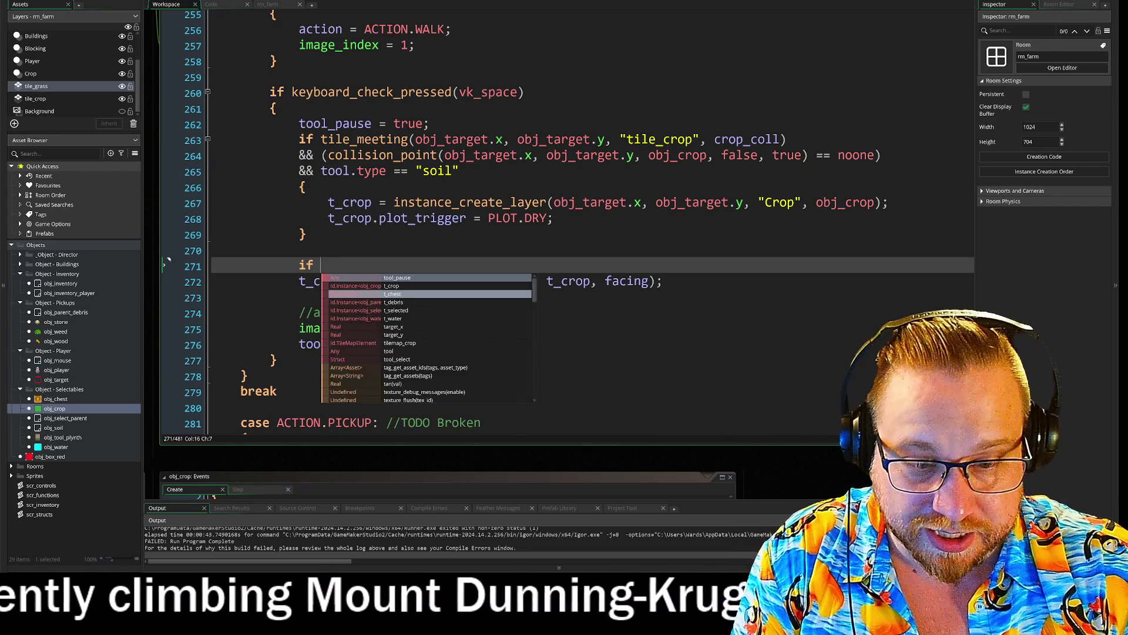
{"action": "key", "text": "BackSpace"}
{"action": "type", "text": "instance_e"}
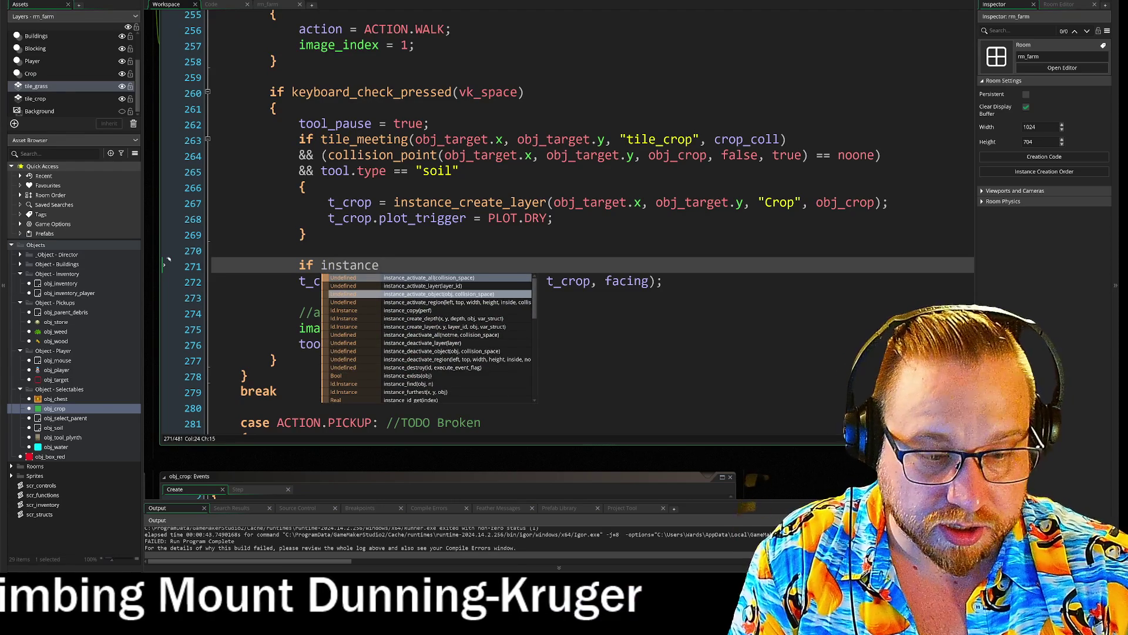
{"action": "type", "text": "xists("}
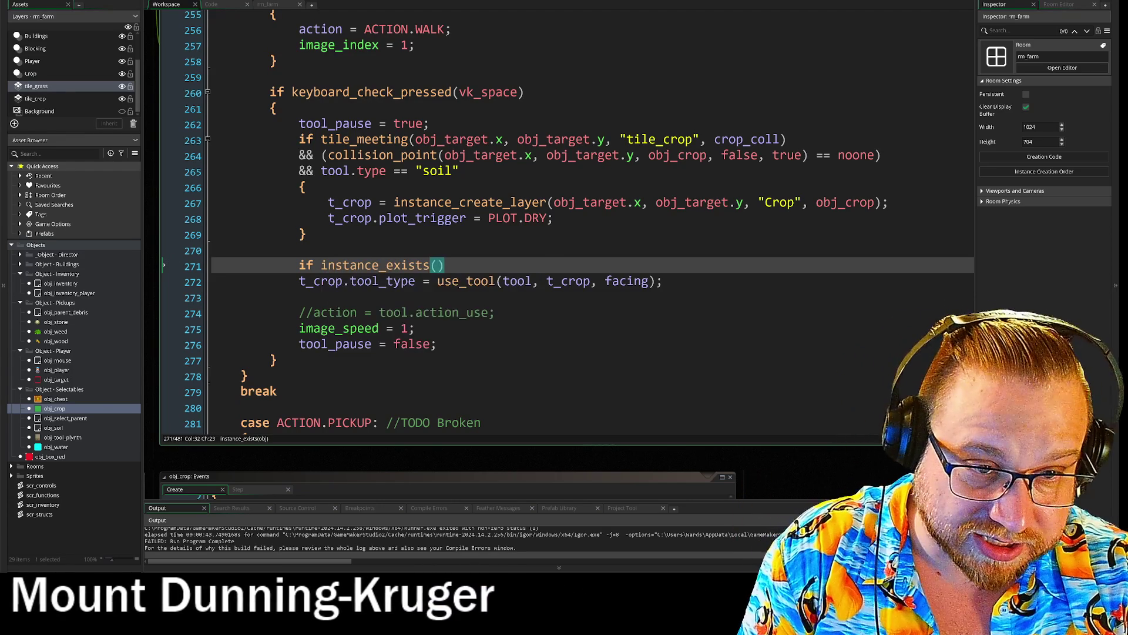
{"action": "type", "text": "t_cro"}
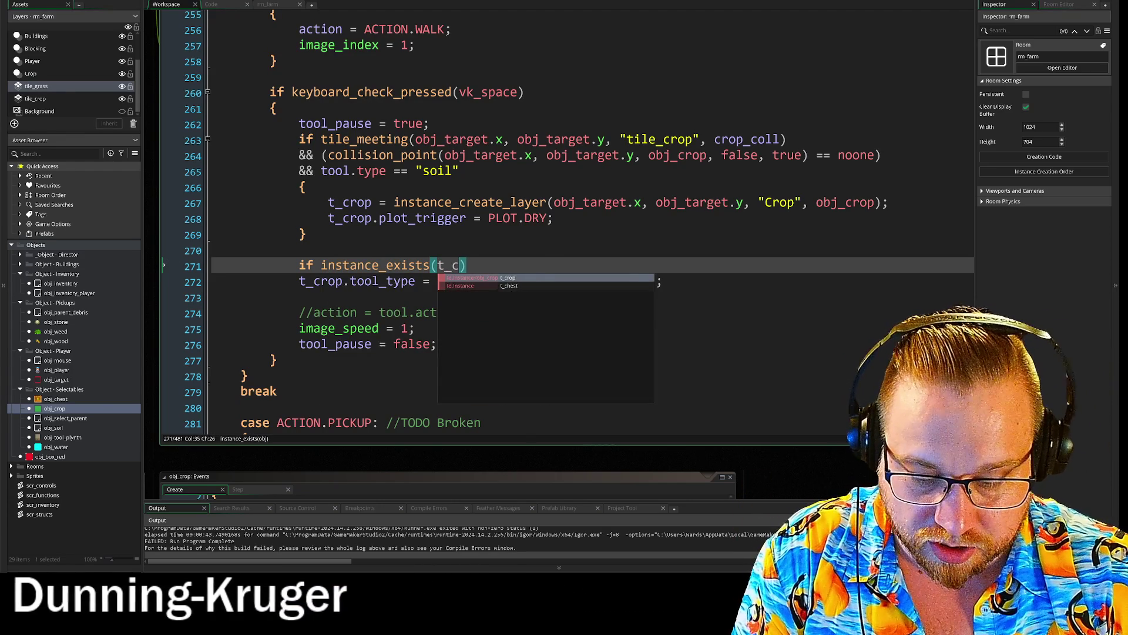
{"action": "type", "text": "po"}
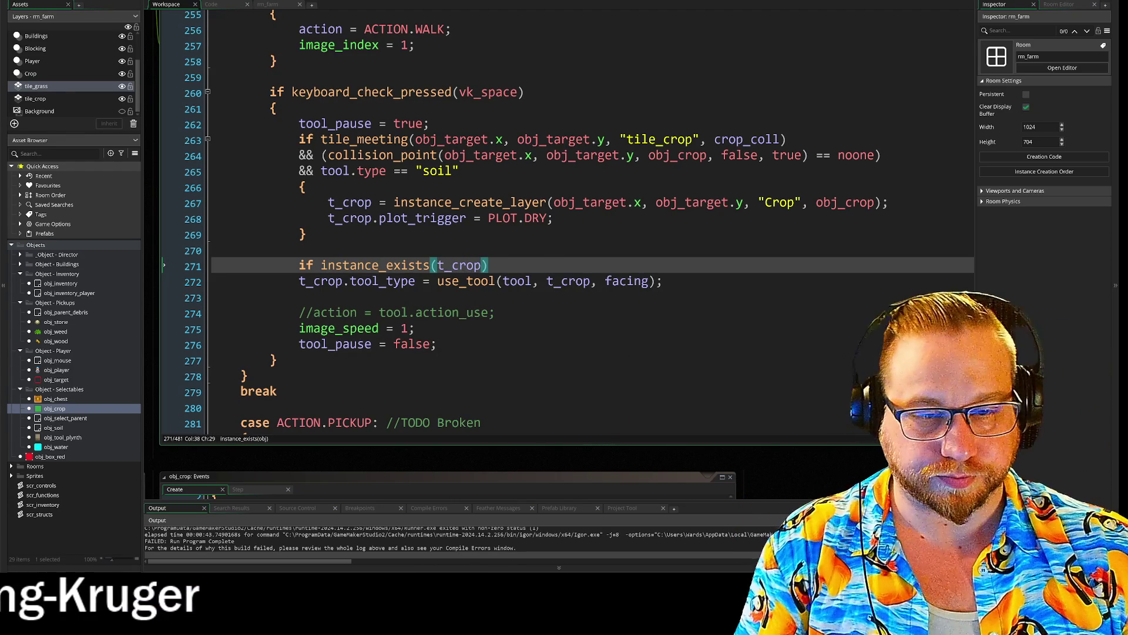
{"action": "key", "text": "Return"}
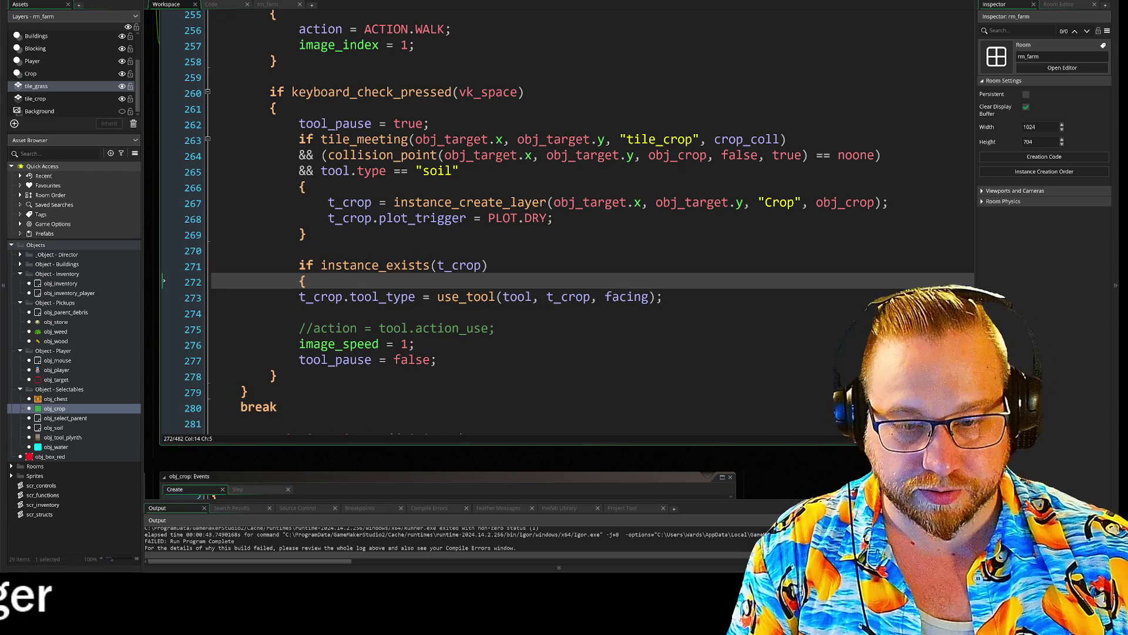
- Indent use_tool inside the check, close the block with }, and run the game with F5
{"action": "key", "text": "Down"}
{"action": "key", "text": "Home"}
{"action": "key", "text": "Tab"}
{"action": "key", "text": "Down"}
{"action": "type", "text": "}"}
{"action": "key", "text": "Return"}
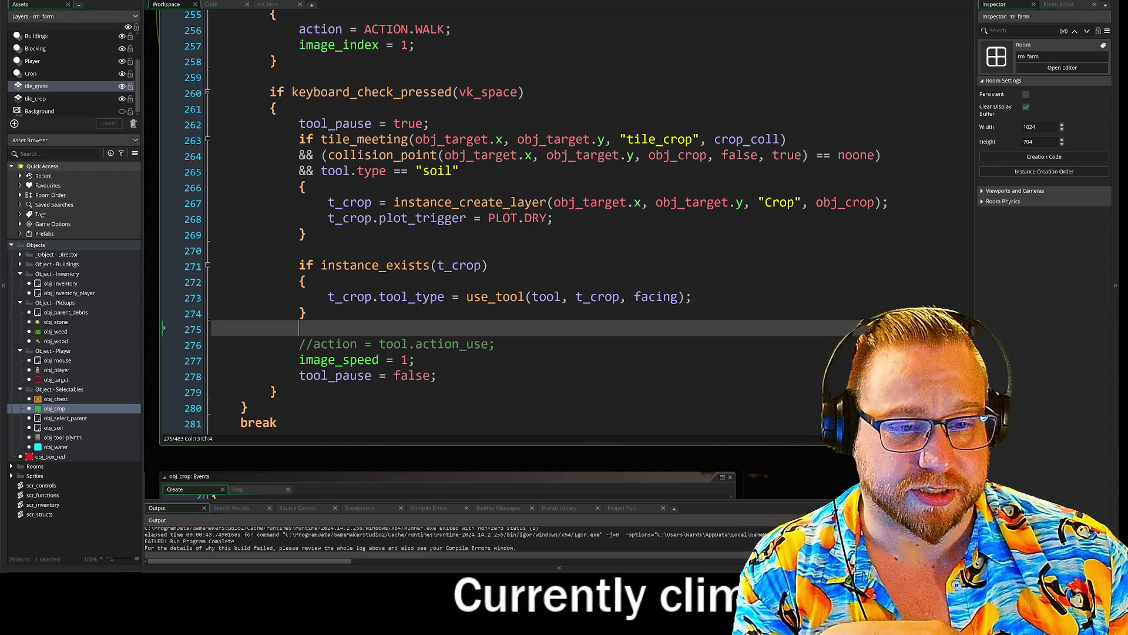
{"action": "left_click_drag", "start_coordinate": [328, 297], "coordinate": [453, 297]}
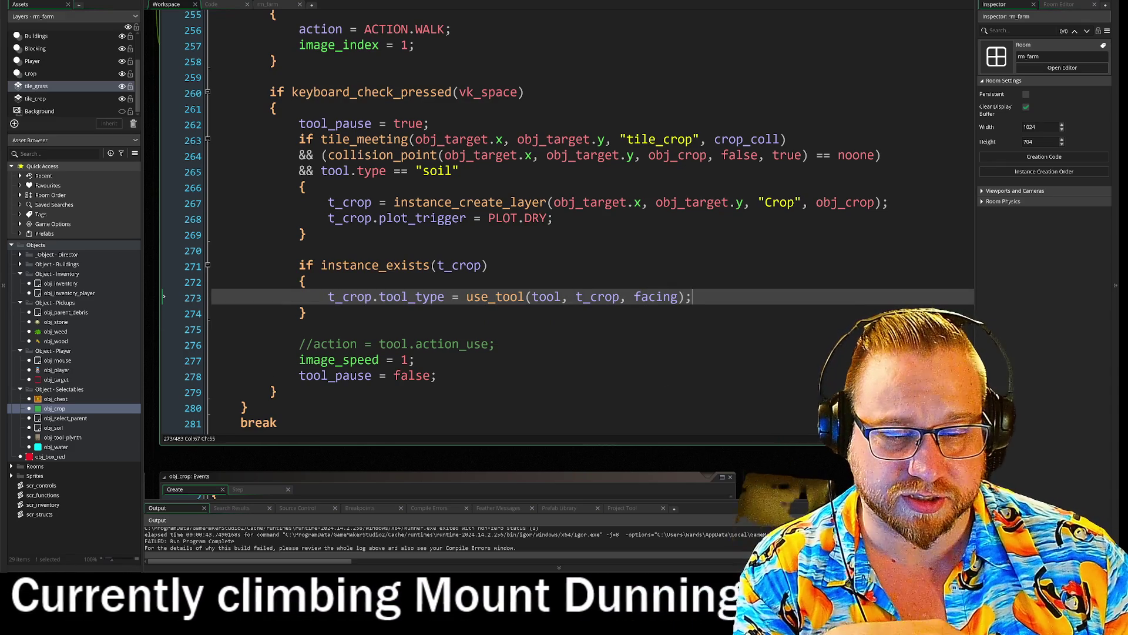
{"action": "left_click_drag", "start_coordinate": [488, 265], "coordinate": [401, 265]}
{"action": "key", "text": "F5"}
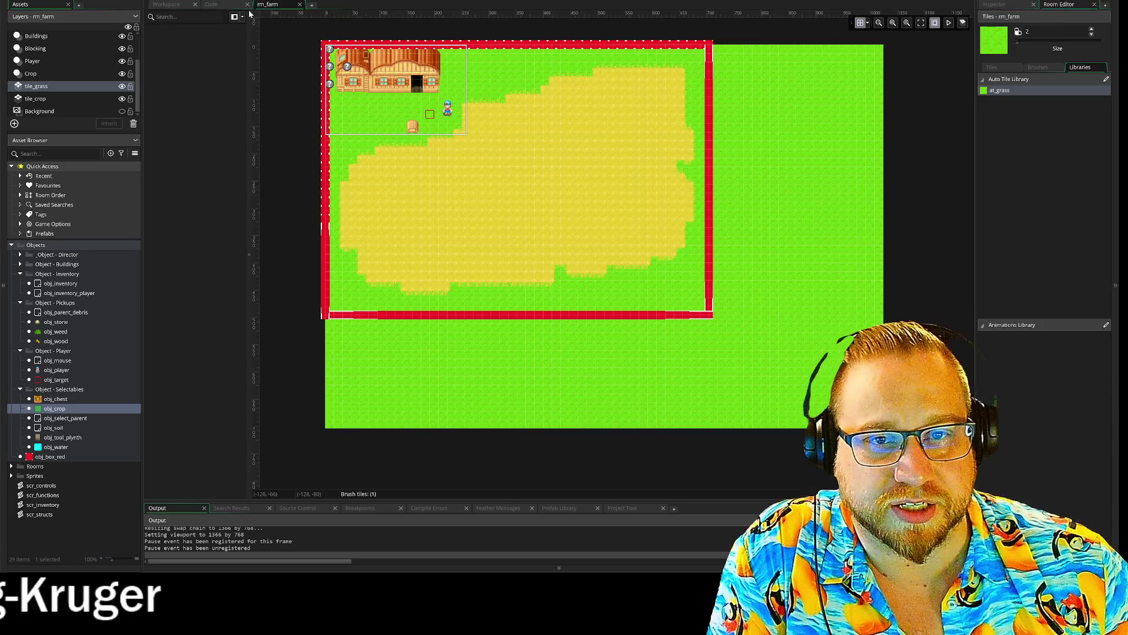
- In scr_functions, paste the comment and return _tool.type lines after the ANIMATION_END block's closing brace
{"action": "left_click", "coordinate": [171, 14]}
{"action": "scroll", "scroll_direction": "up", "scroll_amount": 3}
{"action": "scroll", "scroll_direction": "up", "scroll_amount": 3}
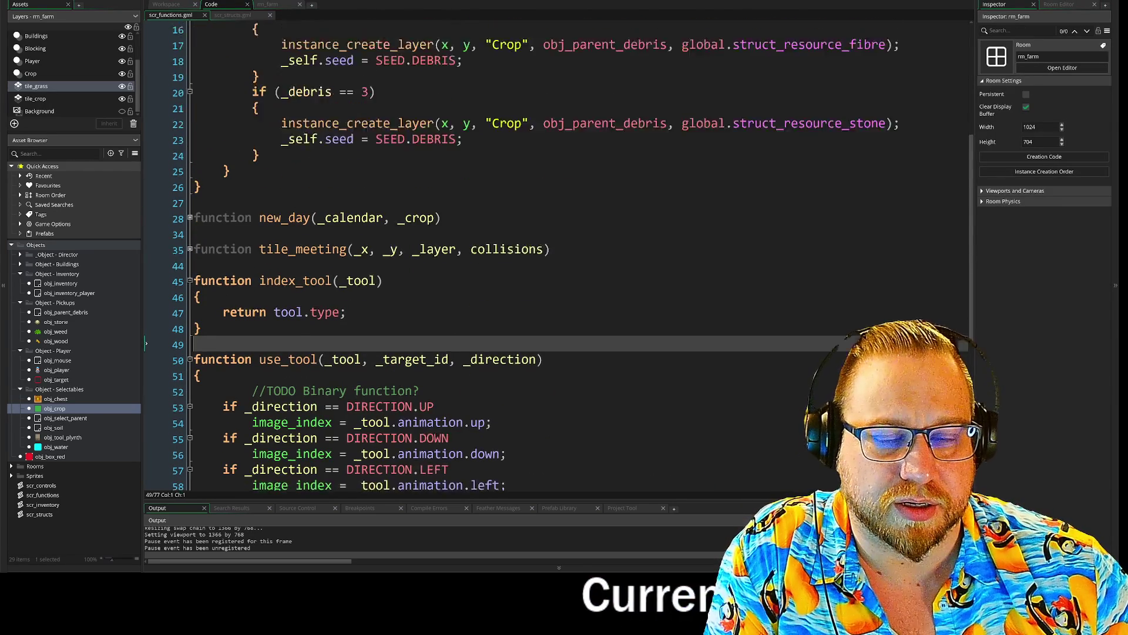
{"action": "scroll", "scroll_direction": "down", "scroll_amount": 3}
{"action": "scroll", "scroll_direction": "down", "scroll_amount": 3}
{"action": "scroll", "scroll_direction": "down", "scroll_amount": 3}
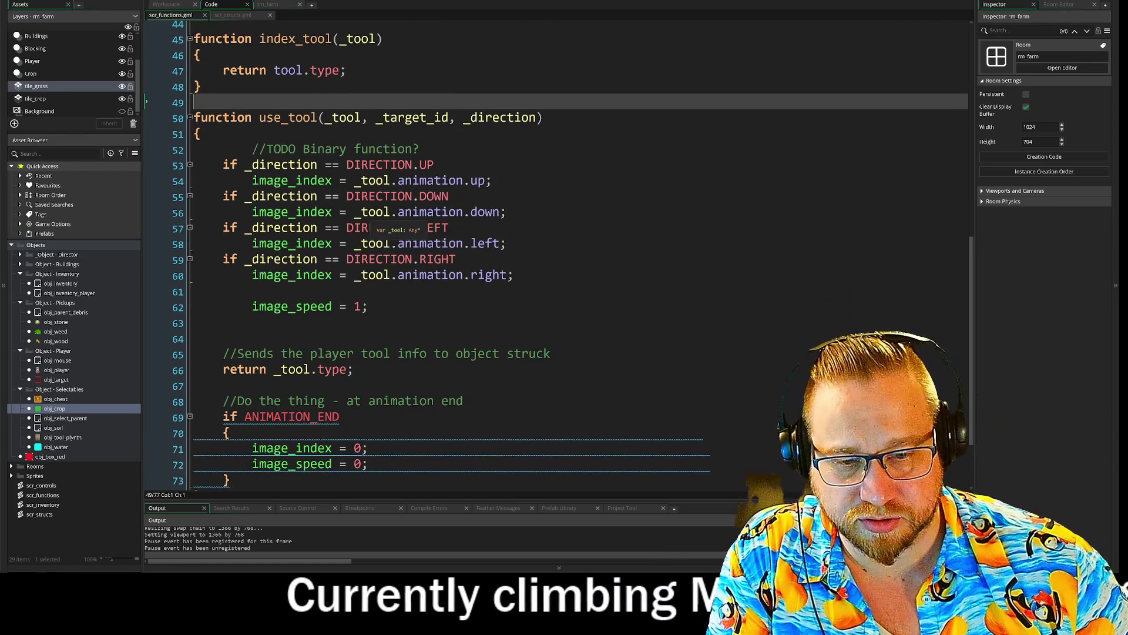
{"action": "scroll", "scroll_direction": "down", "scroll_amount": 3}
{"action": "left_click", "coordinate": [450, 372]}
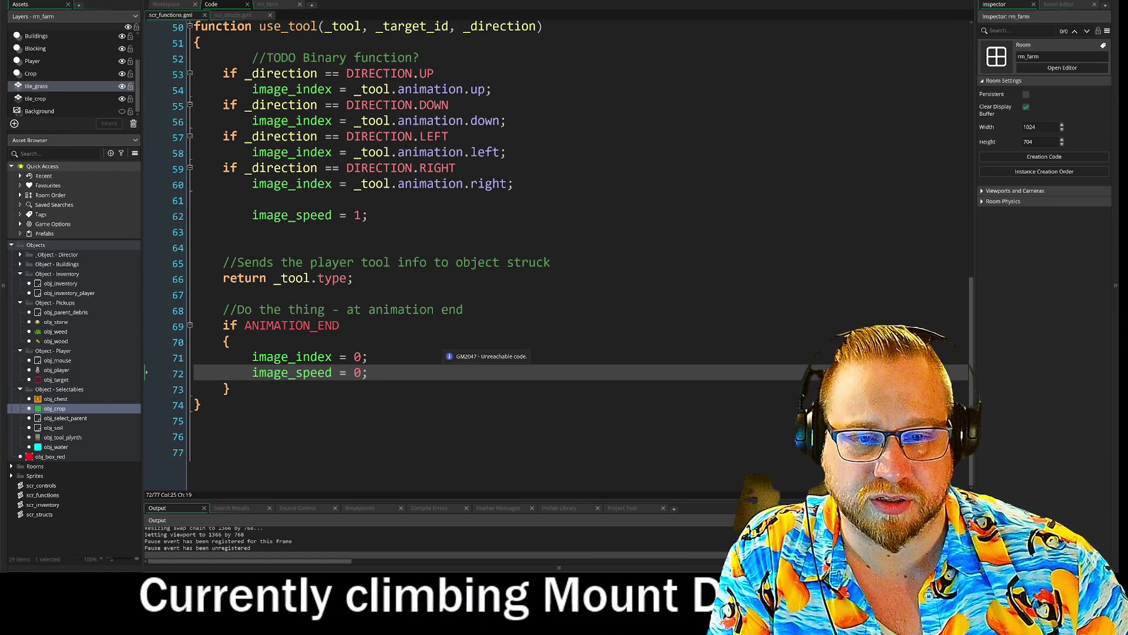
{"action": "left_click", "coordinate": [230, 389]}
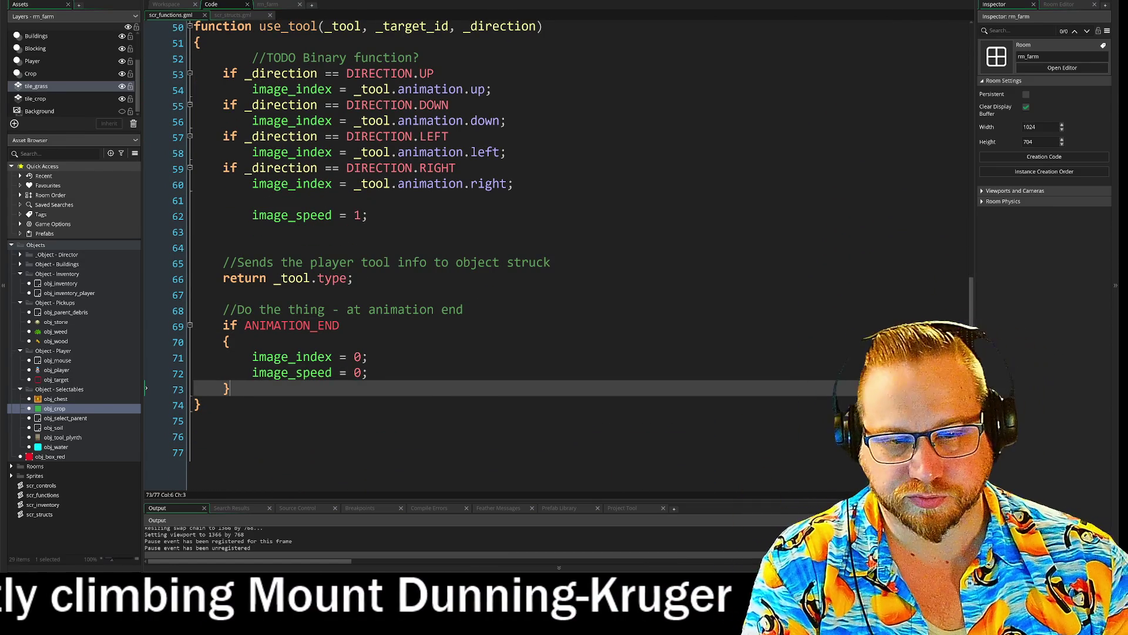
{"action": "left_click_drag", "start_coordinate": [174, 278], "coordinate": [175, 260]}
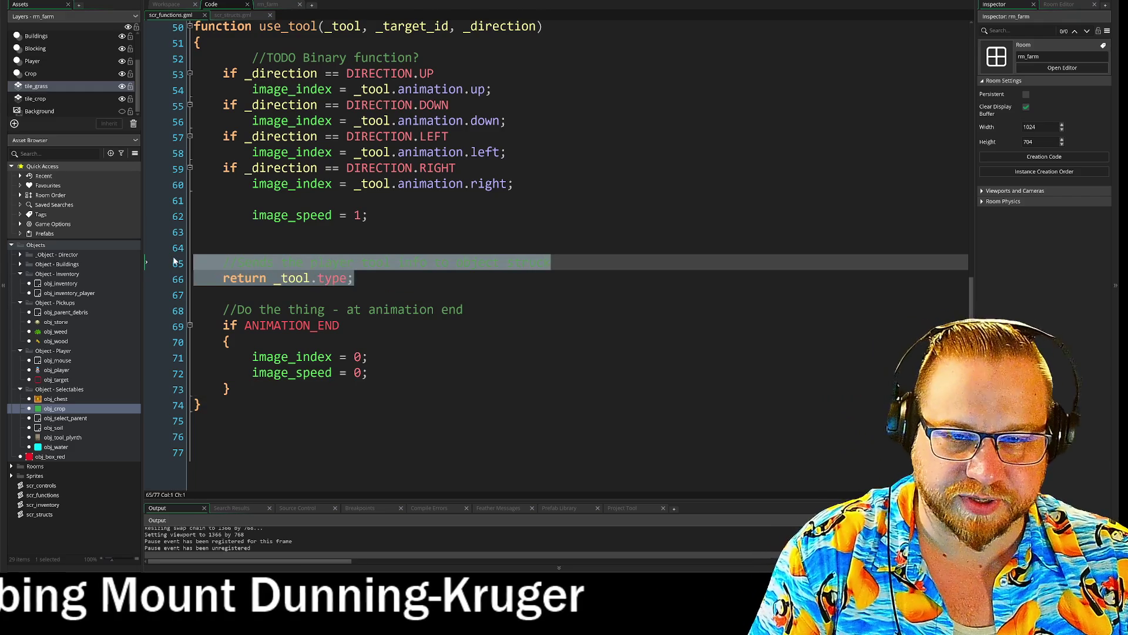
{"action": "left_click", "coordinate": [229, 389]}
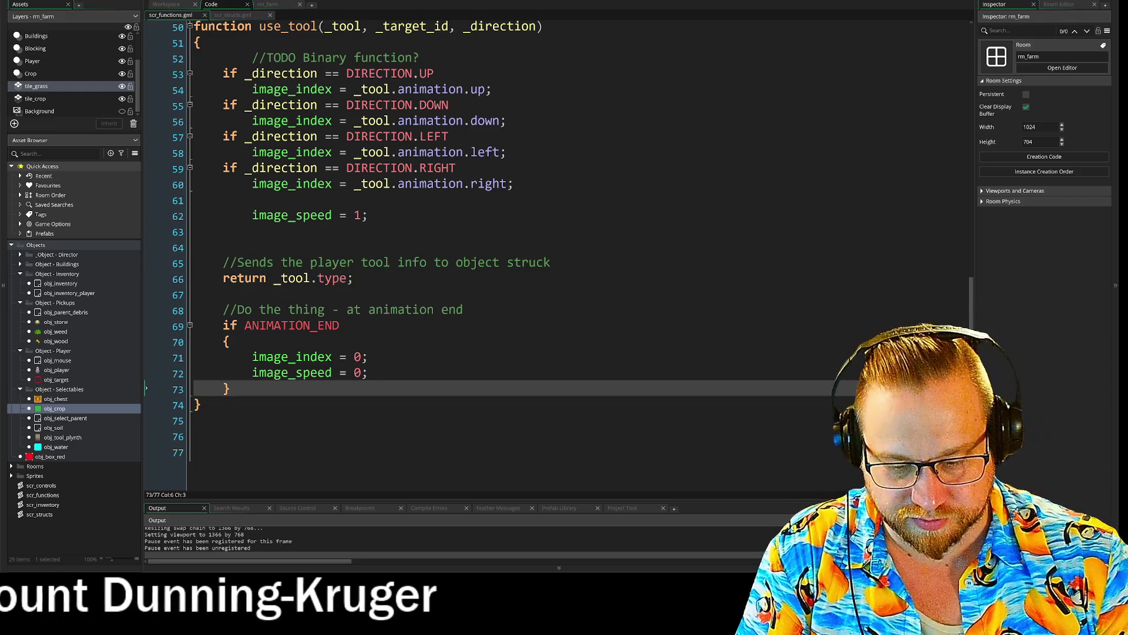
{"action": "key", "text": "Return"}
{"action": "type", "text": "//Sends the player tool info to object struck \treturn _tool.type;"}
- Delete the original return lines and the leftover blank line
{"action": "left_click_drag", "start_coordinate": [353, 279], "coordinate": [175, 260]}
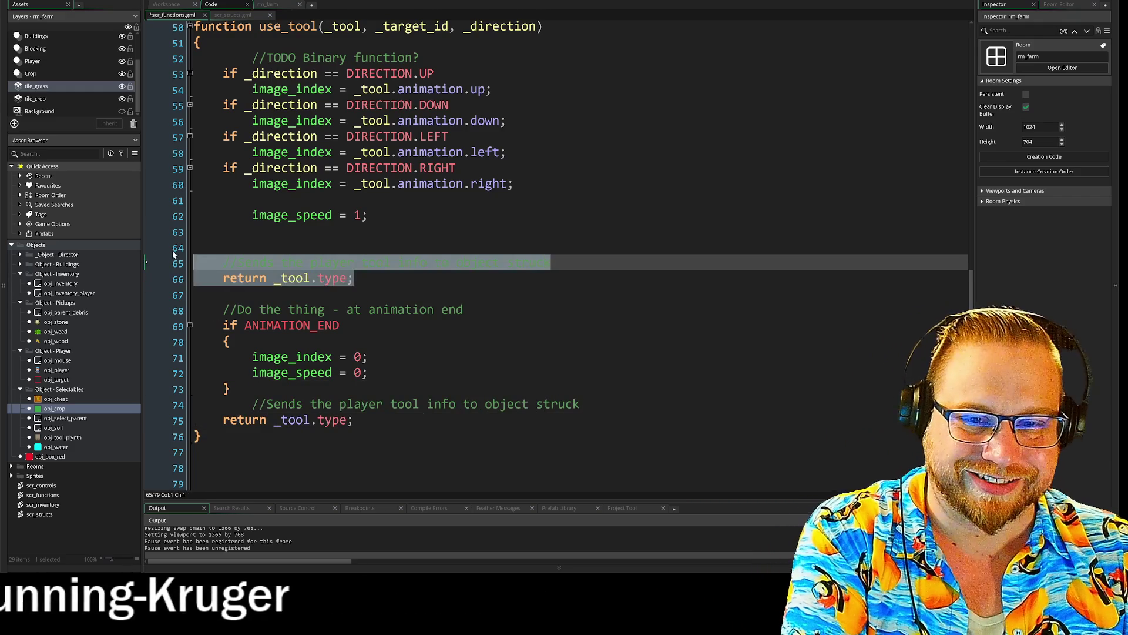
{"action": "key", "text": "BackSpace"}
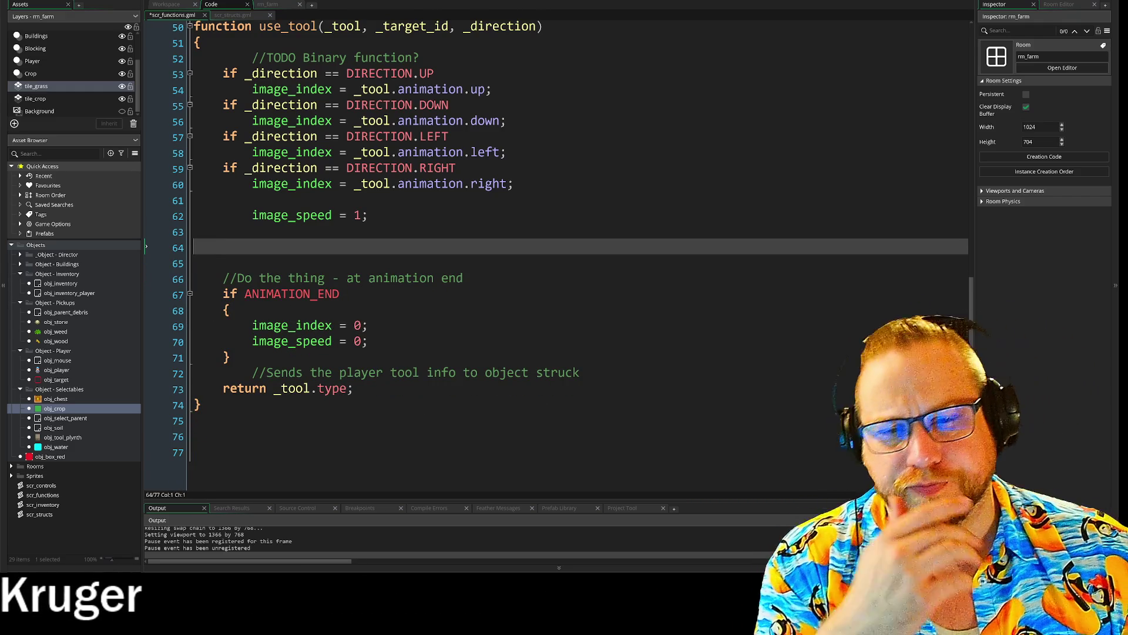
{"action": "key", "text": "BackSpace"}
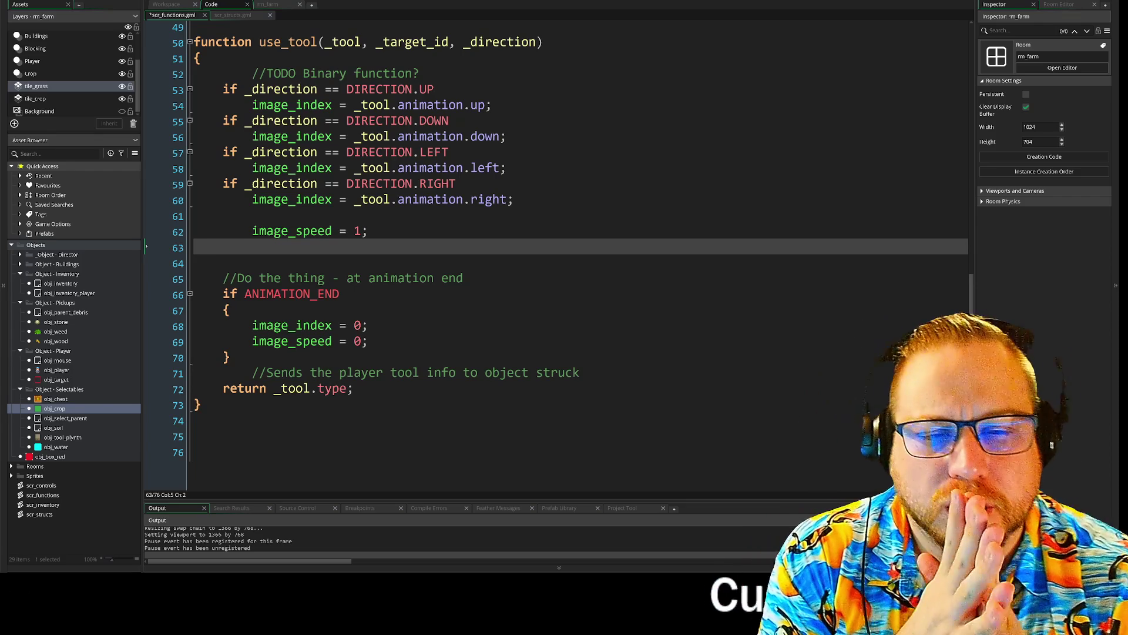
{"action": "key", "text": "Up"}
{"action": "key", "text": "Up"}
{"action": "scroll", "scroll_direction": "up", "scroll_amount": 3}
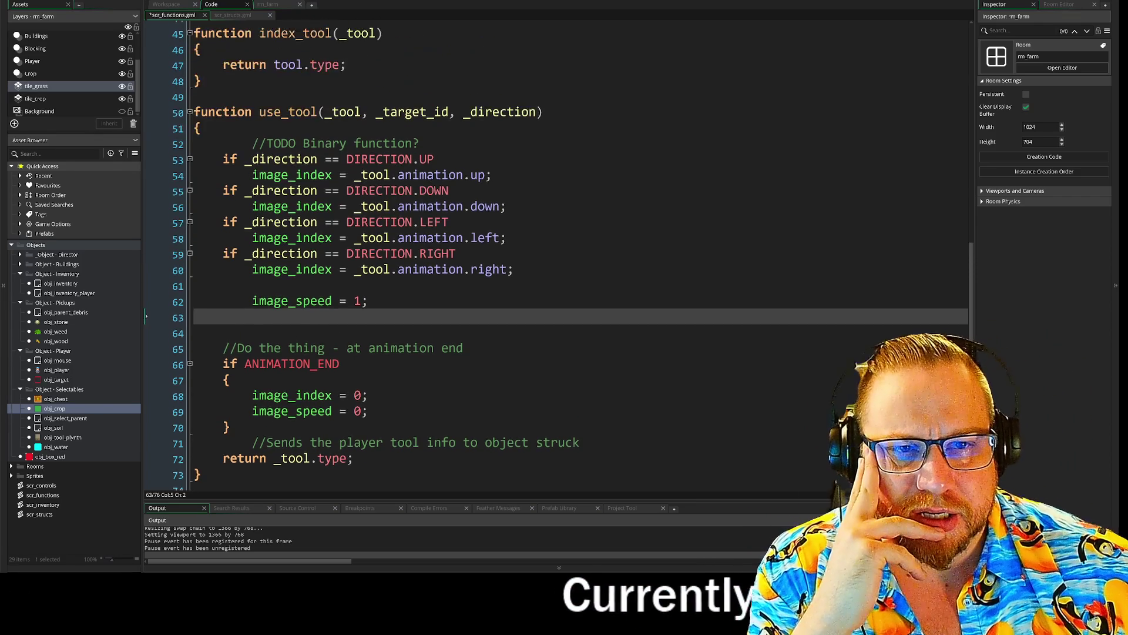
{"action": "scroll", "scroll_direction": "up", "scroll_amount": 3}
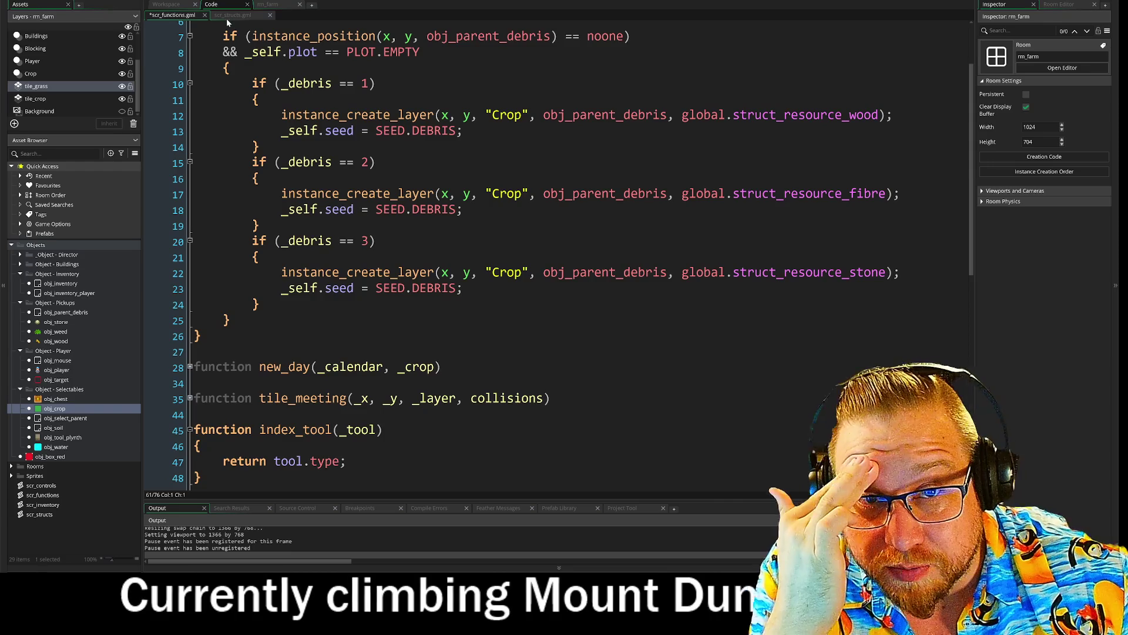
- Return to obj_player's Step code and review the new instance_exists block
{"action": "left_click", "coordinate": [230, 16]}
{"action": "left_click", "coordinate": [171, 4]}
{"action": "scroll", "scroll_direction": "up", "scroll_amount": 3}
{"action": "scroll", "scroll_direction": "up", "scroll_amount": 3}
{"action": "left_click", "coordinate": [242, 296]}
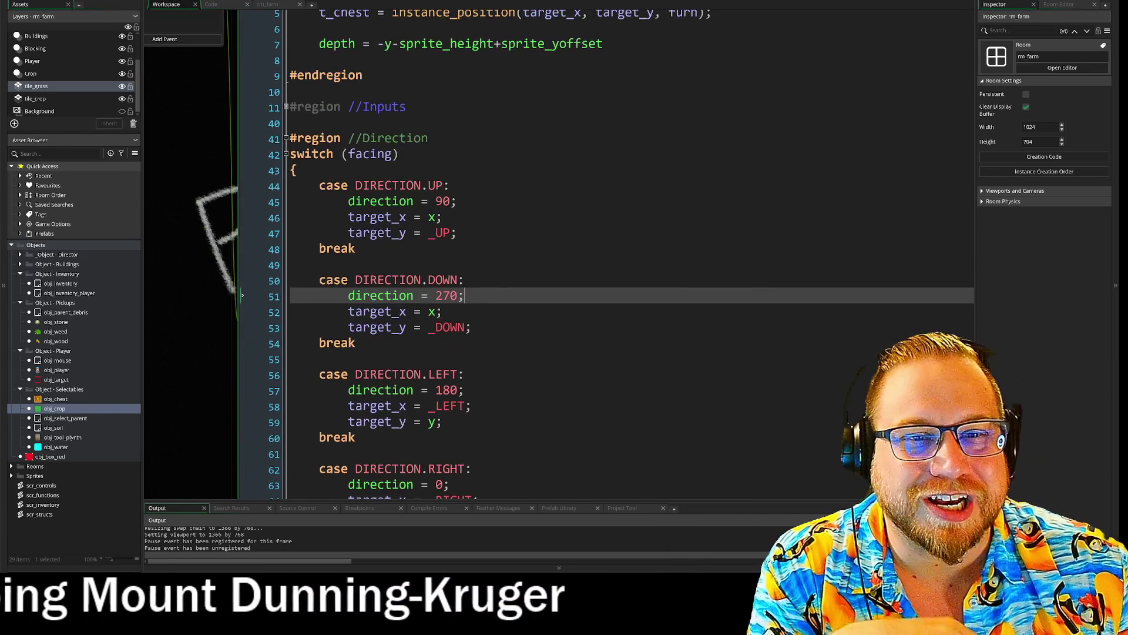
{"action": "scroll", "scroll_direction": "down", "scroll_amount": 3}
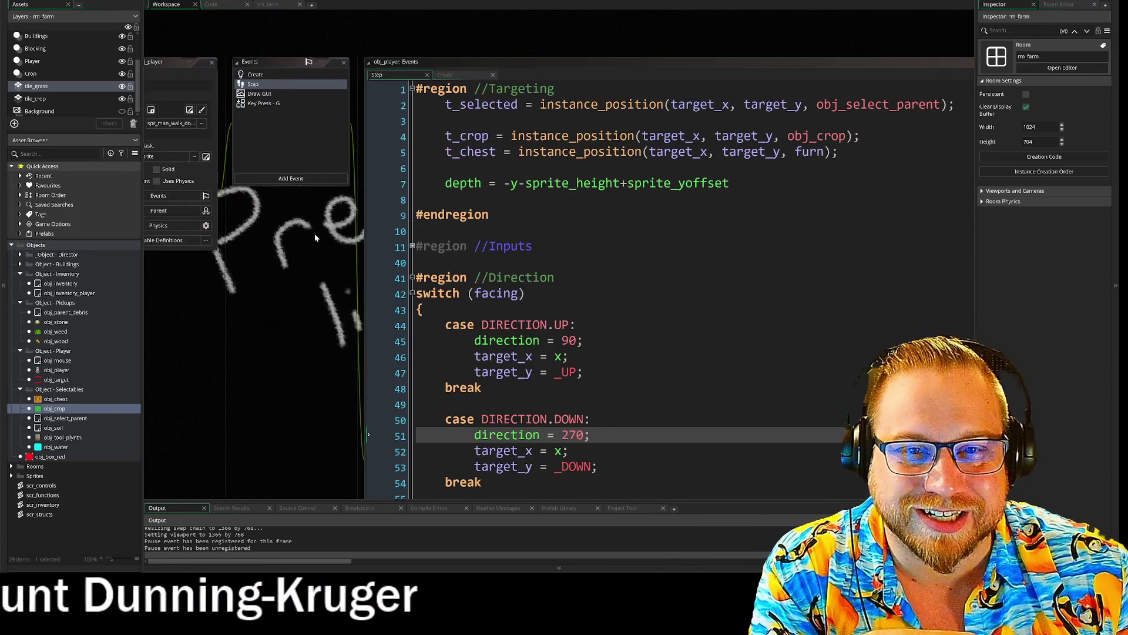
{"action": "scroll", "scroll_direction": "down", "scroll_amount": 3}
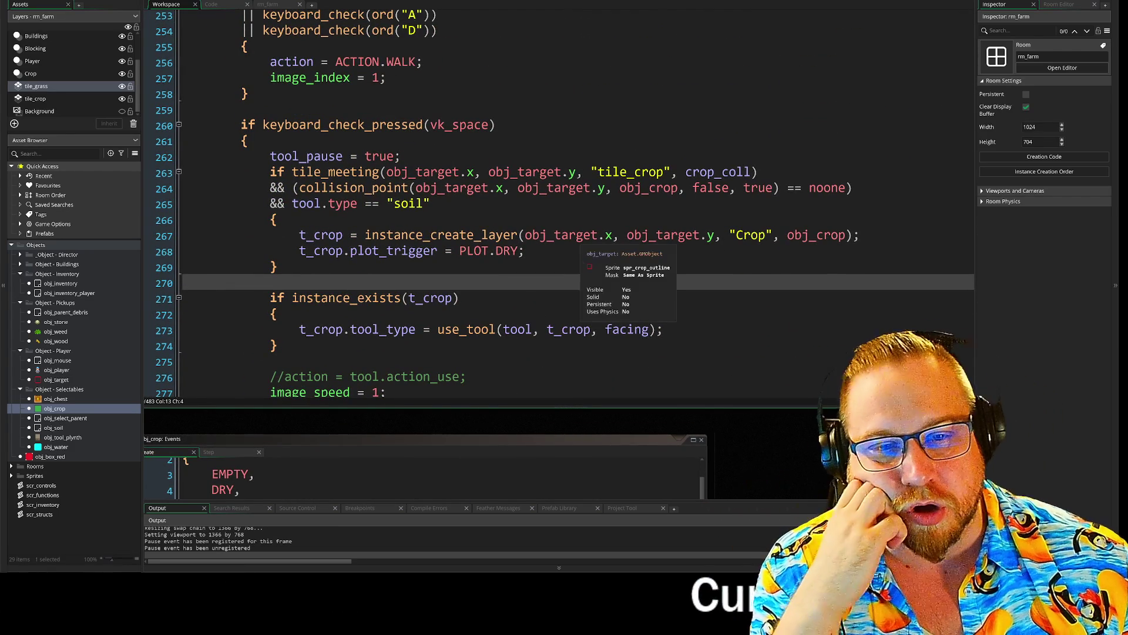
{"action": "scroll", "scroll_direction": "down", "scroll_amount": 3}
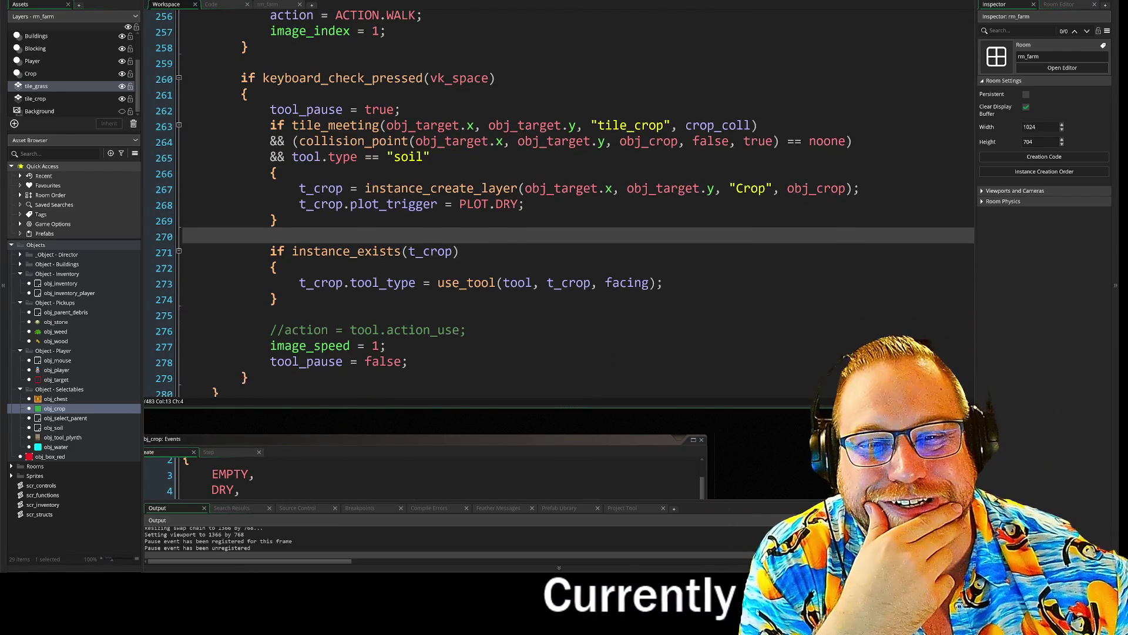
{"action": "left_click_drag", "start_coordinate": [274, 238], "coordinate": [282, 286]}
{"action": "left_click", "coordinate": [282, 286]}
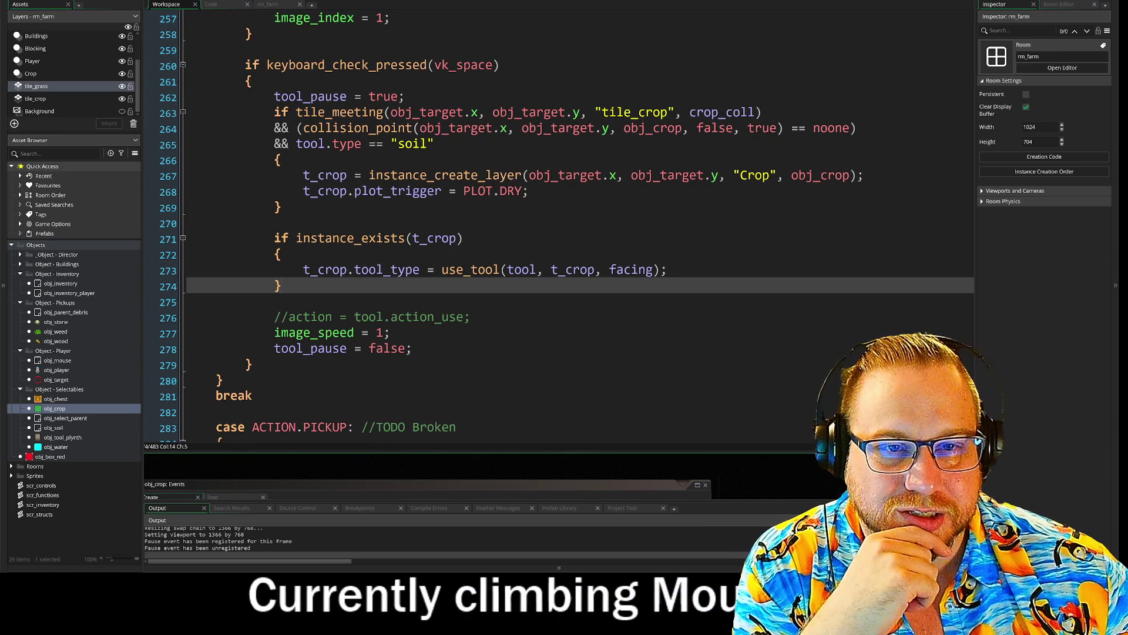
- Add a blank line after tool_pause = true and run the game with F5
{"action": "left_click", "coordinate": [405, 97]}
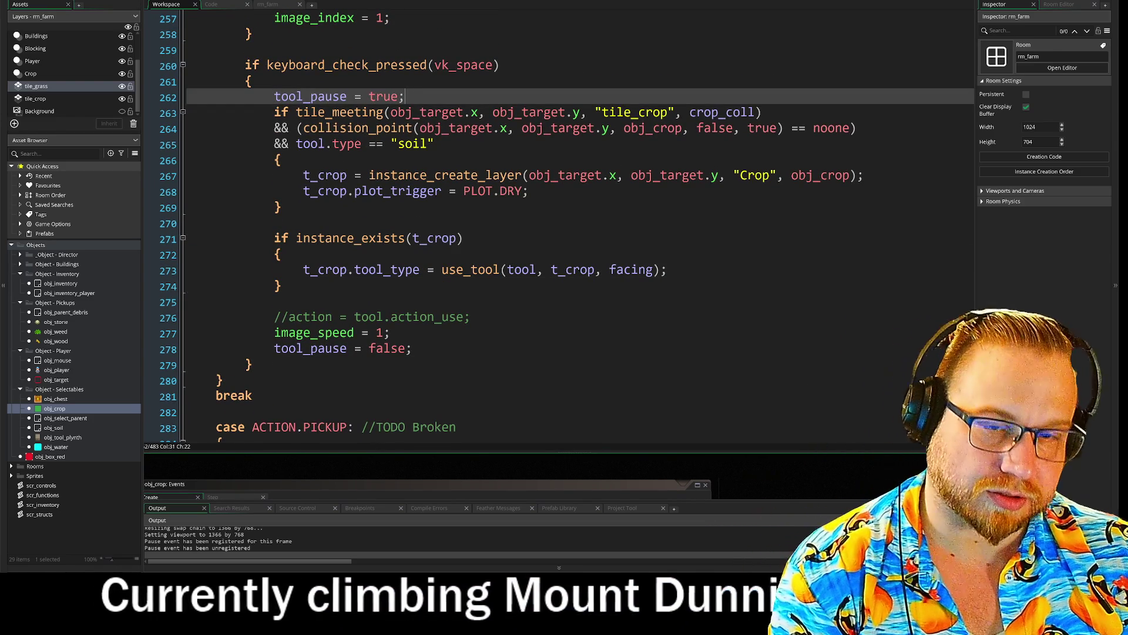
{"action": "key", "text": "Return"}
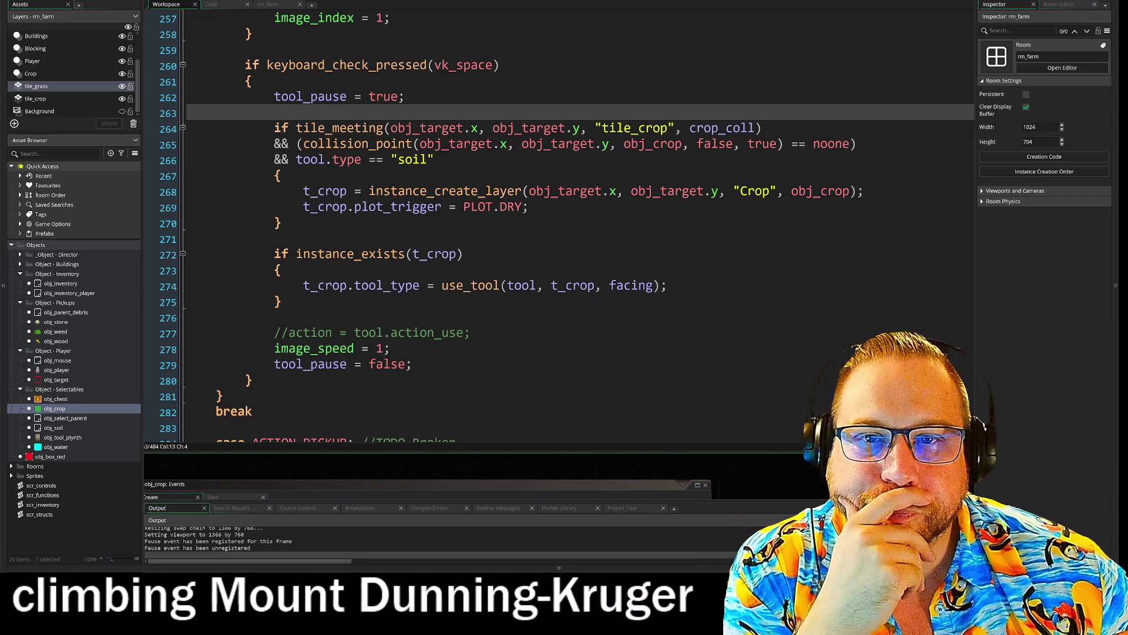
{"action": "key", "text": "F5"}
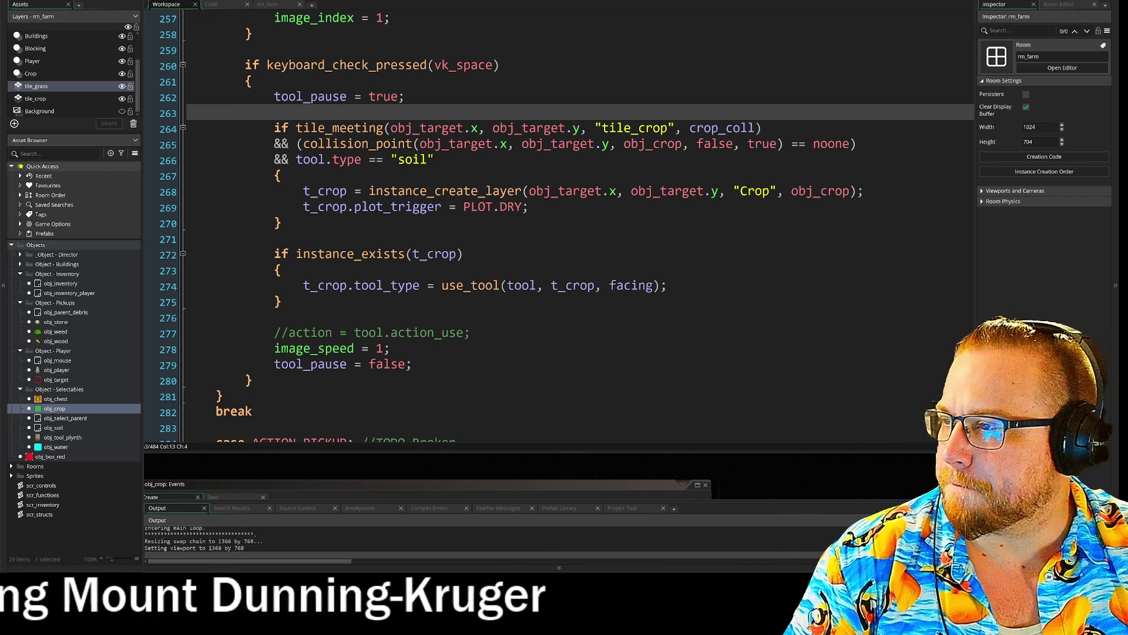
{"action": "left_click_drag", "start_coordinate": [369, 84], "coordinate": [405, 30]}
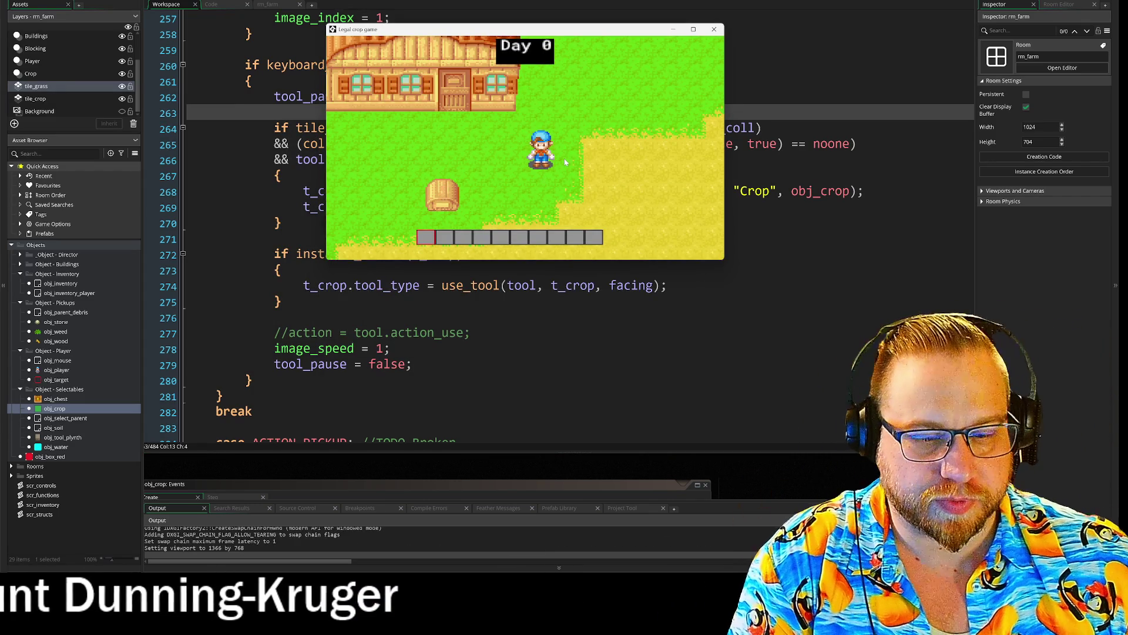
- Check the inventory, equip hotbar tool 2, and till tiles to the right and below
{"action": "key", "text": "i"}
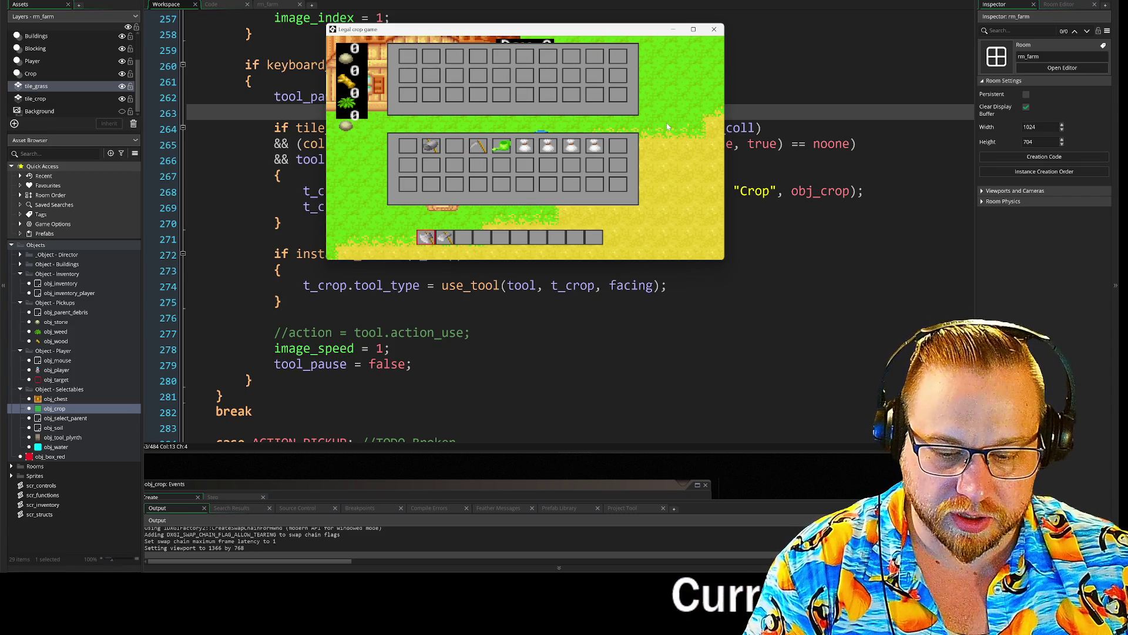
{"action": "key", "text": "i"}
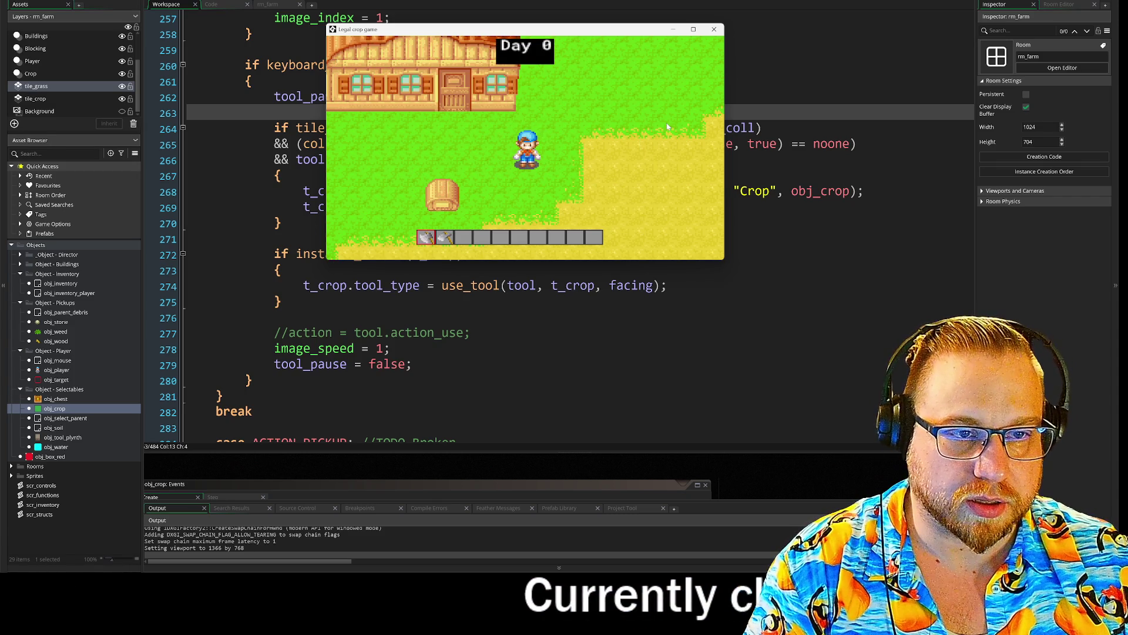
{"action": "key", "text": "d"}
{"action": "key", "text": "2"}
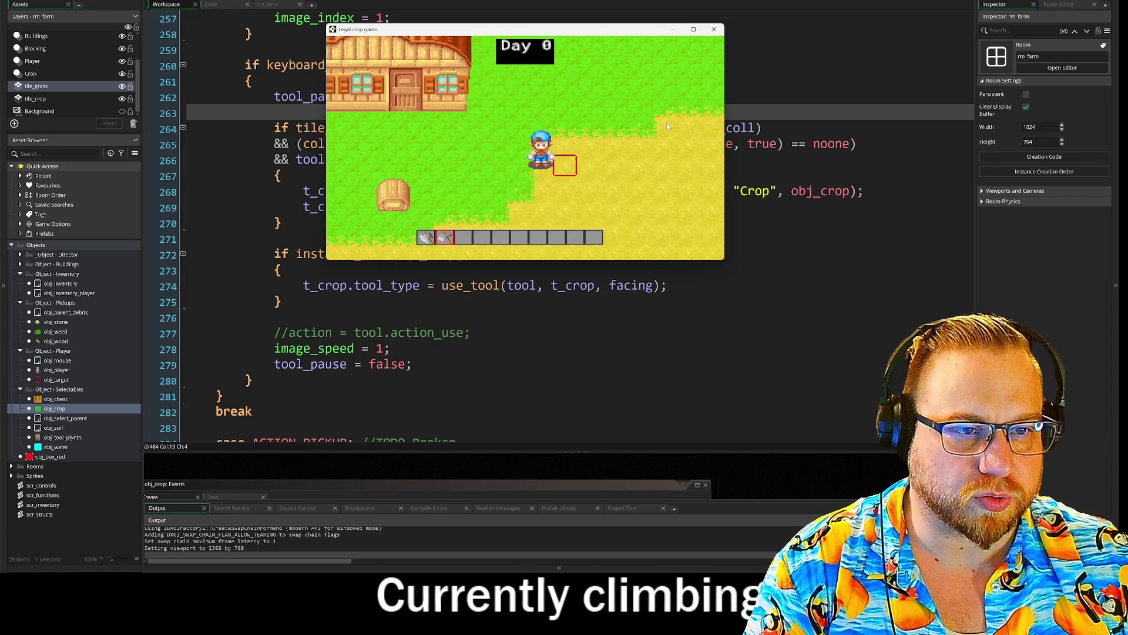
{"action": "key", "text": "space"}
{"action": "key", "text": "a"}
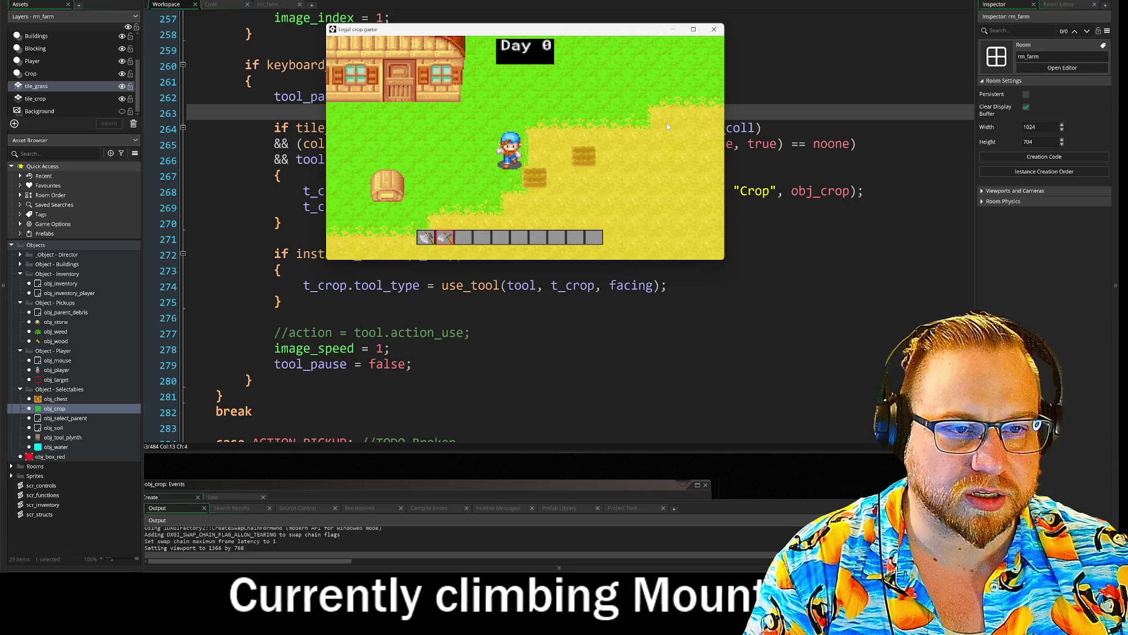
{"action": "key", "text": "w"}
{"action": "key", "text": "a"}
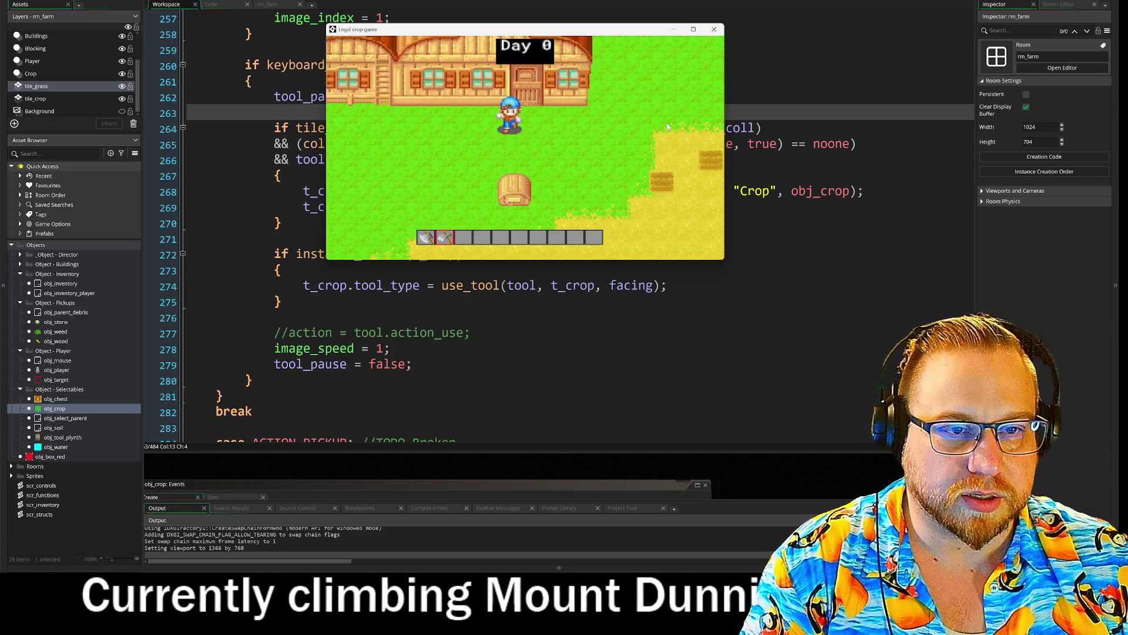
{"action": "key", "text": "s"}
{"action": "key", "text": "space"}
- Till more tiles facing up and left, walk around the plot, then close the game
{"action": "key", "text": "w"}
{"action": "key", "text": "space"}
{"action": "key", "text": "a"}
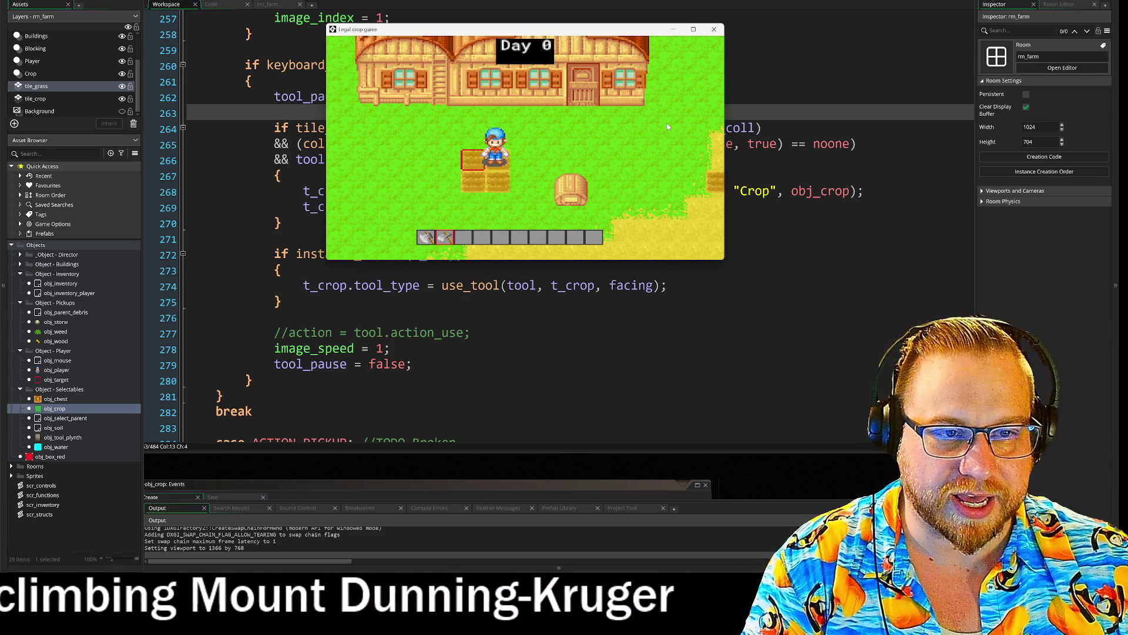
{"action": "key", "text": "s"}
{"action": "key", "text": "a"}
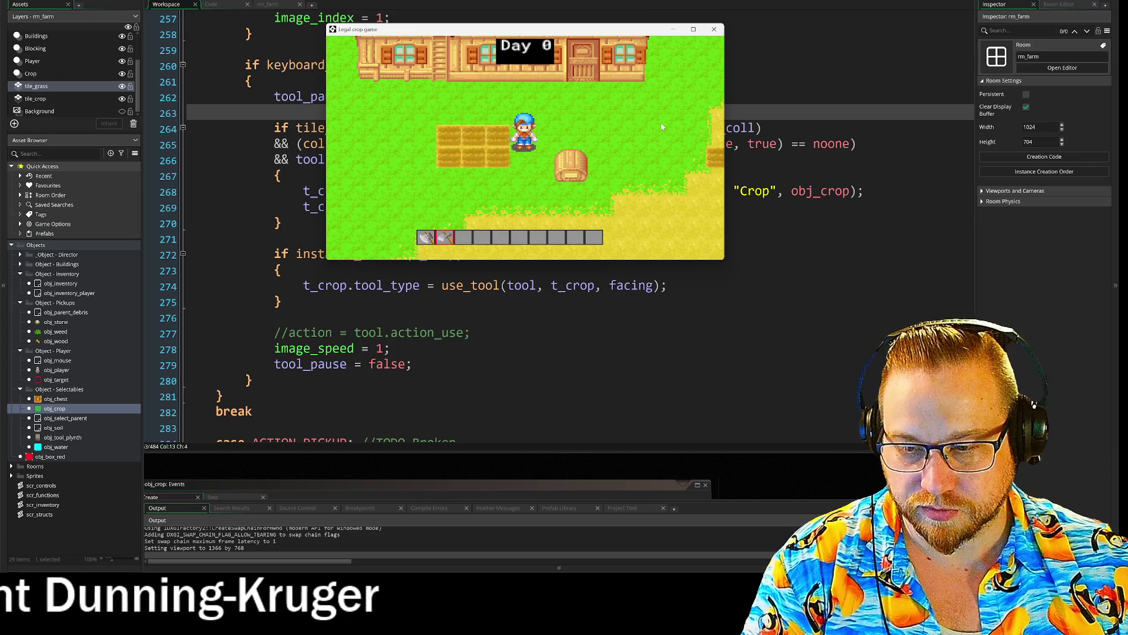
{"action": "key", "text": "w"}
{"action": "key", "text": "a"}
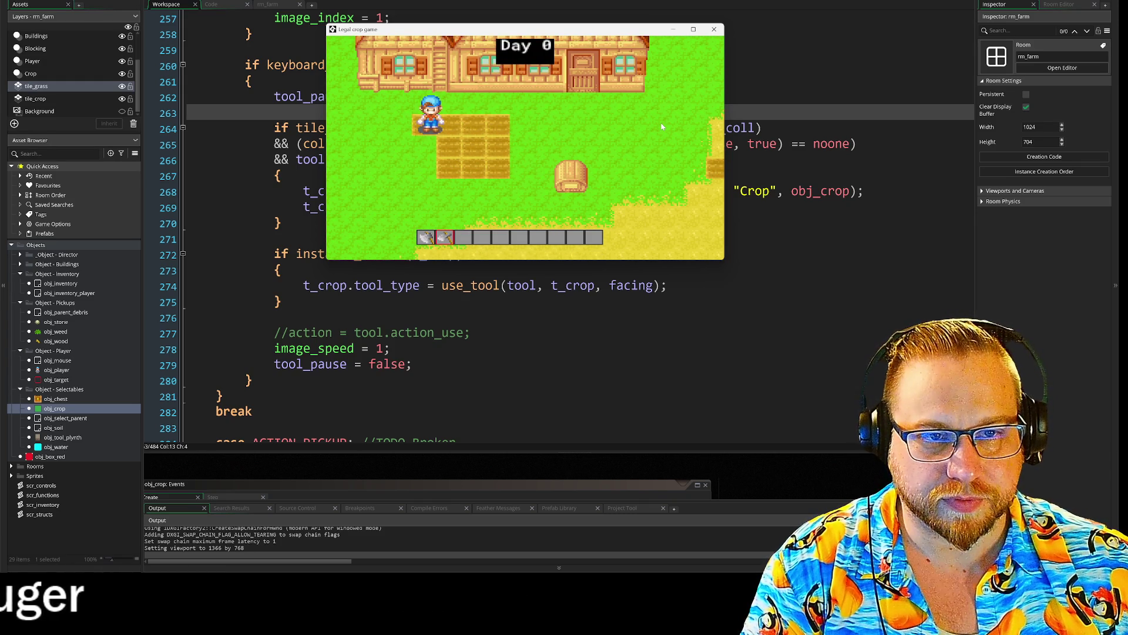
{"action": "key", "text": "w"}
{"action": "key", "text": "d"}
{"action": "key", "text": "s"}
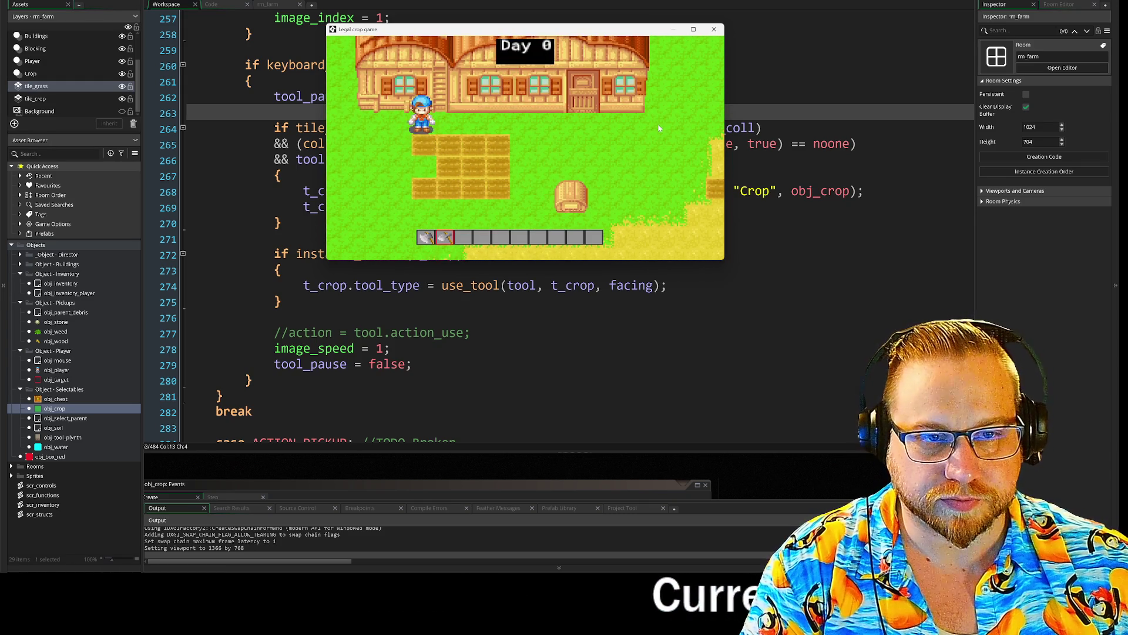
{"action": "key", "text": "d"}
{"action": "key", "text": "a"}
{"action": "key", "text": "w"}
{"action": "key", "text": "d"}
{"action": "left_click", "coordinate": [714, 29]}
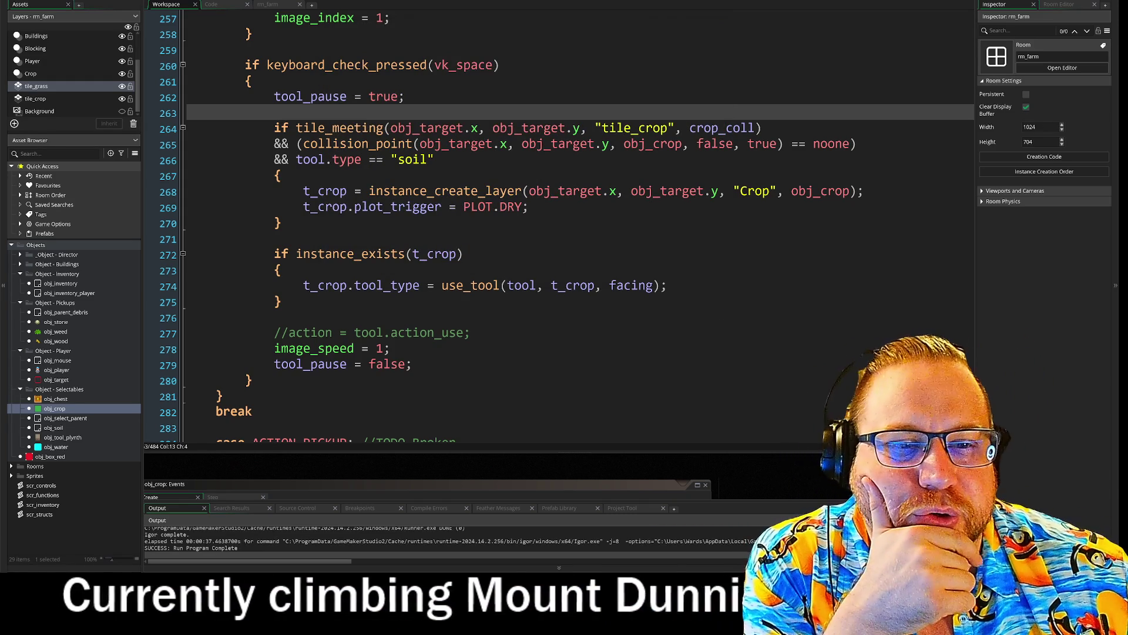
- Scroll to the top and briefly expand then fold the Animation Structs region in scr_structs
{"action": "scroll", "scroll_direction": "up", "scroll_amount": 3}
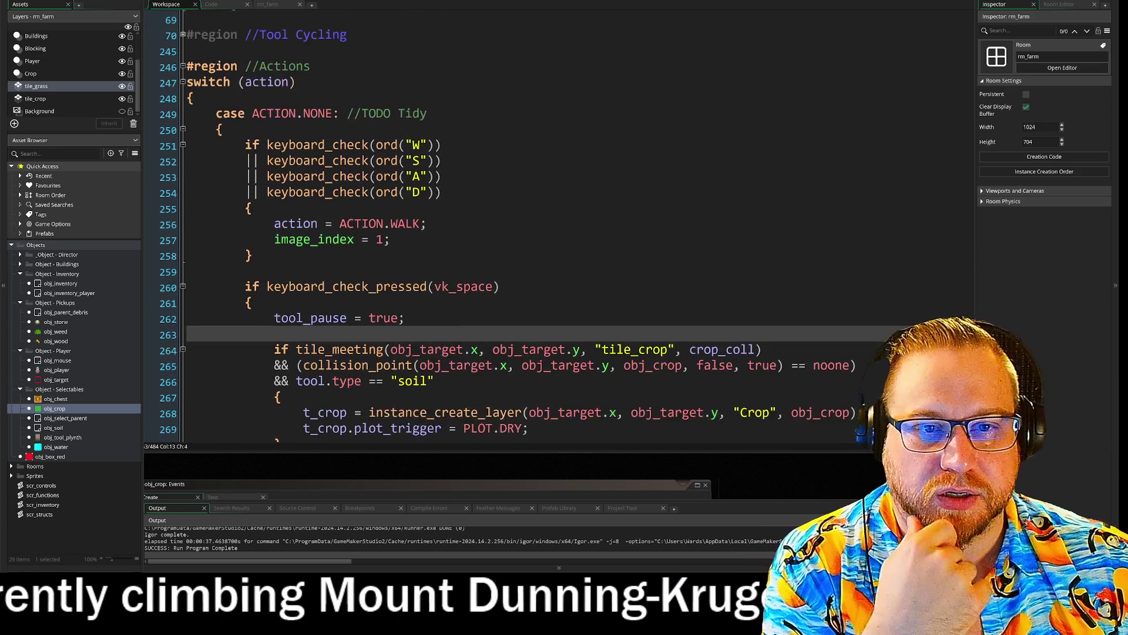
{"action": "scroll", "scroll_direction": "up", "scroll_amount": 3}
{"action": "scroll", "scroll_direction": "left", "scroll_amount": 3}
{"action": "scroll", "scroll_direction": "up", "scroll_amount": 3}
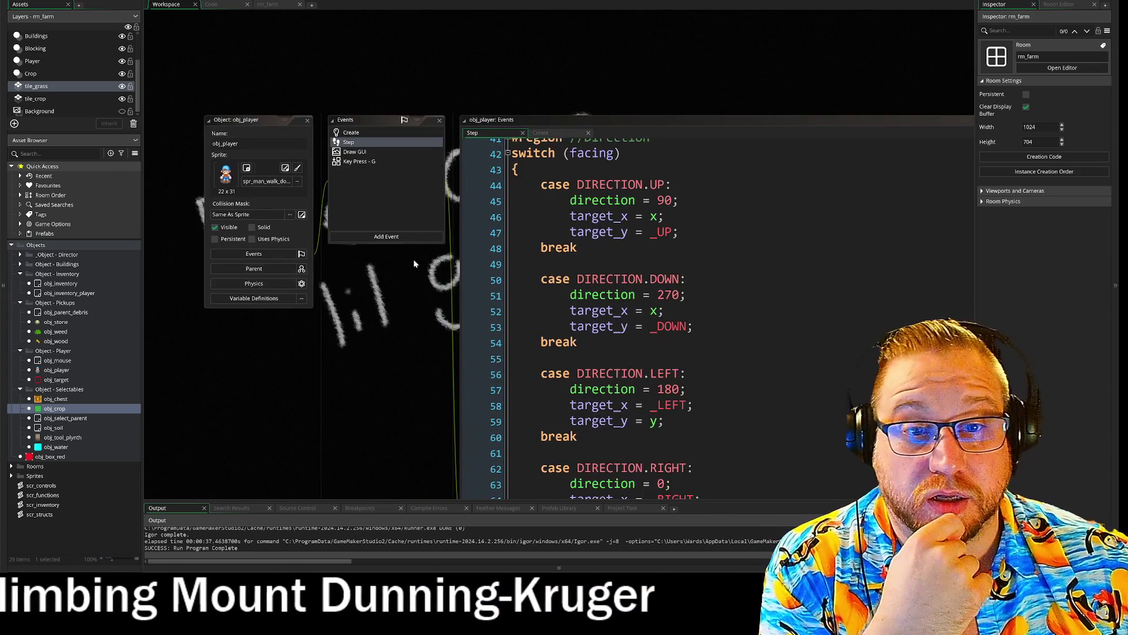
{"action": "left_click", "coordinate": [219, 4]}
{"action": "left_click", "coordinate": [189, 29]}
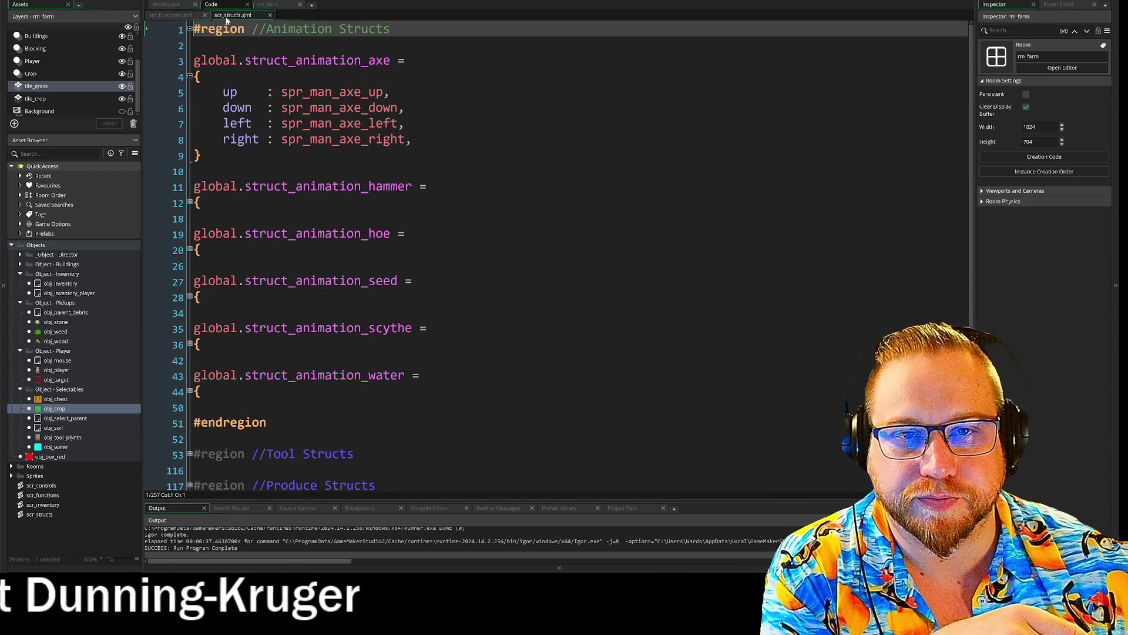
{"action": "left_click", "coordinate": [190, 29]}
- In scr_functions' use_tool, start changing image_index to sprite_index on line 58
{"action": "left_click", "coordinate": [171, 15]}
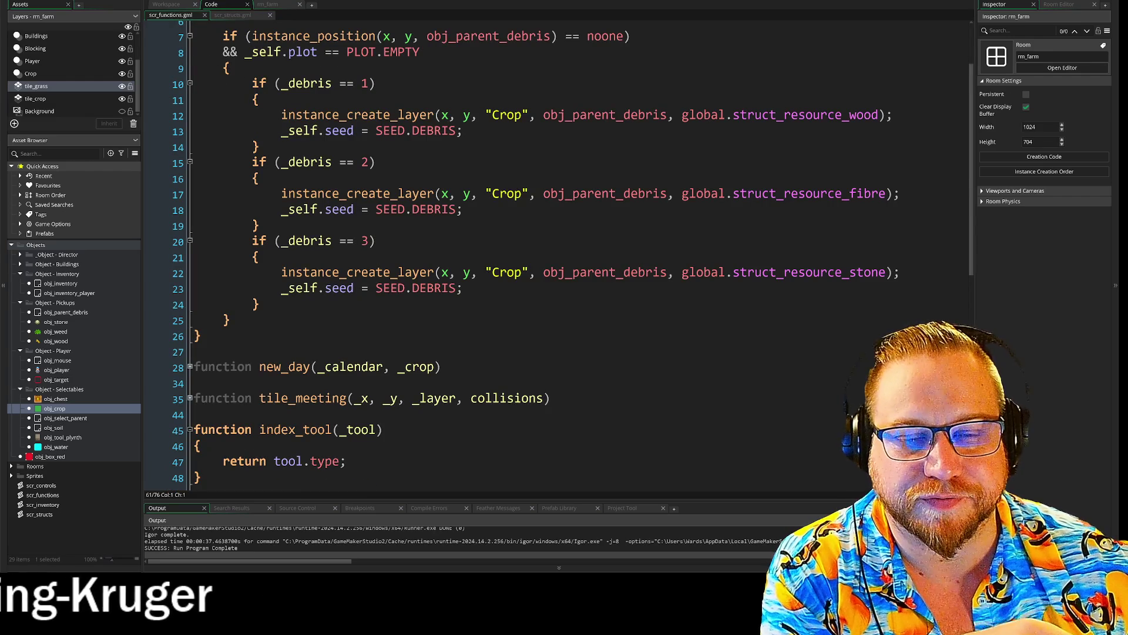
{"action": "scroll", "scroll_direction": "down", "scroll_amount": 3}
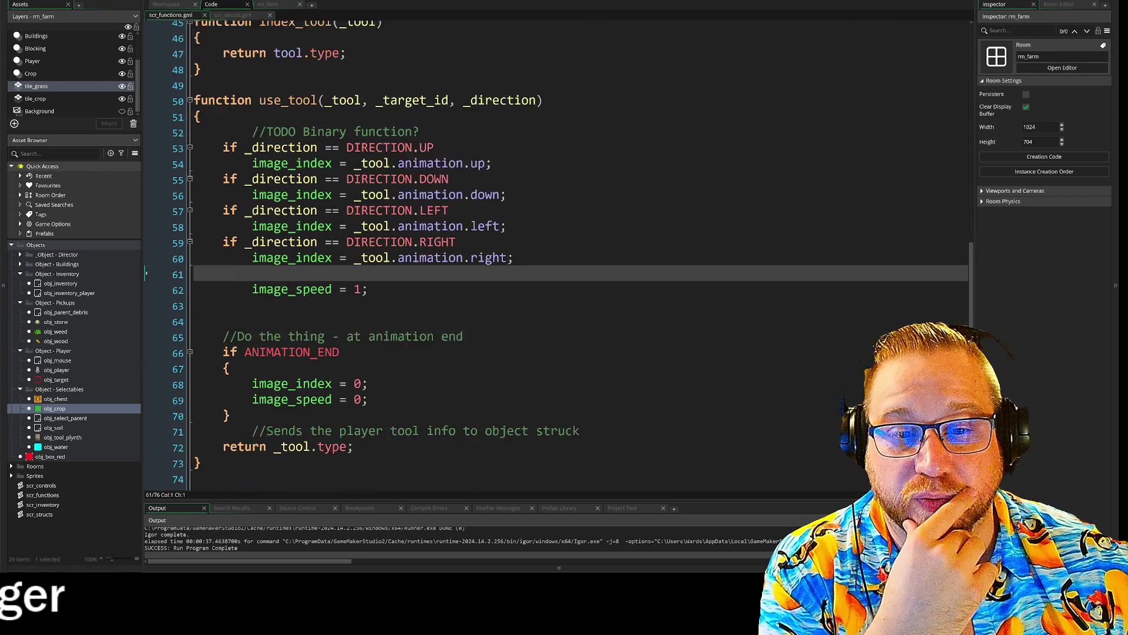
{"action": "left_click_drag", "start_coordinate": [253, 234], "coordinate": [389, 234]}
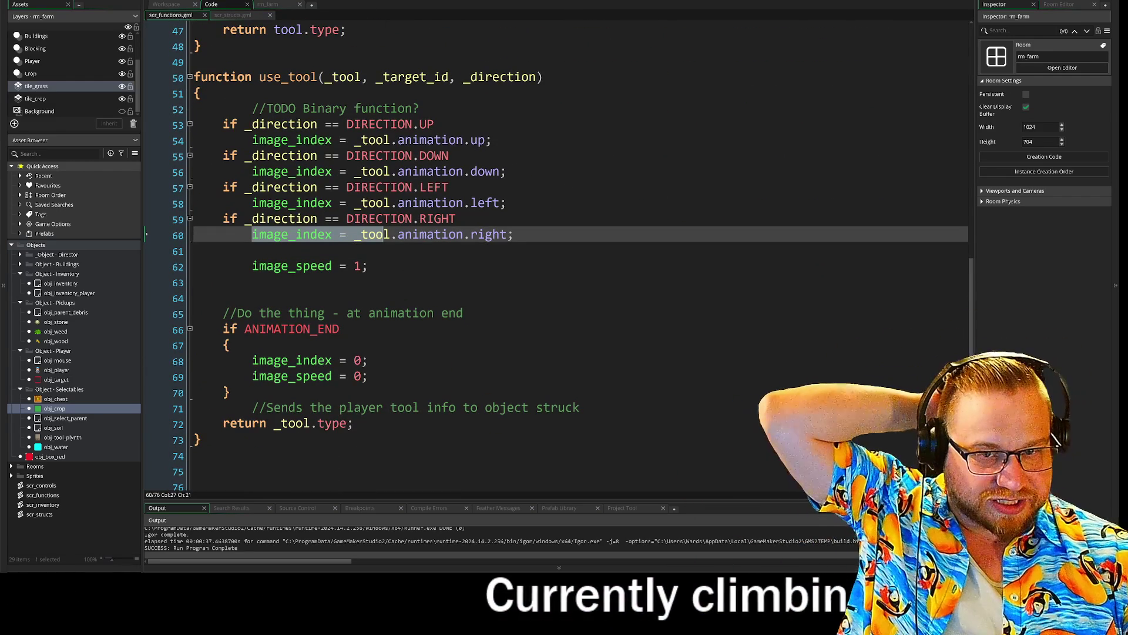
{"action": "left_click_drag", "start_coordinate": [253, 360], "coordinate": [369, 376]}
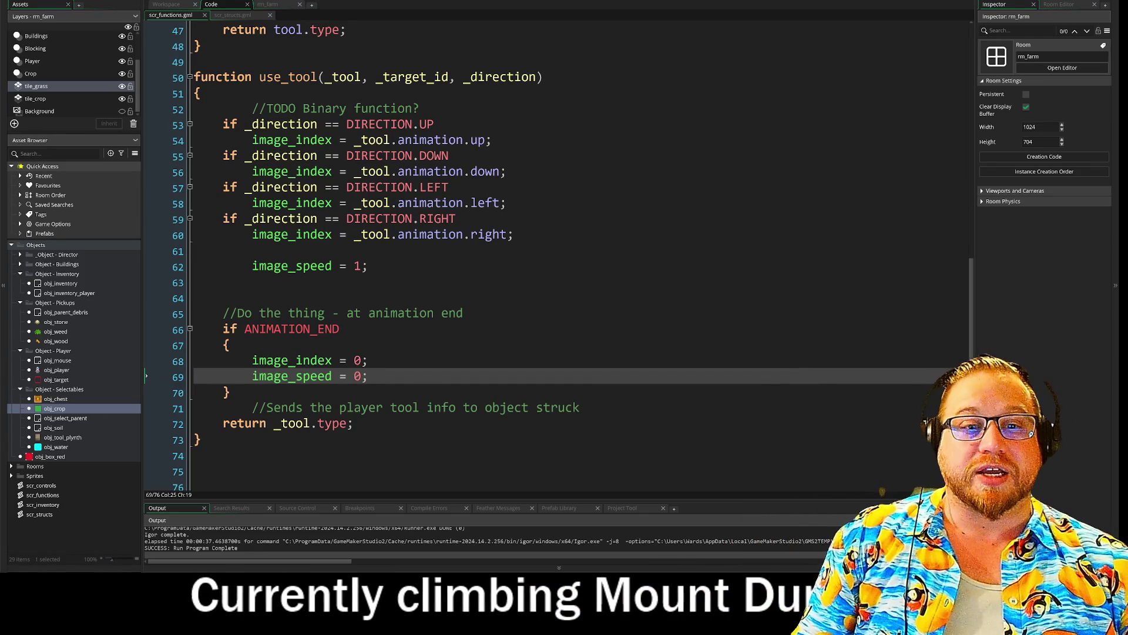
{"action": "left_click", "coordinate": [288, 203]}
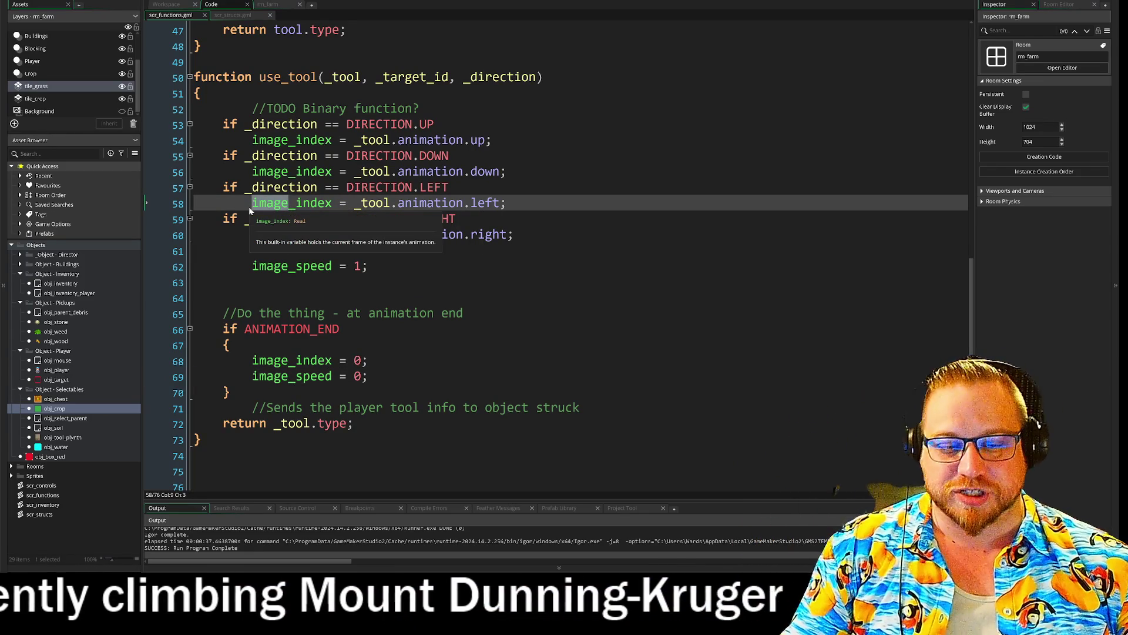
{"action": "key", "text": "BackSpace"}
{"action": "key", "text": "BackSpace"}
{"action": "key", "text": "BackSpace"}
{"action": "type", "text": "sprit"}
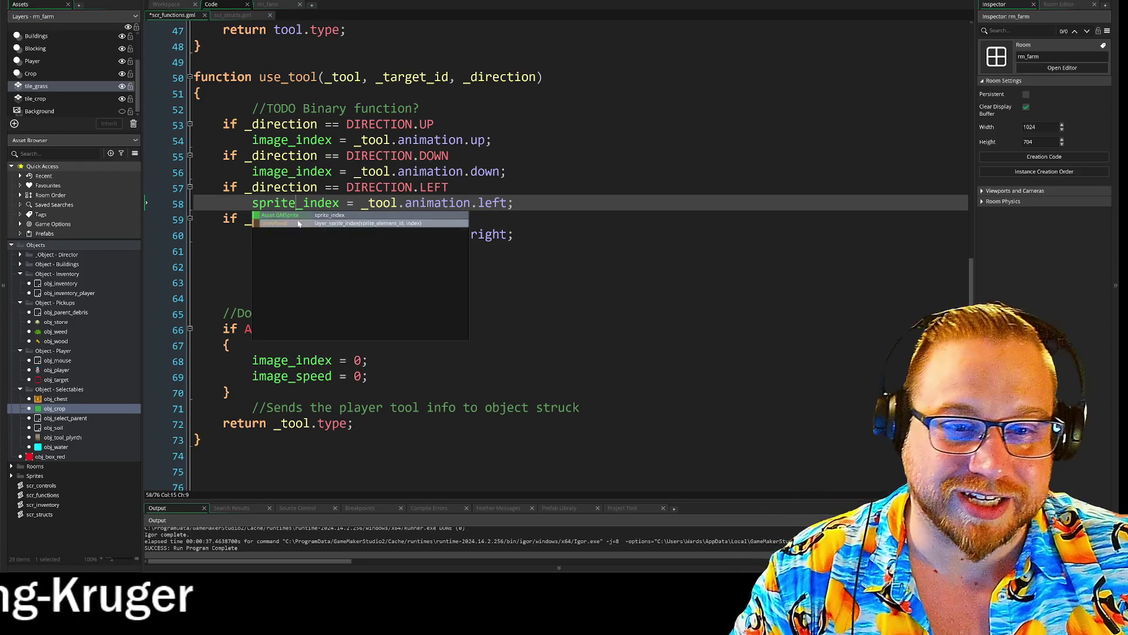
- Accept sprite_index on line 58 and switch lines 60, 56 and 54 to sprite_index
{"action": "key", "text": "Return"}
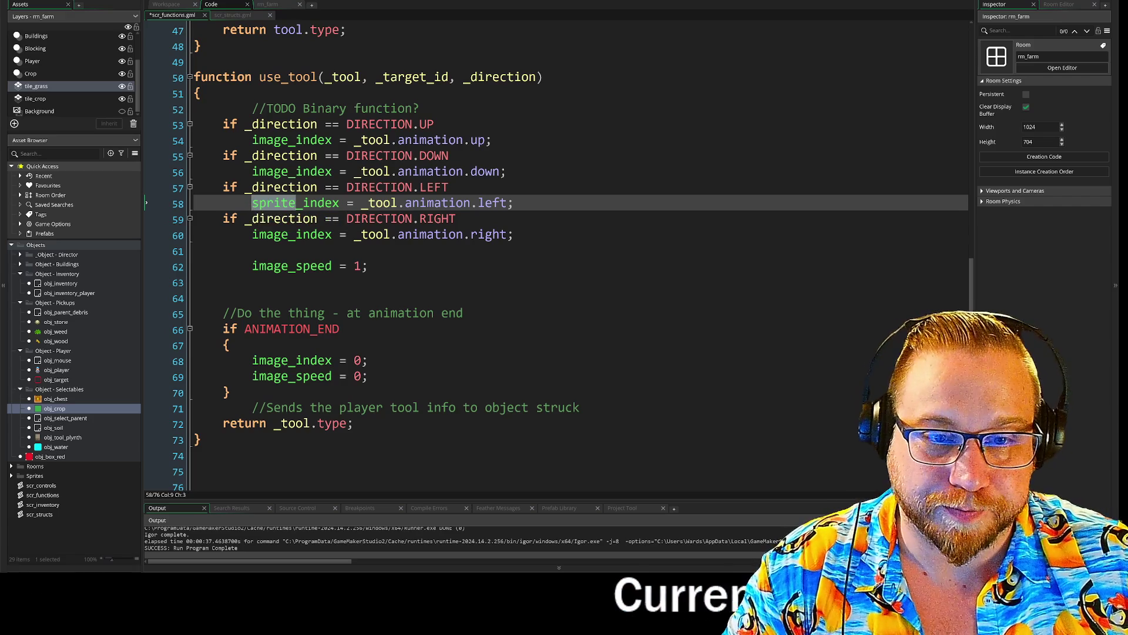
{"action": "left_click", "coordinate": [253, 235]}
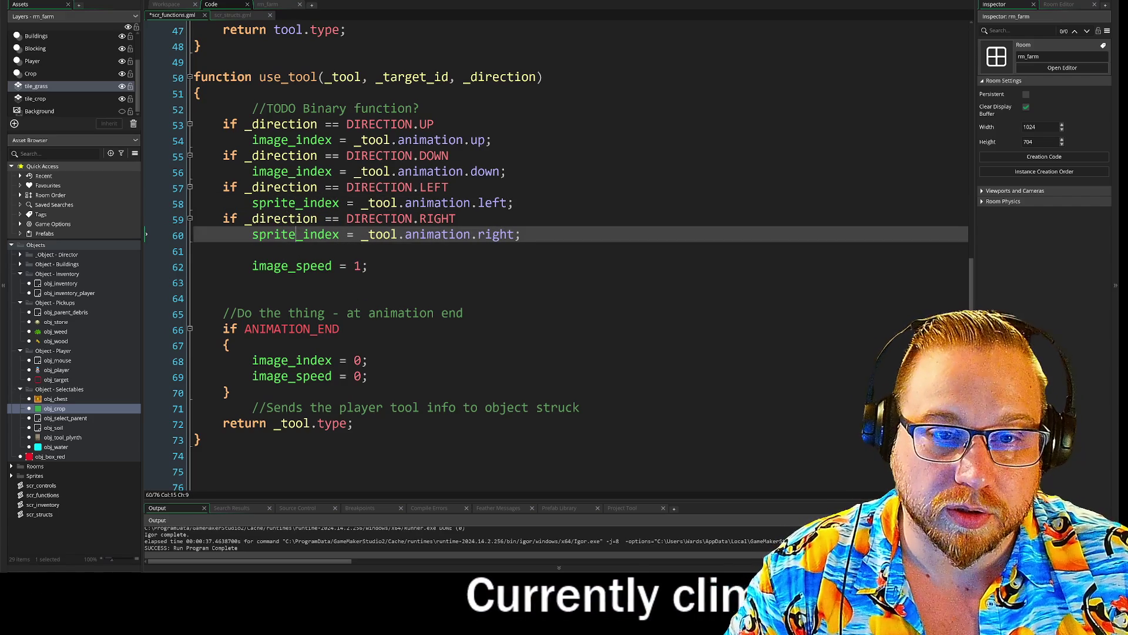
{"action": "left_click_drag", "start_coordinate": [288, 171], "coordinate": [257, 176]}
{"action": "type", "text": "sprit"}
{"action": "left_click", "coordinate": [288, 139]}
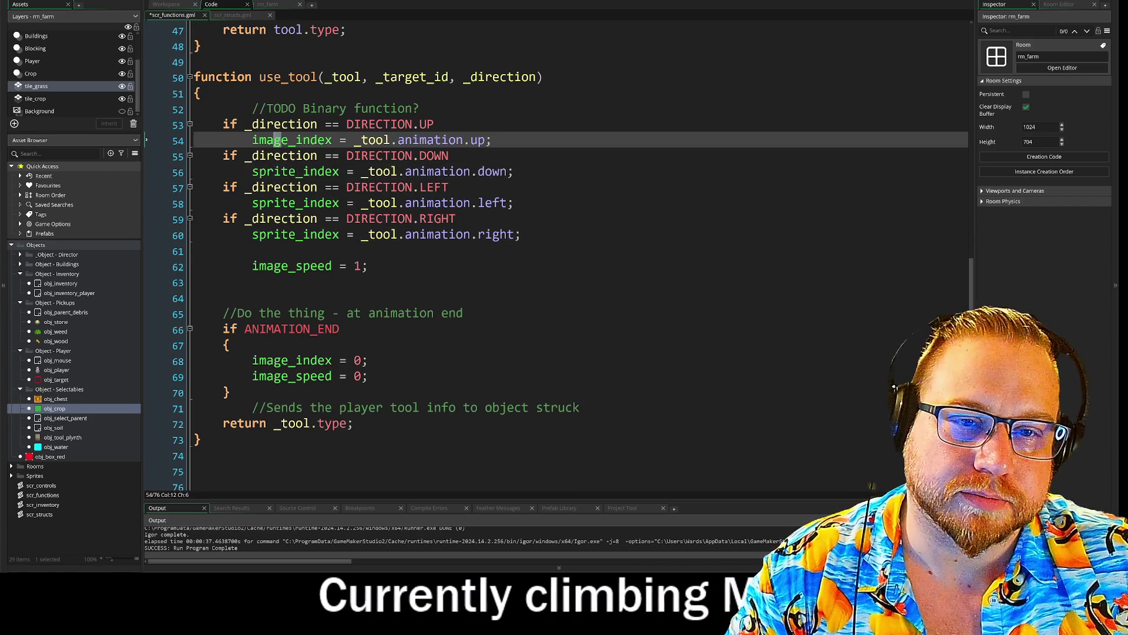
{"action": "left_click_drag", "start_coordinate": [288, 141], "coordinate": [253, 142]}
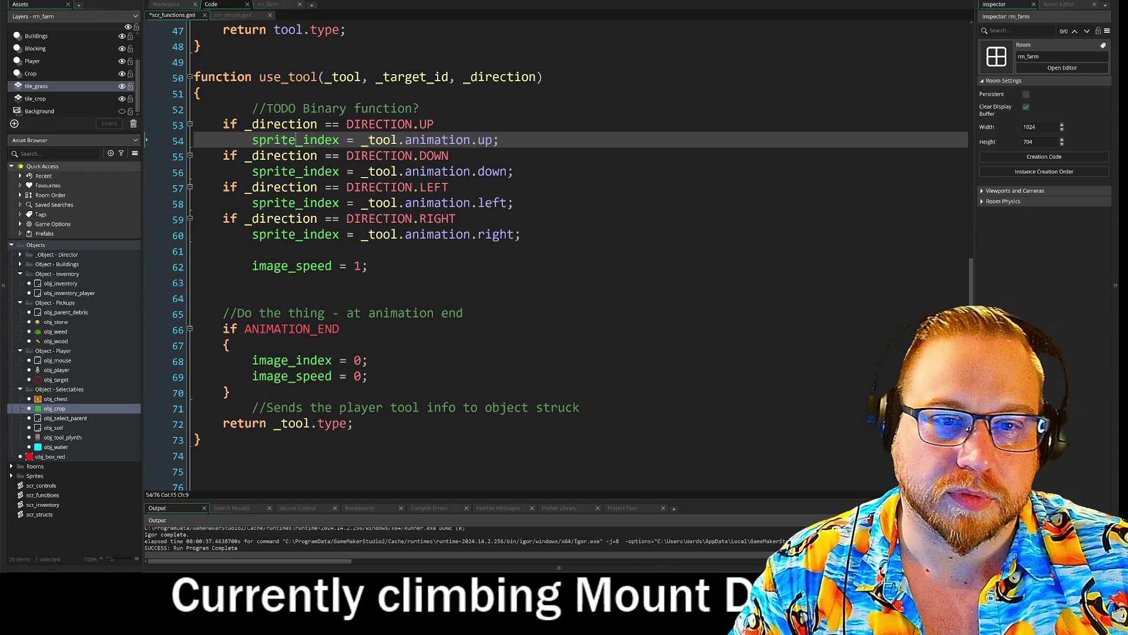
{"action": "left_click", "coordinate": [463, 312]}
- Review the image_index and image_speed resets on lines 68–69, then run the game
{"action": "left_click_drag", "start_coordinate": [252, 360], "coordinate": [367, 360]}
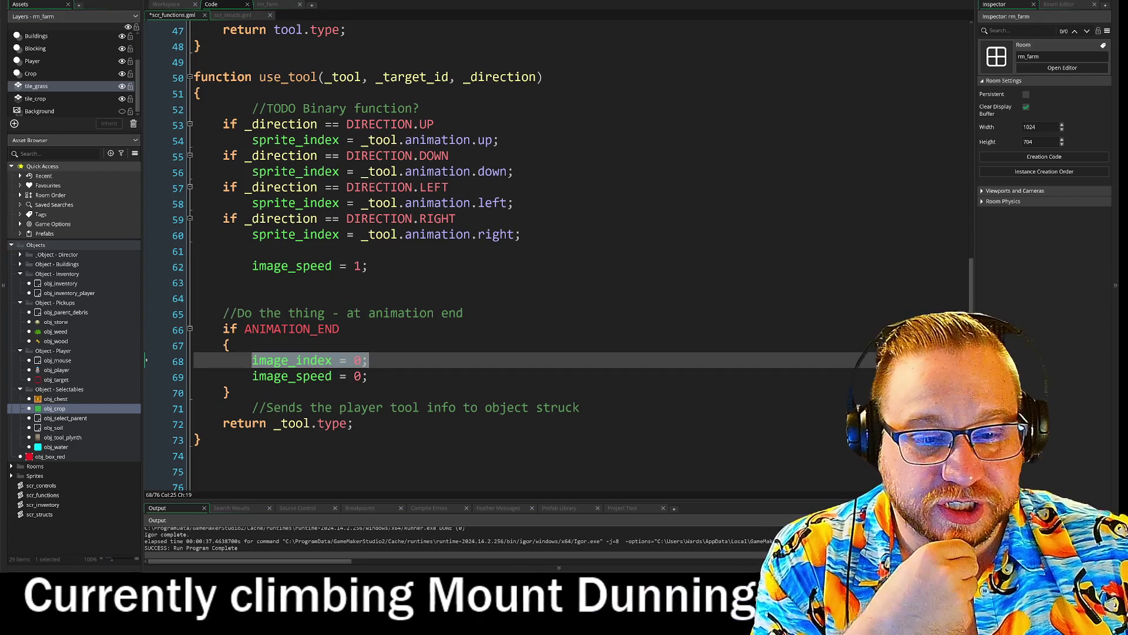
{"action": "left_click_drag", "start_coordinate": [252, 376], "coordinate": [367, 376]}
{"action": "left_click_drag", "start_coordinate": [302, 360], "coordinate": [367, 360]}
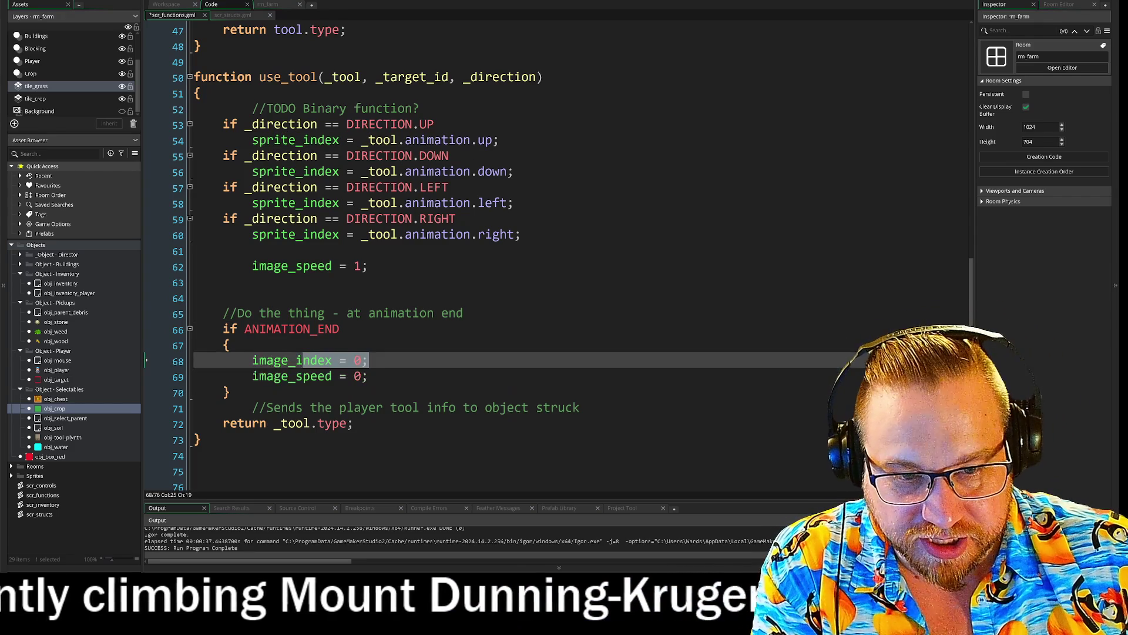
{"action": "left_click_drag", "start_coordinate": [252, 376], "coordinate": [367, 376]}
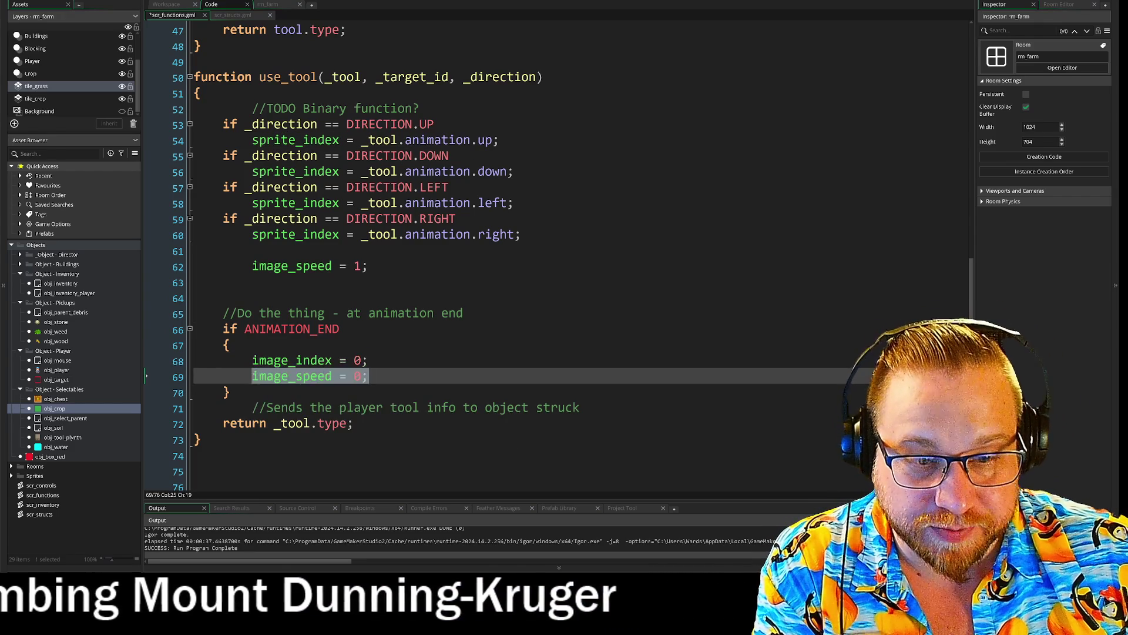
{"action": "left_click", "coordinate": [367, 376]}
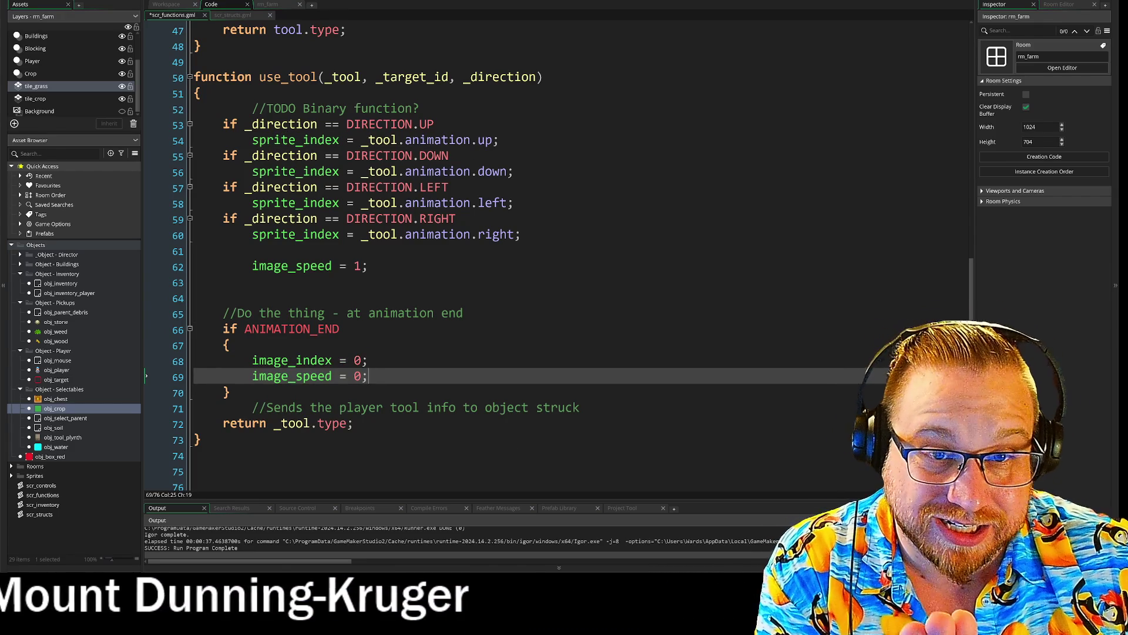
{"action": "left_click_drag", "start_coordinate": [252, 140], "coordinate": [361, 140]}
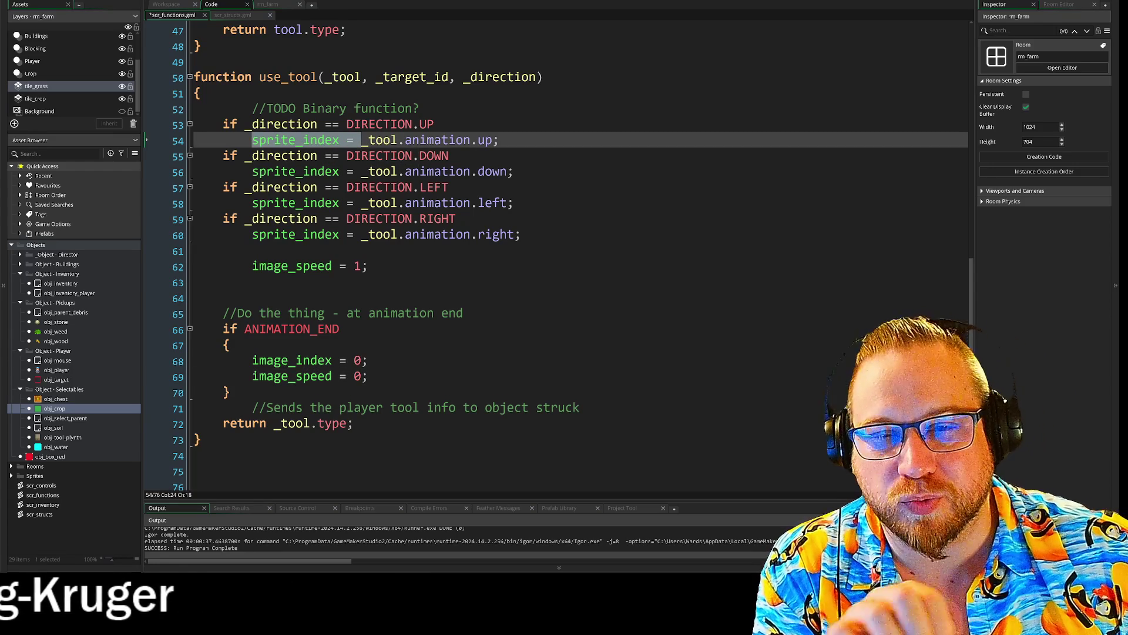
{"action": "left_click", "coordinate": [114, 2]}
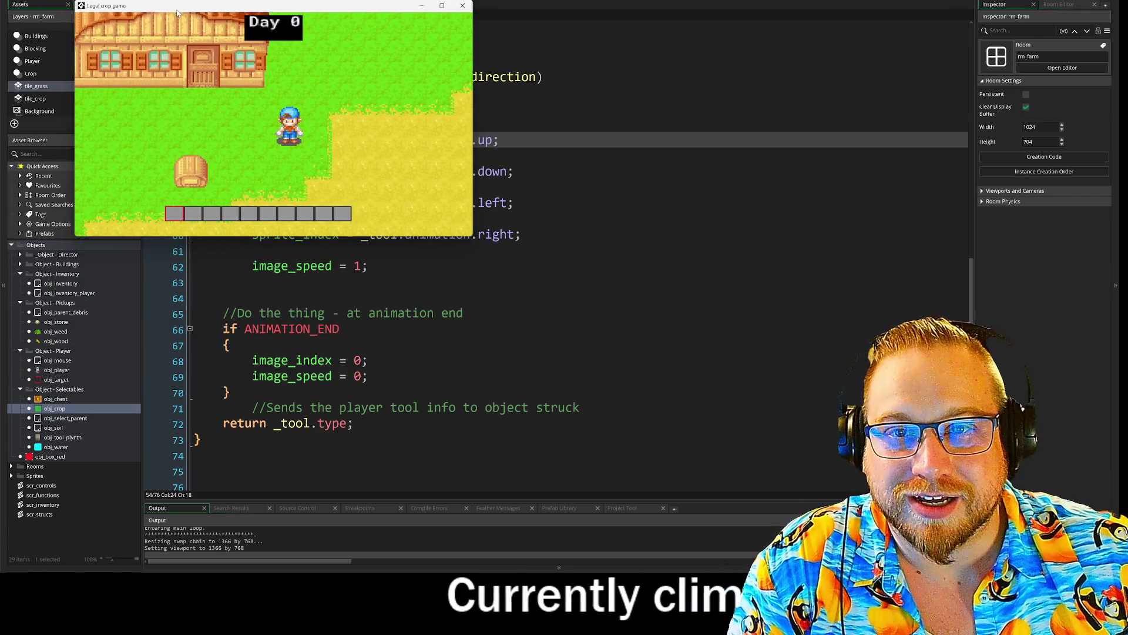
- Enlarge the game window and move the axe into the first hotbar slot
{"action": "left_click_drag", "start_coordinate": [473, 236], "coordinate": [873, 474]}
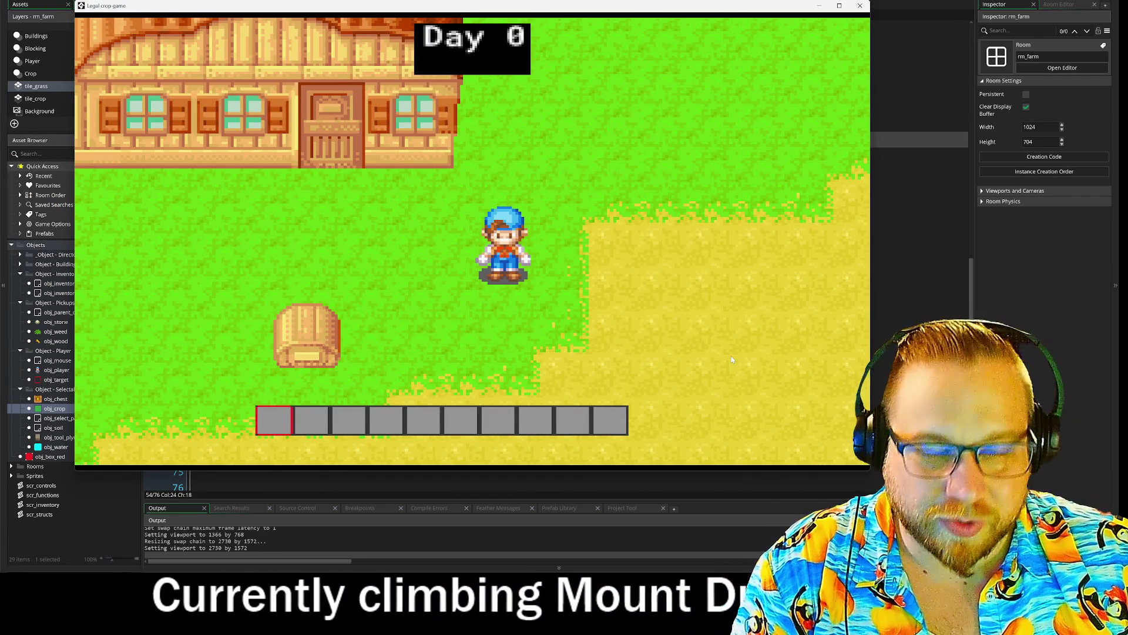
{"action": "left_click", "coordinate": [351, 340]}
{"action": "left_click_drag", "start_coordinate": [331, 237], "coordinate": [274, 419]}
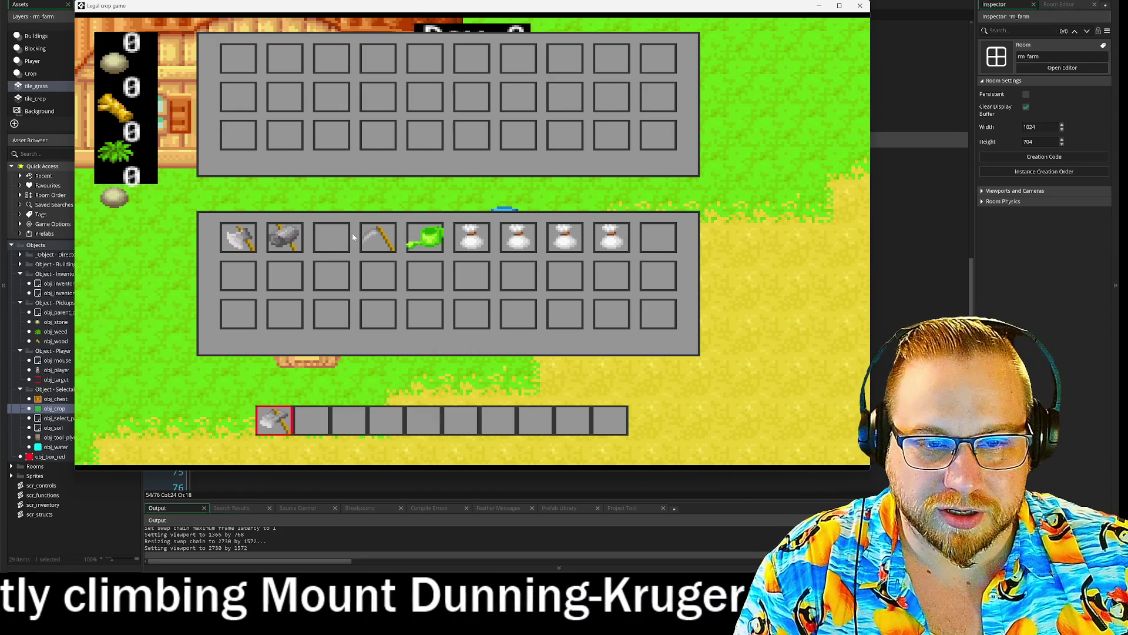
{"action": "key", "text": "Escape"}
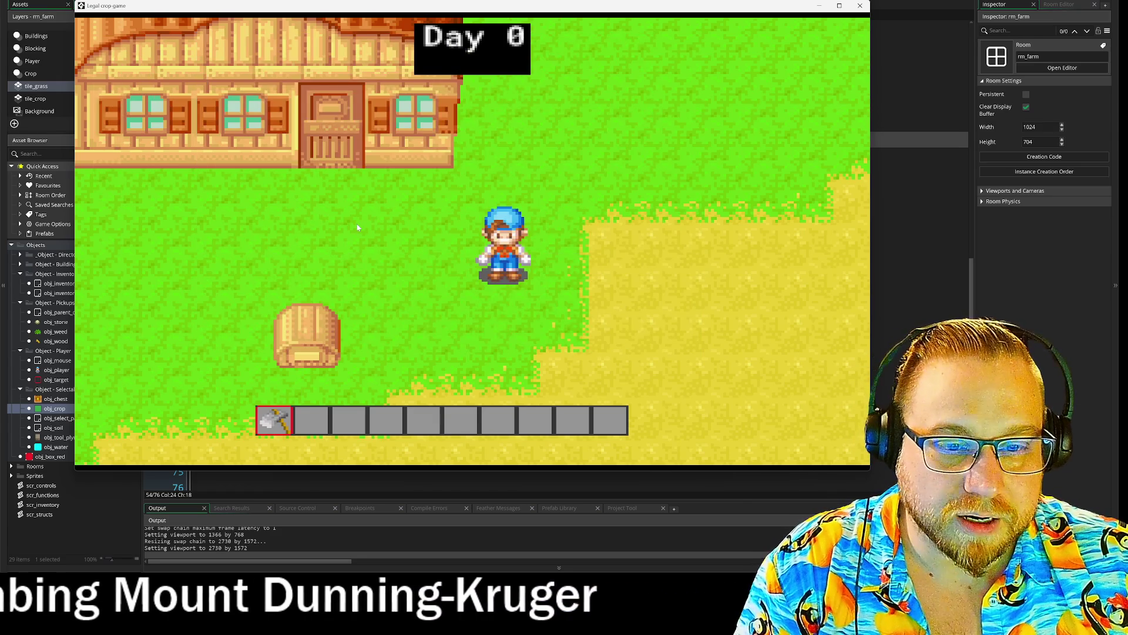
- Walk the farmer around the farm, swinging the tool right and then left
{"action": "key", "text": "d"}
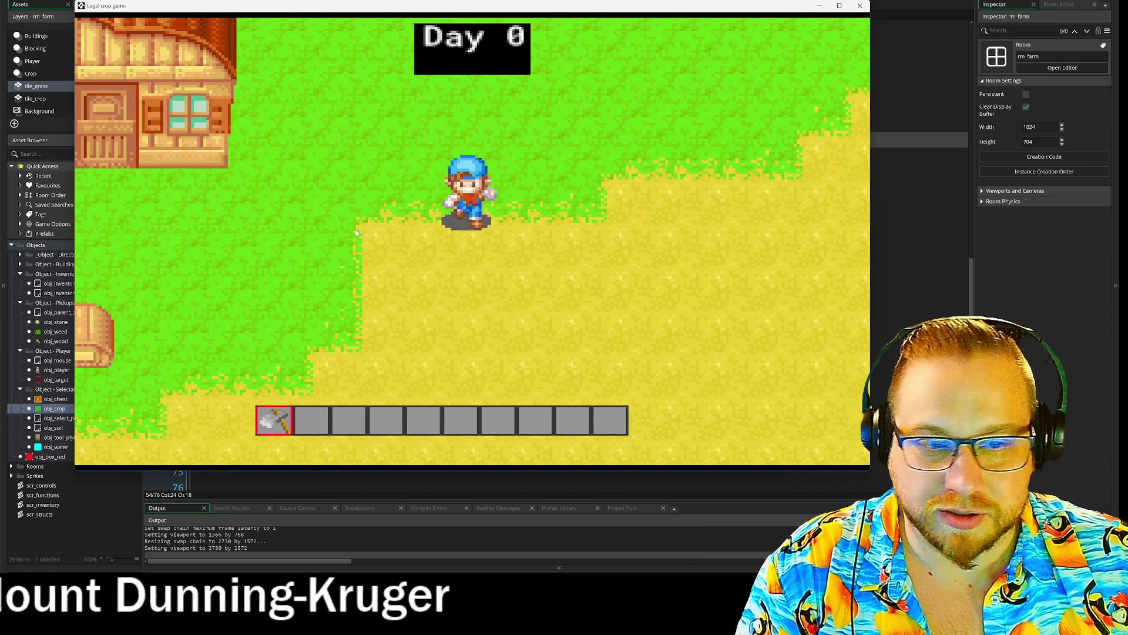
{"action": "key", "text": "s"}
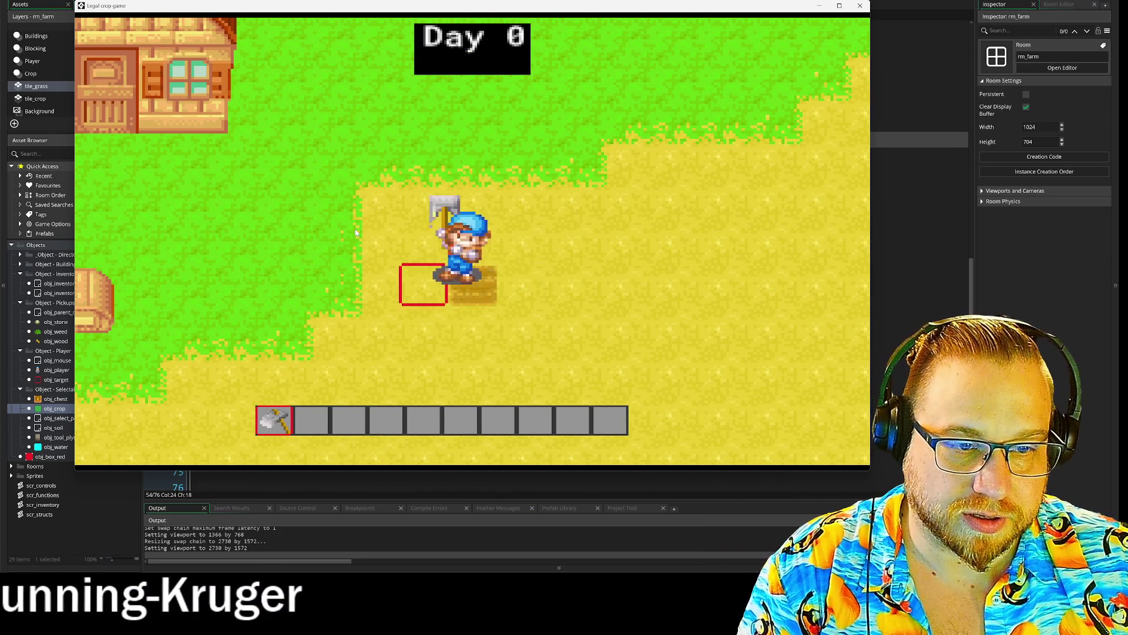
{"action": "key", "text": "d"}
{"action": "key", "text": "a"}
{"action": "key", "text": "w"}
{"action": "key", "text": "s"}
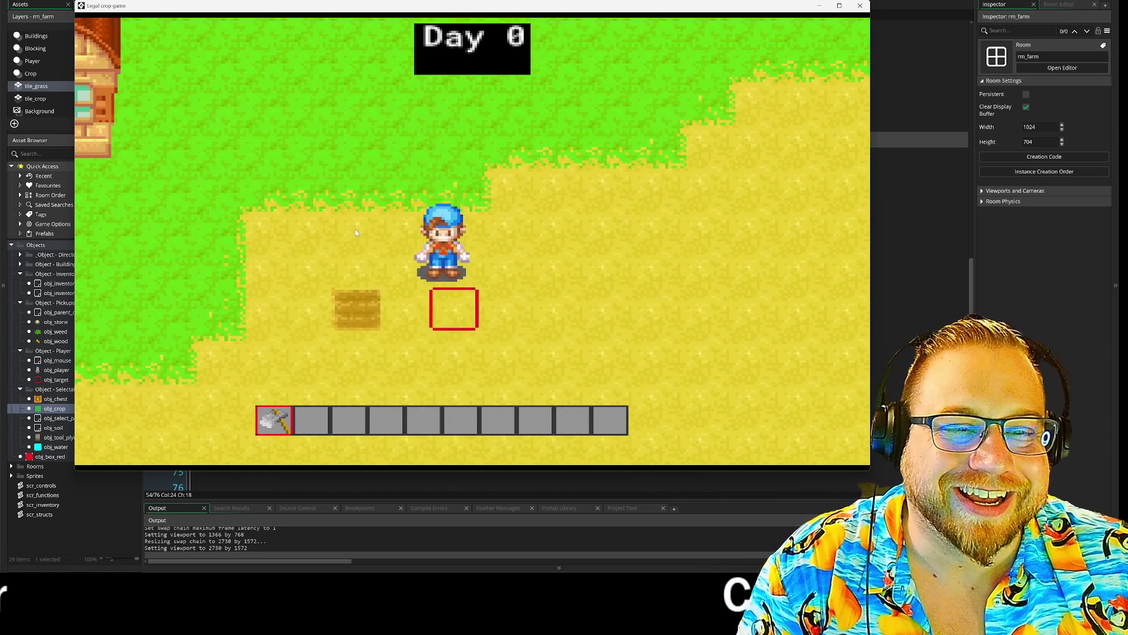
{"action": "key", "text": "a"}
{"action": "key", "text": "w"}
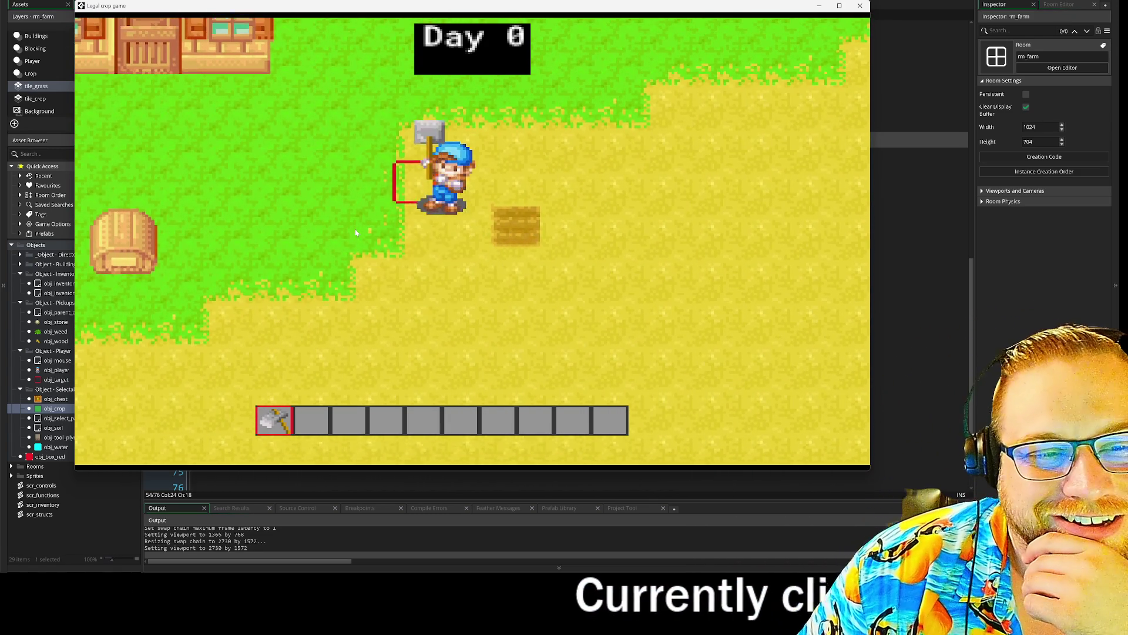
{"action": "key", "text": "s"}
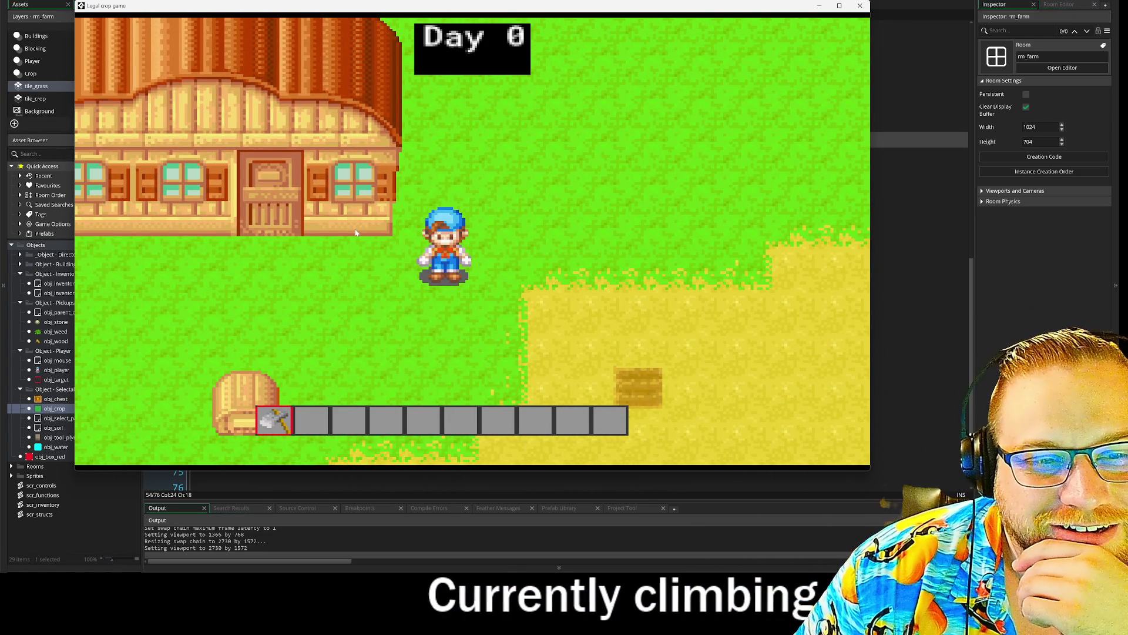
{"action": "key", "text": "s"}
{"action": "key", "text": "d"}
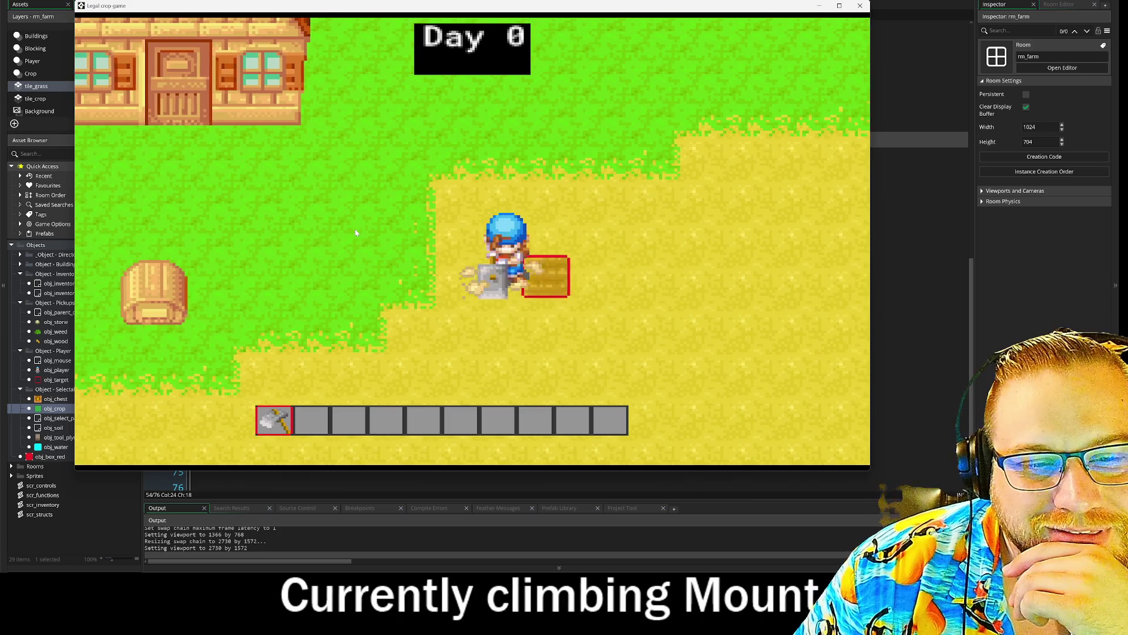
{"action": "key", "text": "space"}
{"action": "key", "text": "a"}
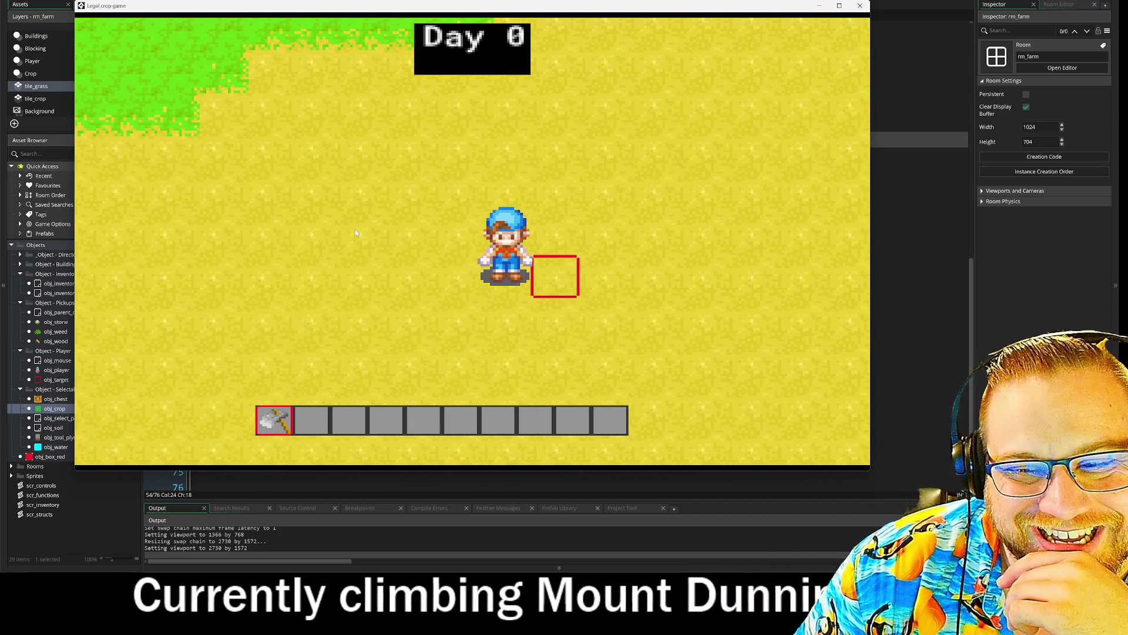
{"action": "key", "text": "space"}
- Walk the farmer up-left to the farmhouse and back down past the barrel
{"action": "key", "text": "w"}
{"action": "key", "text": "a"}
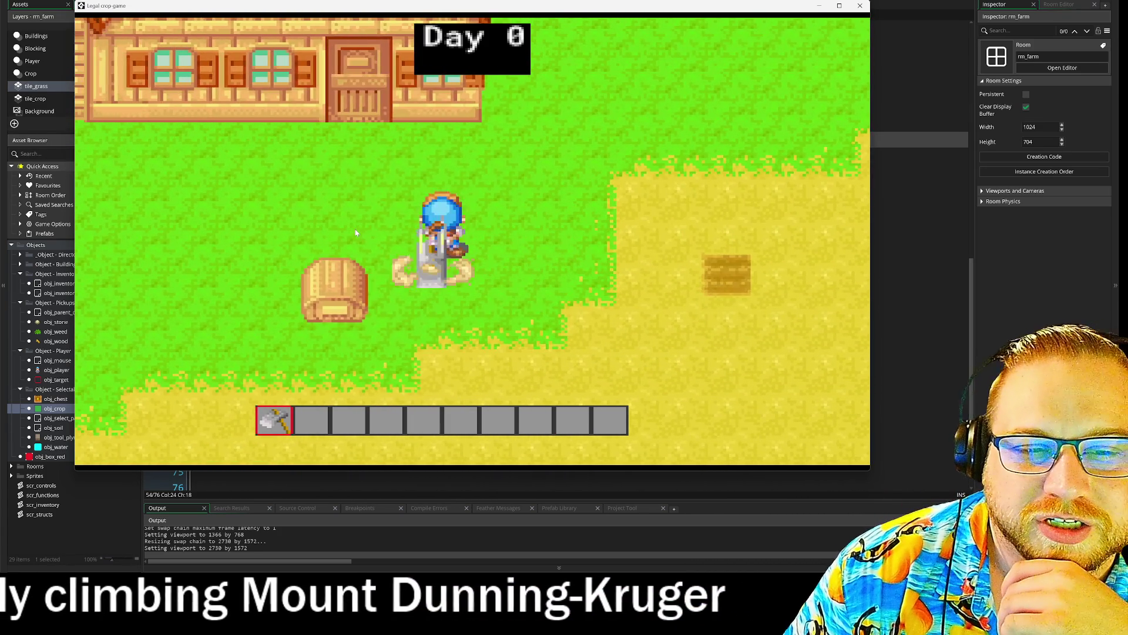
{"action": "key", "text": "w"}
{"action": "key", "text": "a"}
{"action": "key", "text": "a"}
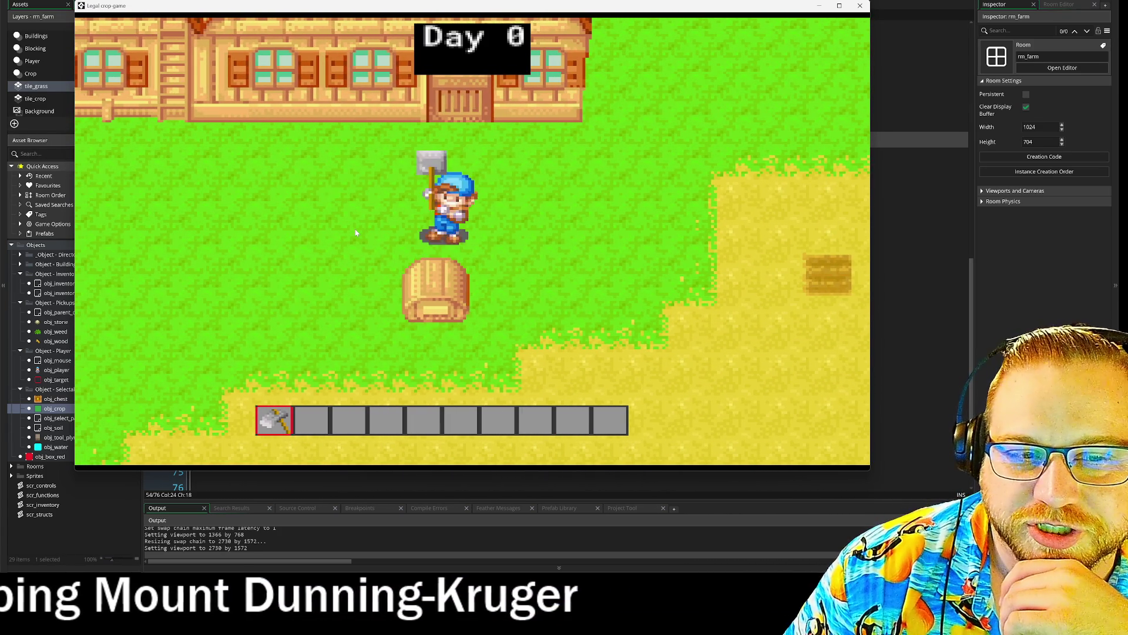
{"action": "key", "text": "s"}
{"action": "key", "text": "d"}
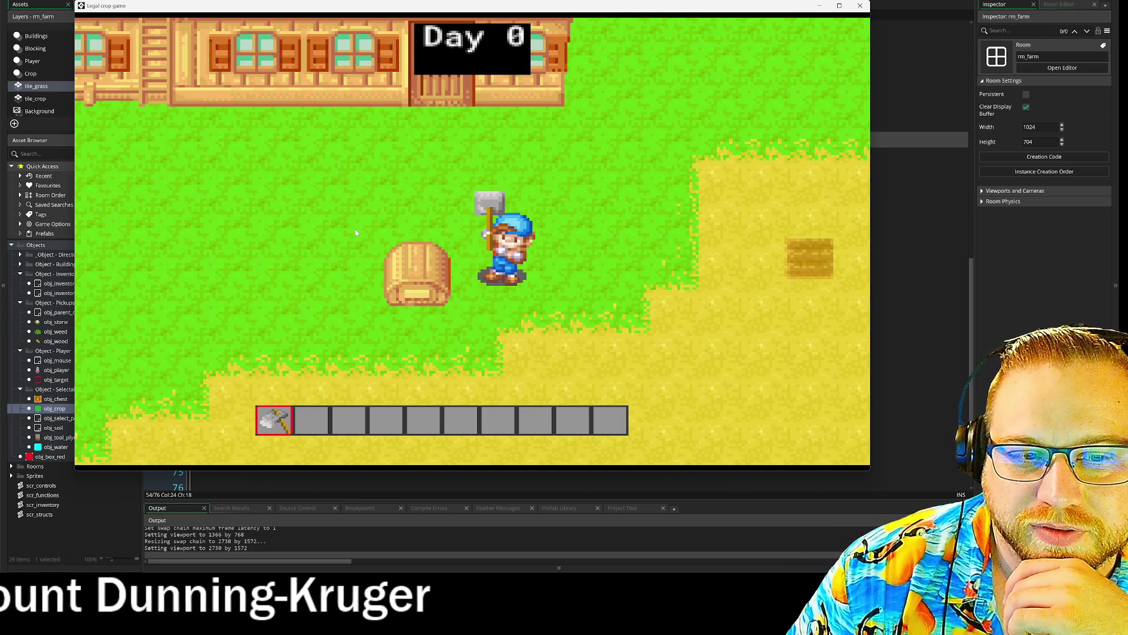
- Swing while walking left and right, then walk up the field and swing the hoe
{"action": "key", "text": "a"}
{"action": "key", "text": "d"}
{"action": "key", "text": "a"}
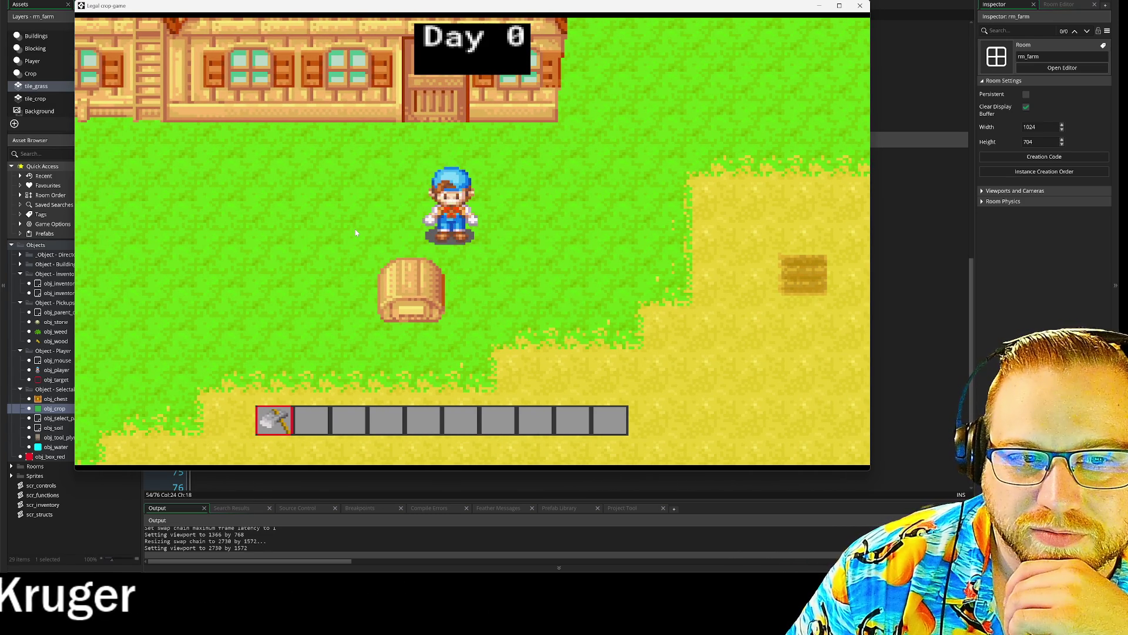
{"action": "key", "text": "d"}
{"action": "key", "text": "w"}
{"action": "left_click", "coordinate": [355, 233]}
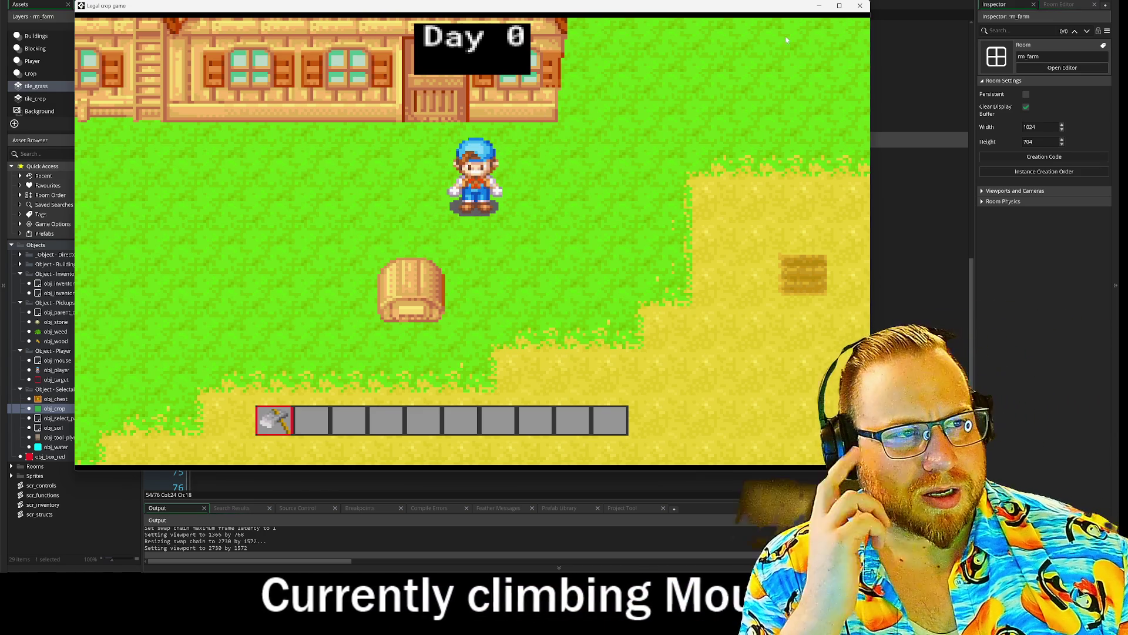
- Close the game test and select use_tool's direction sprite lines 54–65
{"action": "left_click", "coordinate": [861, 13]}
{"action": "left_click_drag", "start_coordinate": [252, 140], "coordinate": [464, 313]}
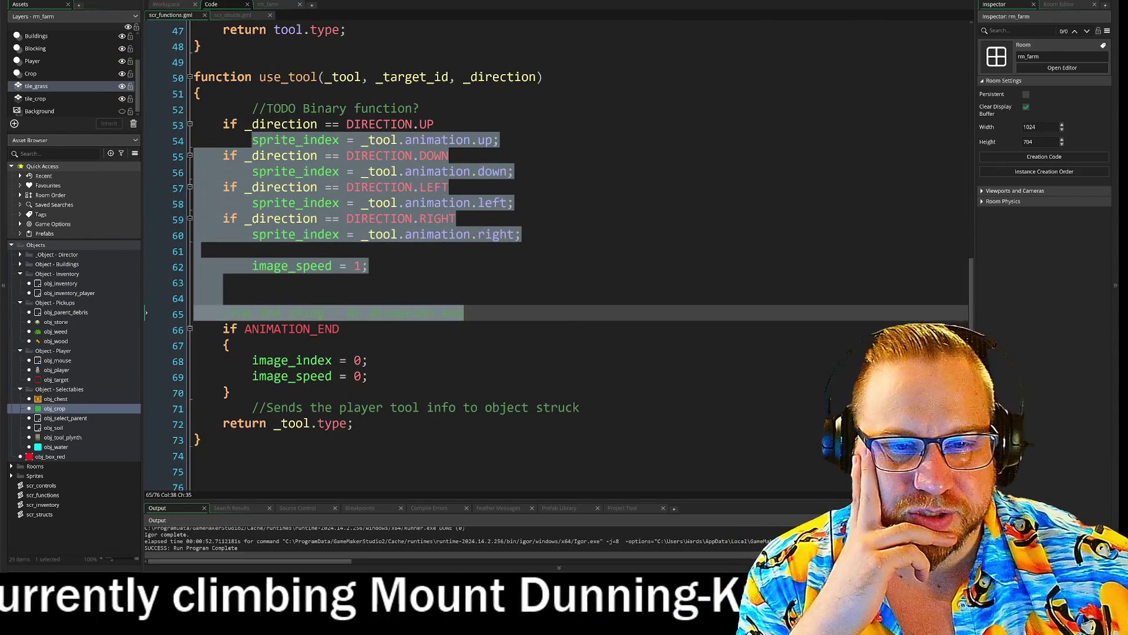
{"action": "left_click", "coordinate": [643, 296]}
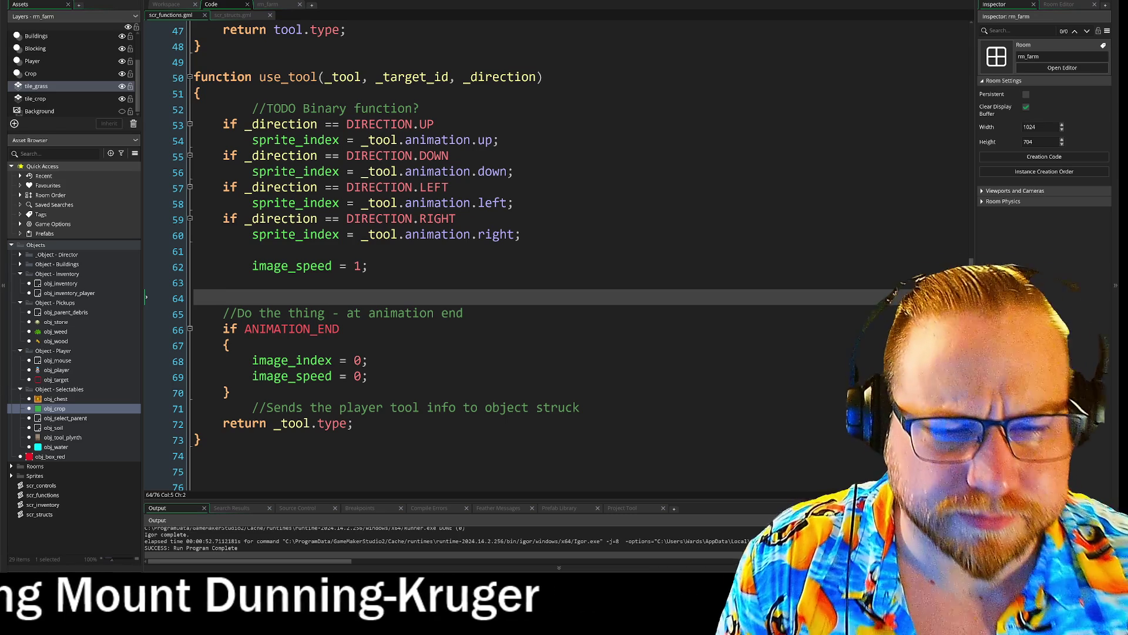
- Review the left-direction sprite lines, then bring obj_player's Step facing switch into view
{"action": "left_click", "coordinate": [498, 140]}
{"action": "left_click", "coordinate": [515, 202]}
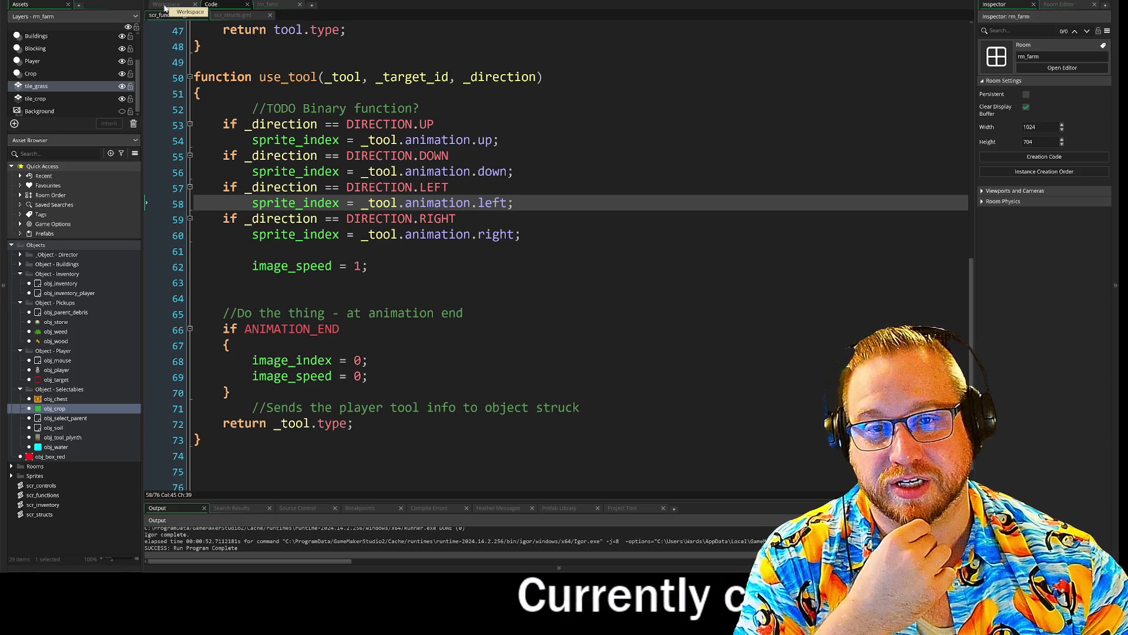
{"action": "left_click", "coordinate": [166, 4]}
{"action": "left_click_drag", "start_coordinate": [429, 334], "coordinate": [371, 247]}
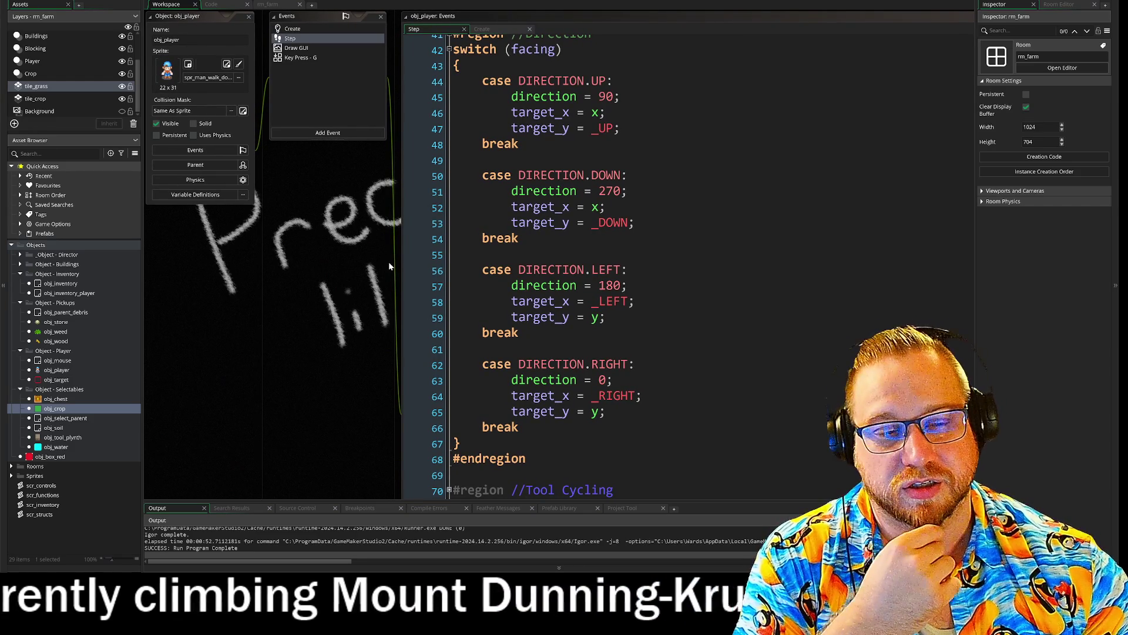
- Review obj_player's Step code from the Targeting region through line 49, then switch to Cookie Clicker
{"action": "scroll", "scroll_direction": "up", "scroll_amount": 3}
{"action": "scroll", "scroll_direction": "up", "scroll_amount": 3}
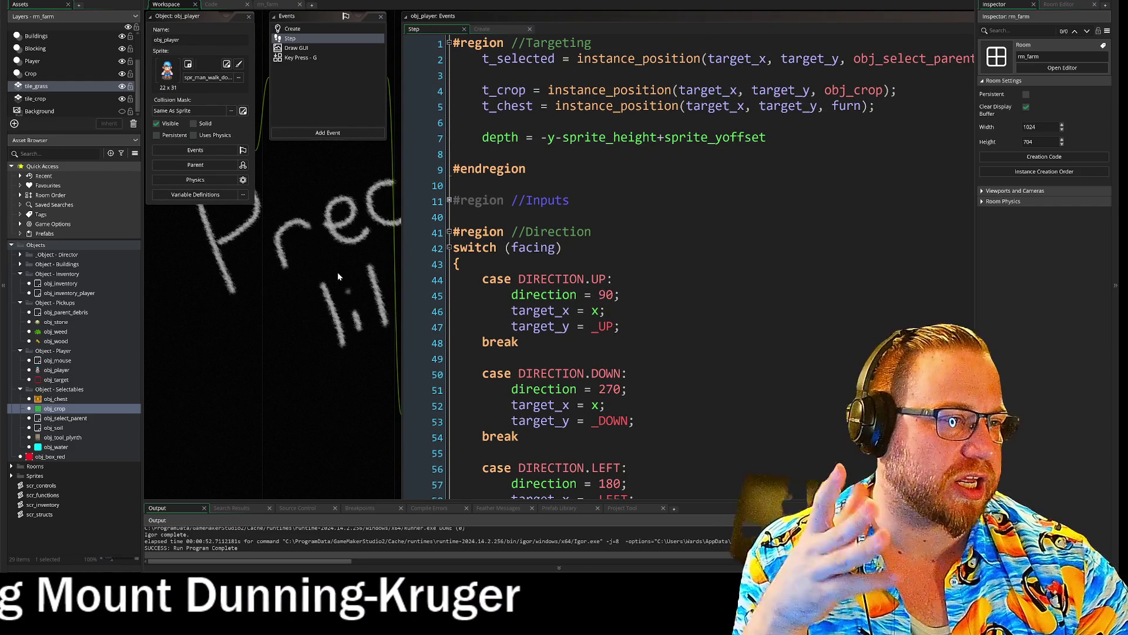
{"action": "left_click_drag", "start_coordinate": [351, 284], "coordinate": [277, 298]}
{"action": "left_click", "coordinate": [537, 336]}
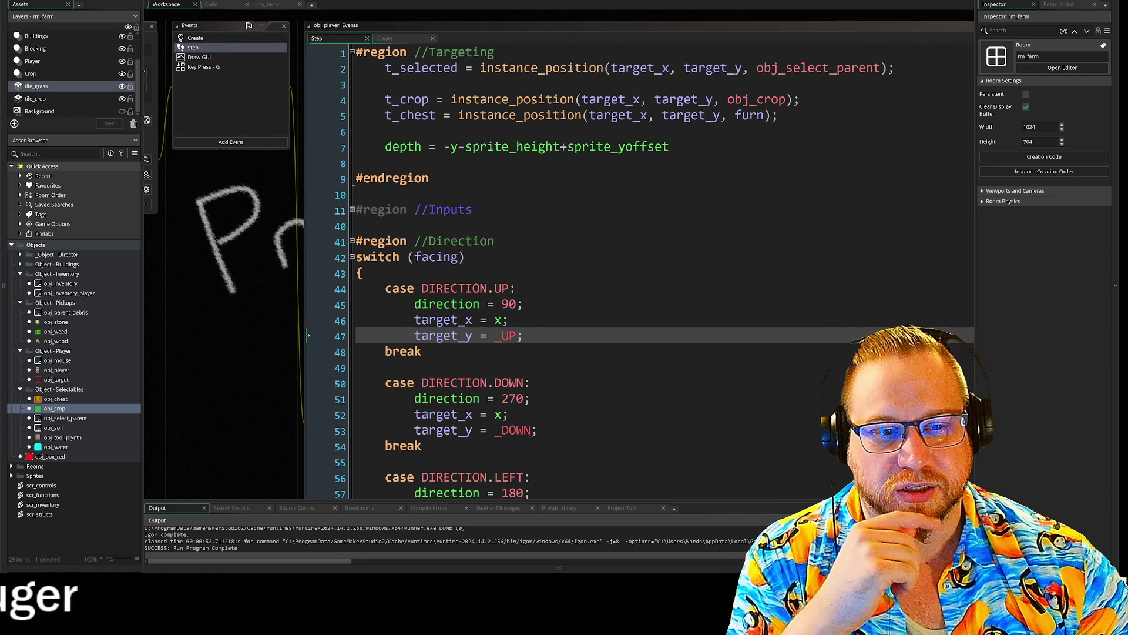
{"action": "left_click", "coordinate": [411, 367]}
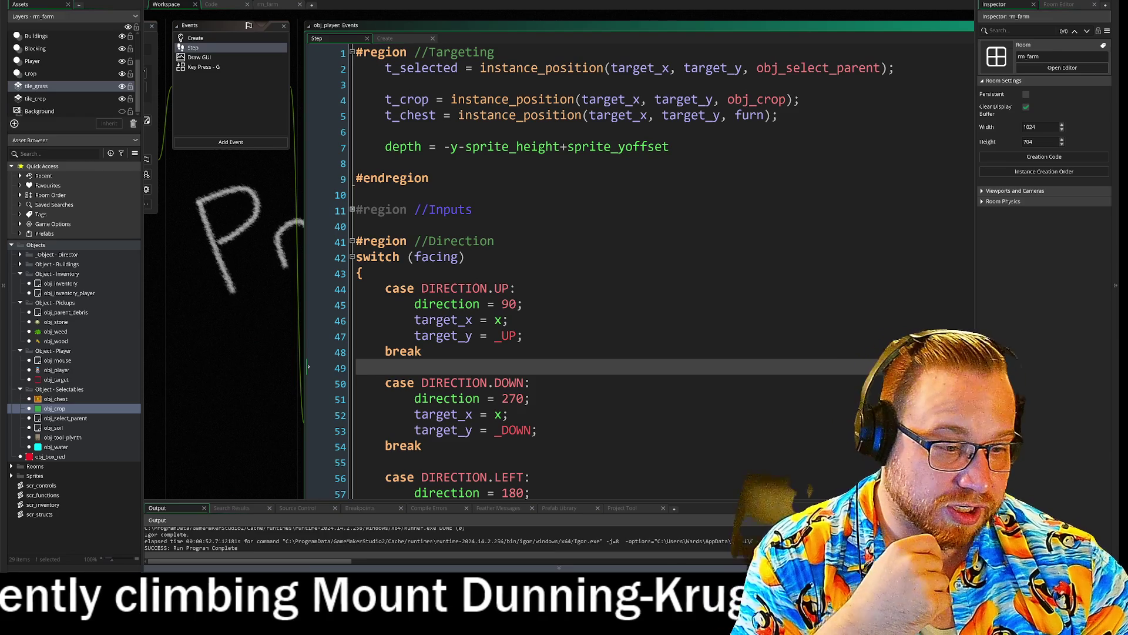
{"action": "key", "text": "alt+Tab"}
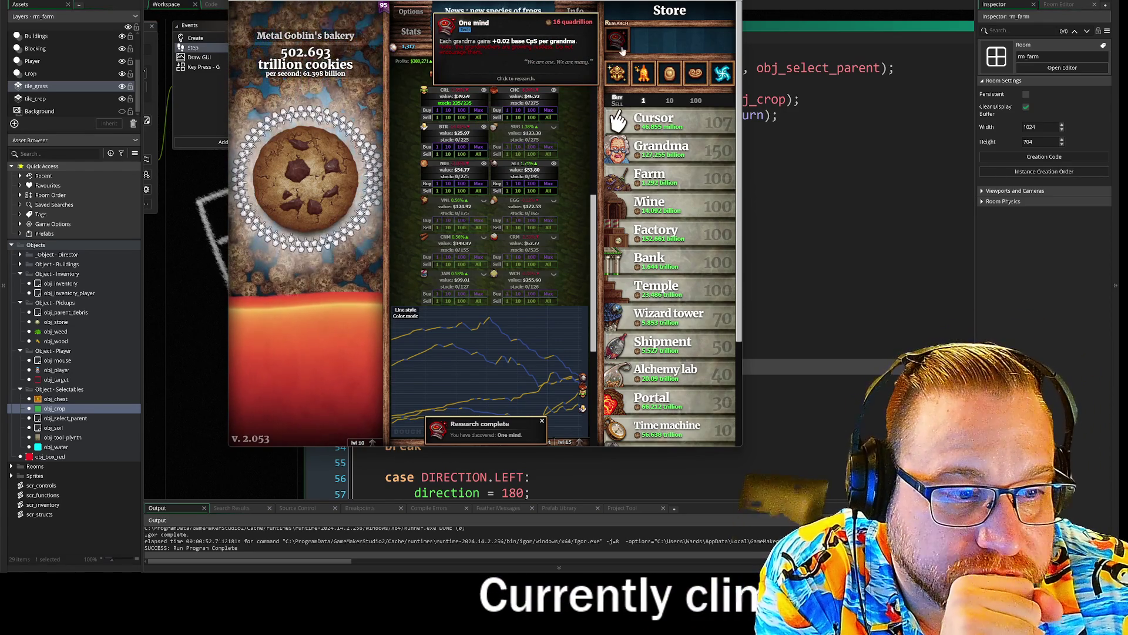
- Dismiss the research notification and sell all Cereals stock
{"action": "scroll", "scroll_direction": "down", "scroll_amount": 3}
{"action": "scroll", "scroll_direction": "up", "scroll_amount": 3}
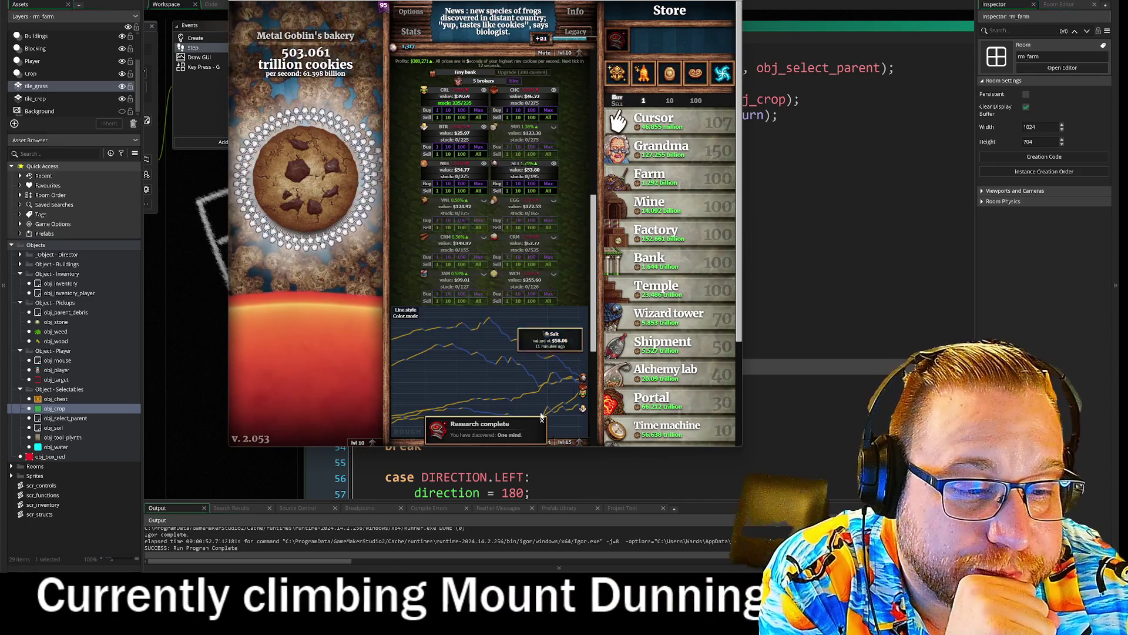
{"action": "left_click", "coordinate": [542, 420]}
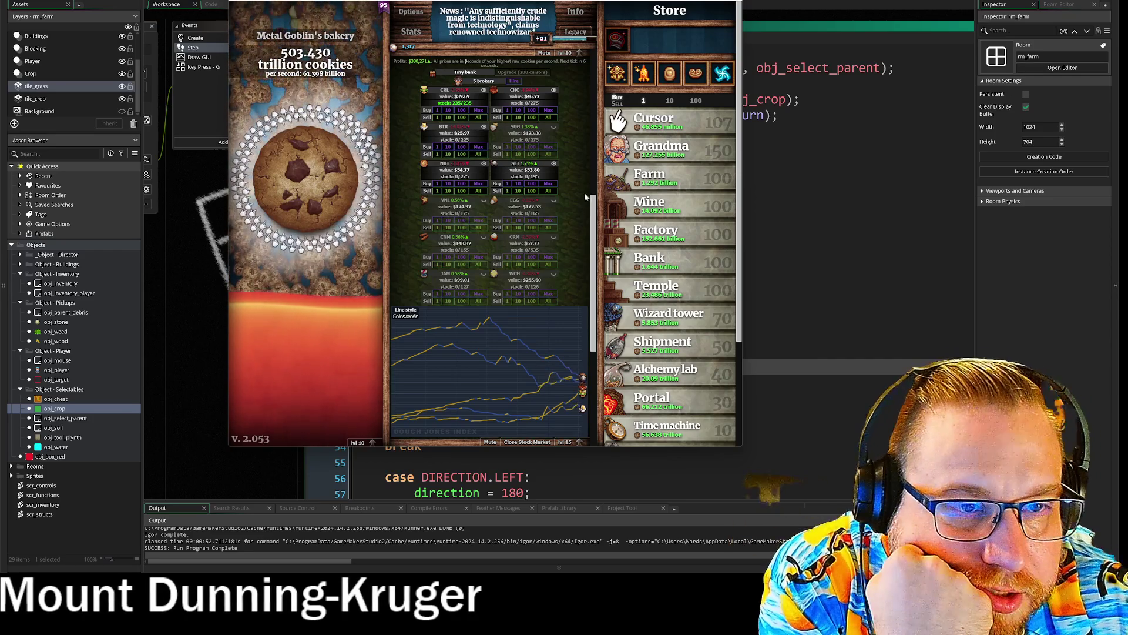
{"action": "mouse_move", "coordinate": [480, 143]}
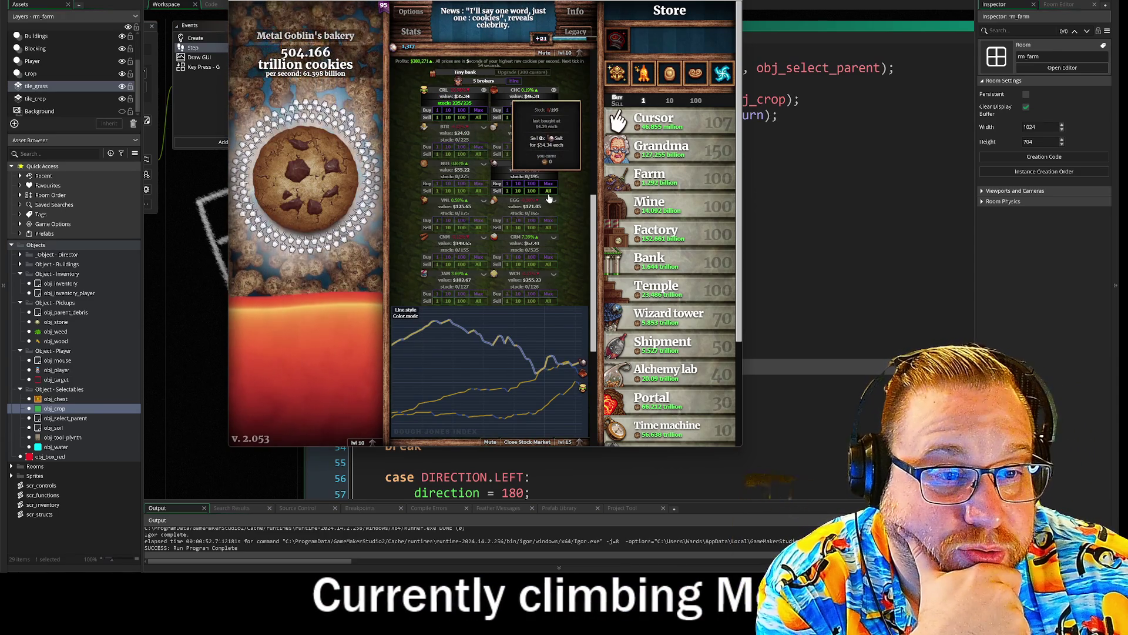
{"action": "mouse_move", "coordinate": [556, 165]}
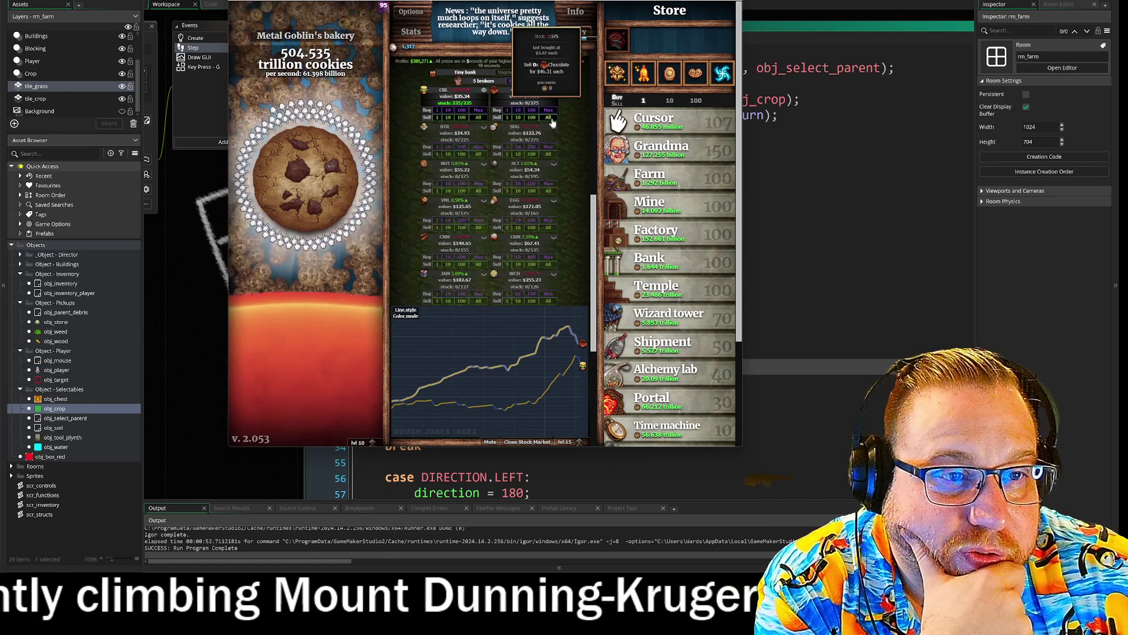
{"action": "mouse_move", "coordinate": [555, 94]}
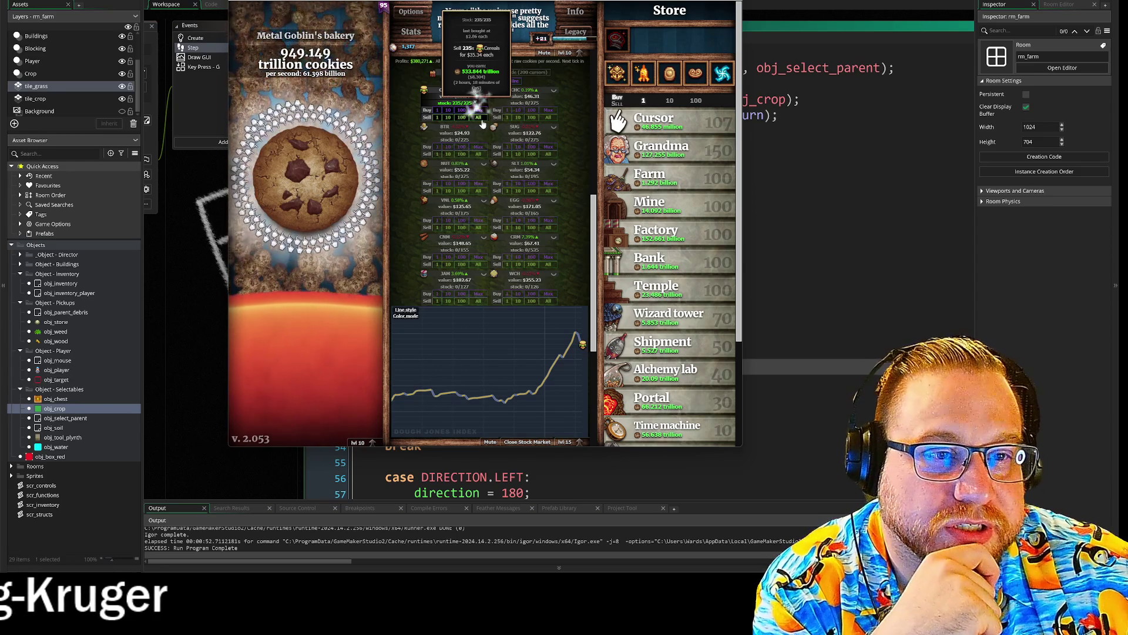
{"action": "left_click", "coordinate": [480, 118]}
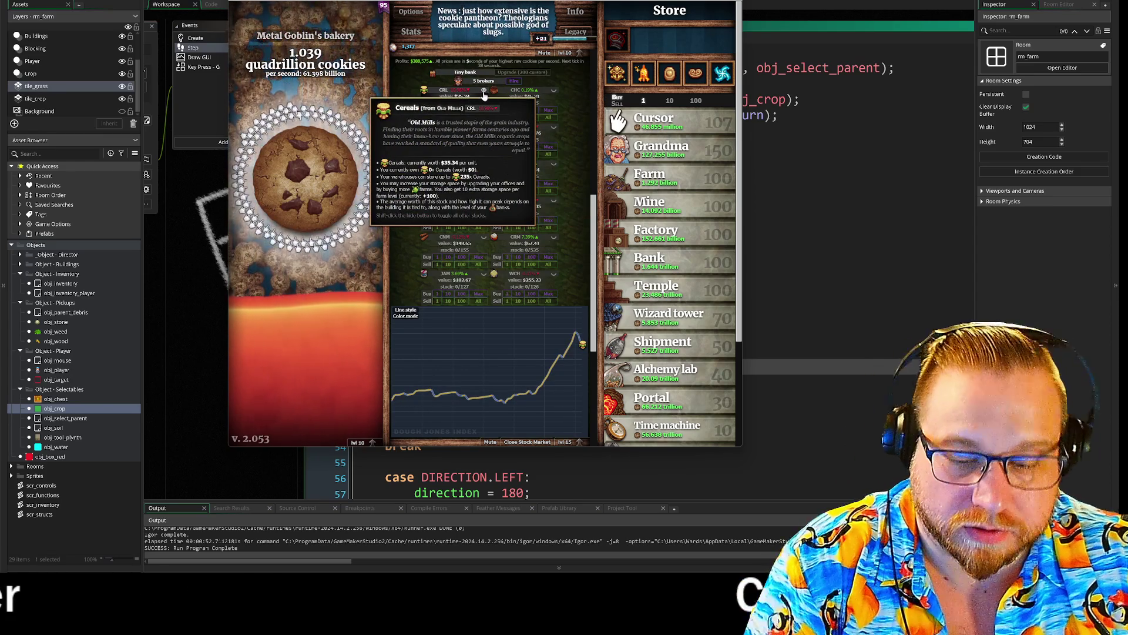
- Show every stock's line on the market graph
{"action": "left_click", "coordinate": [484, 92]}
{"action": "left_click", "coordinate": [485, 92]}
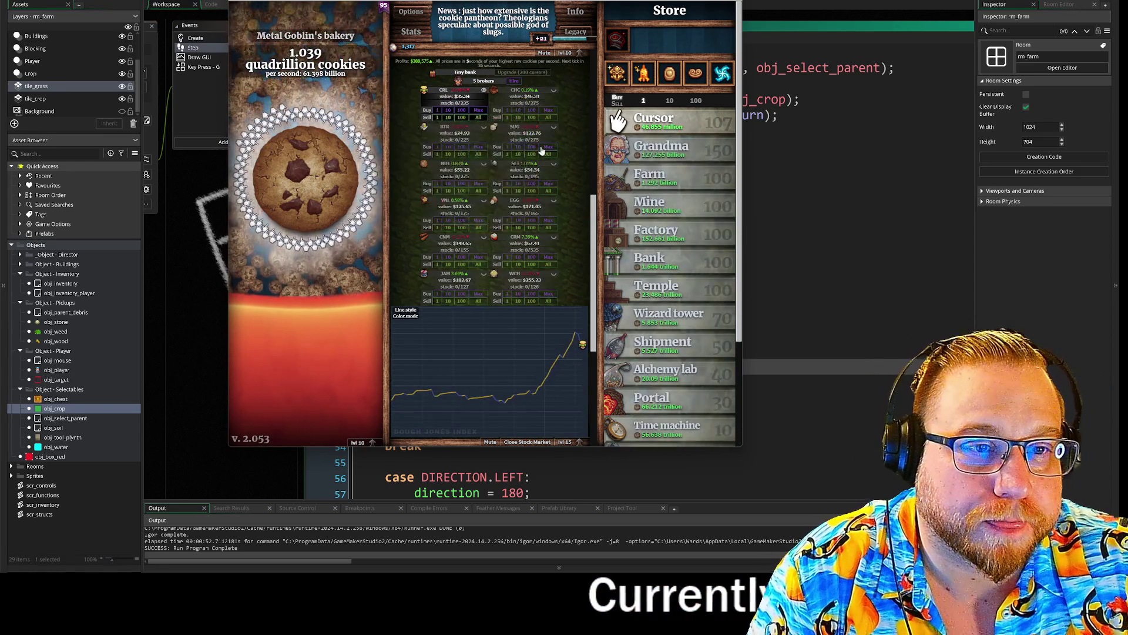
{"action": "left_click", "coordinate": [483, 93]}
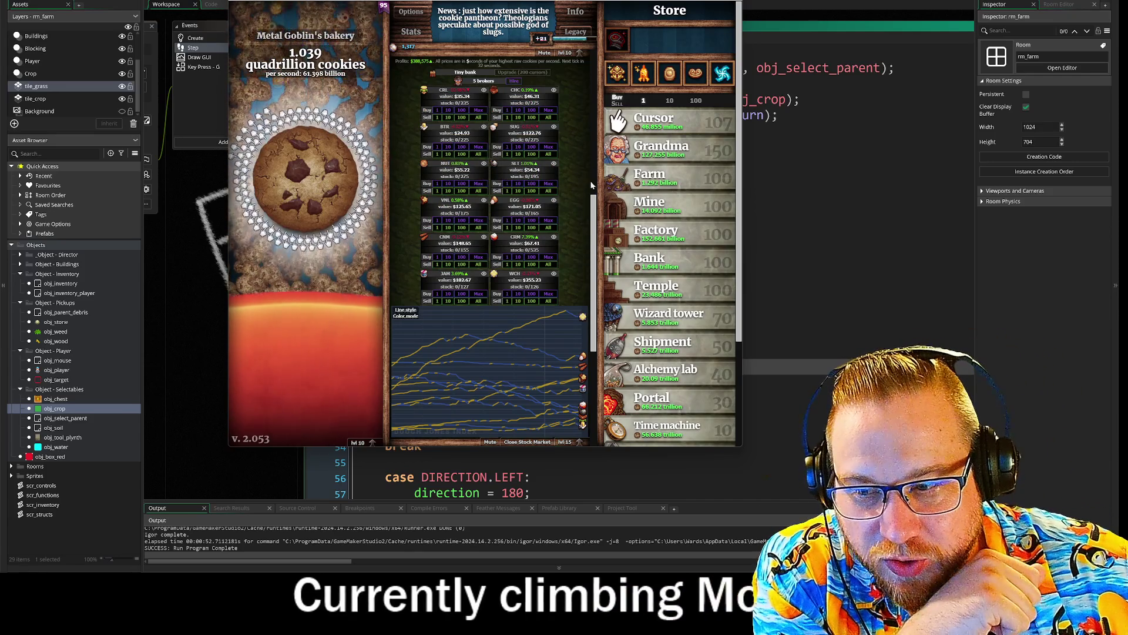
- Cast Conjure Baked Goods twice in the Grimoire for 110.517 trillion cookies each
{"action": "mouse_move", "coordinate": [625, 184]}
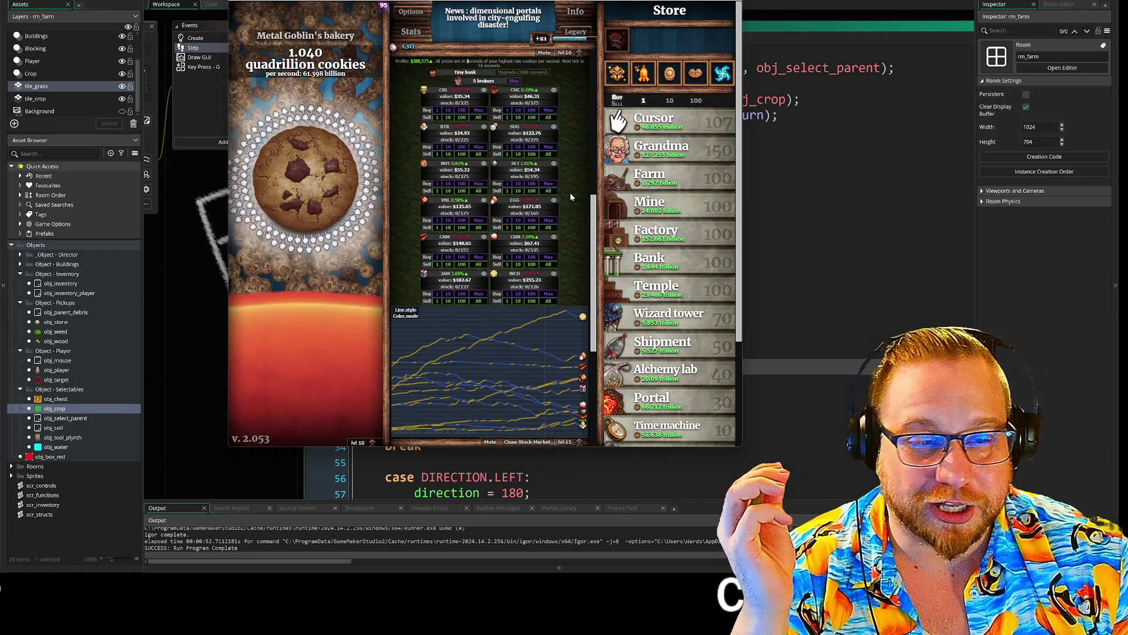
{"action": "scroll", "scroll_direction": "down", "scroll_amount": 3}
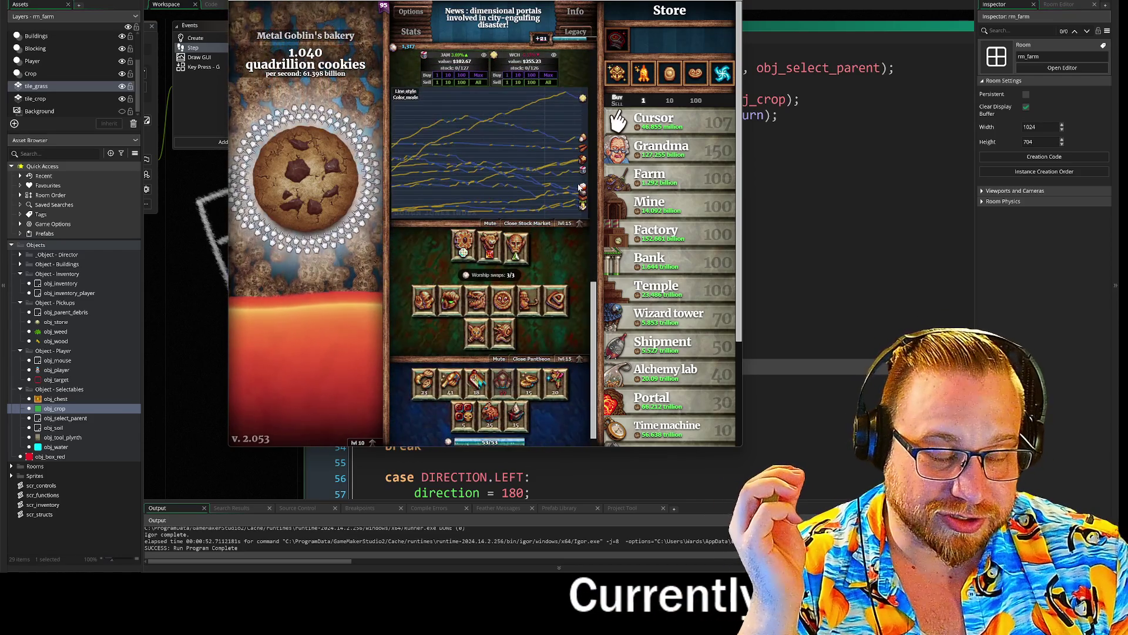
{"action": "left_click", "coordinate": [423, 364]}
{"action": "left_click", "coordinate": [424, 364]}
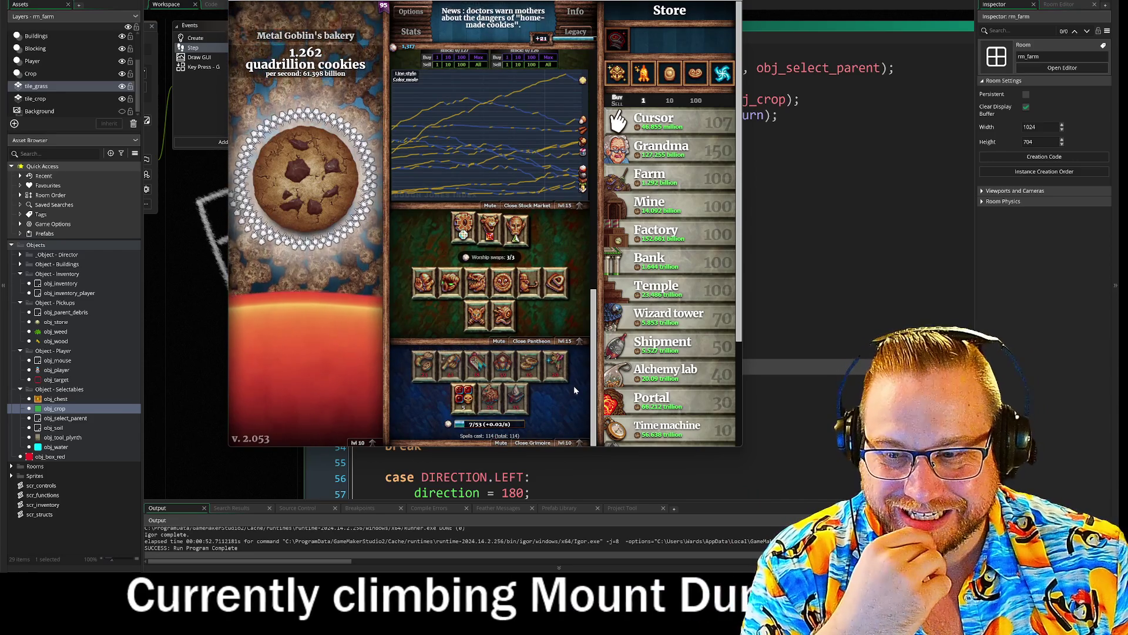
{"action": "scroll", "scroll_direction": "up", "scroll_amount": 3}
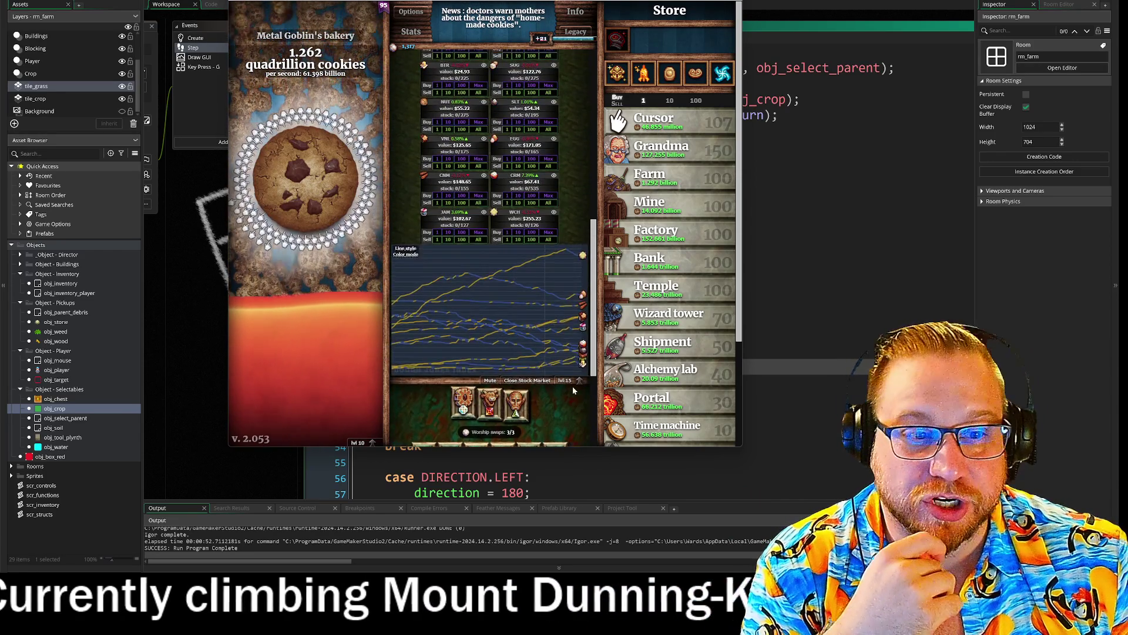
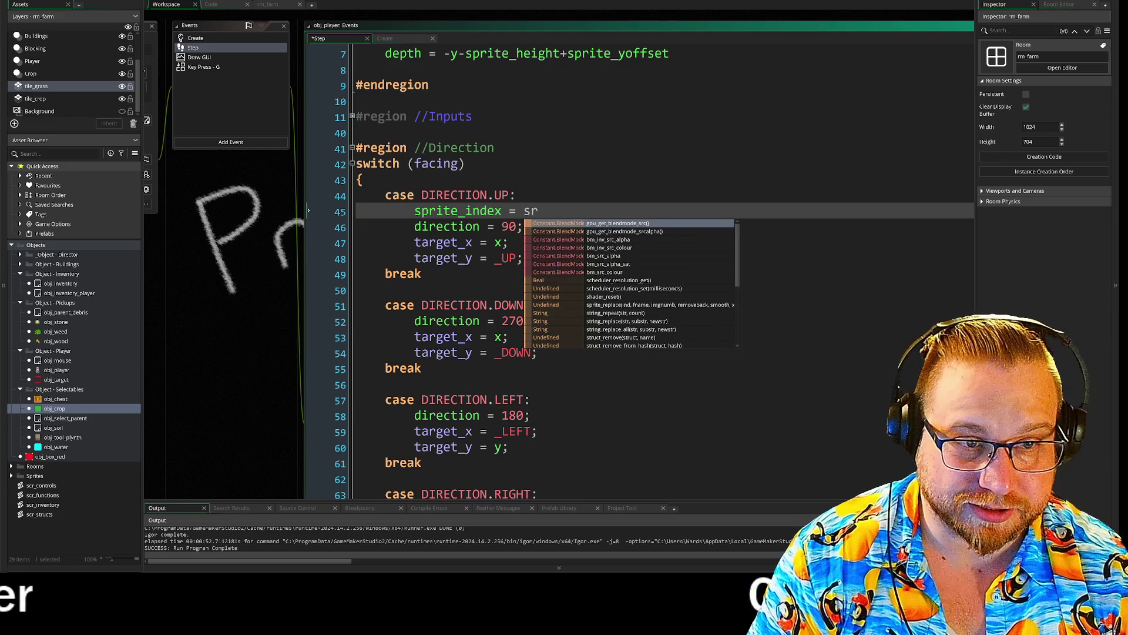
- Assign sprite_index = spr_man_walk_up in the UP case using autocomplete
{"action": "type", "text": "p_man"}
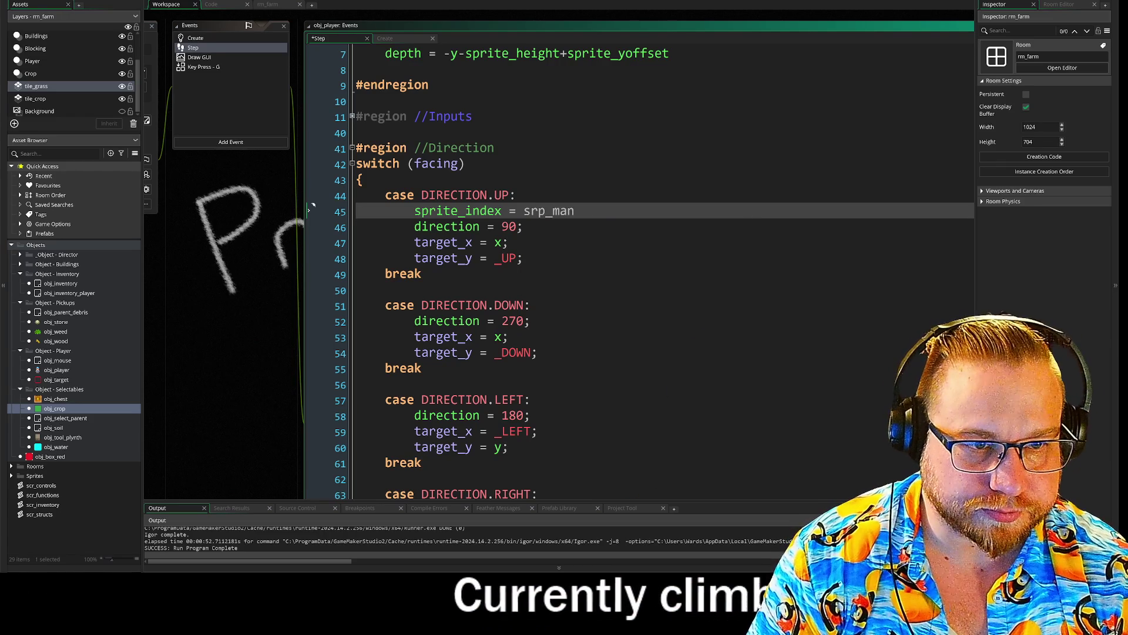
{"action": "key", "text": "BackSpace"}
{"action": "key", "text": "BackSpace"}
{"action": "key", "text": "BackSpace"}
{"action": "type", "text": "pr"}
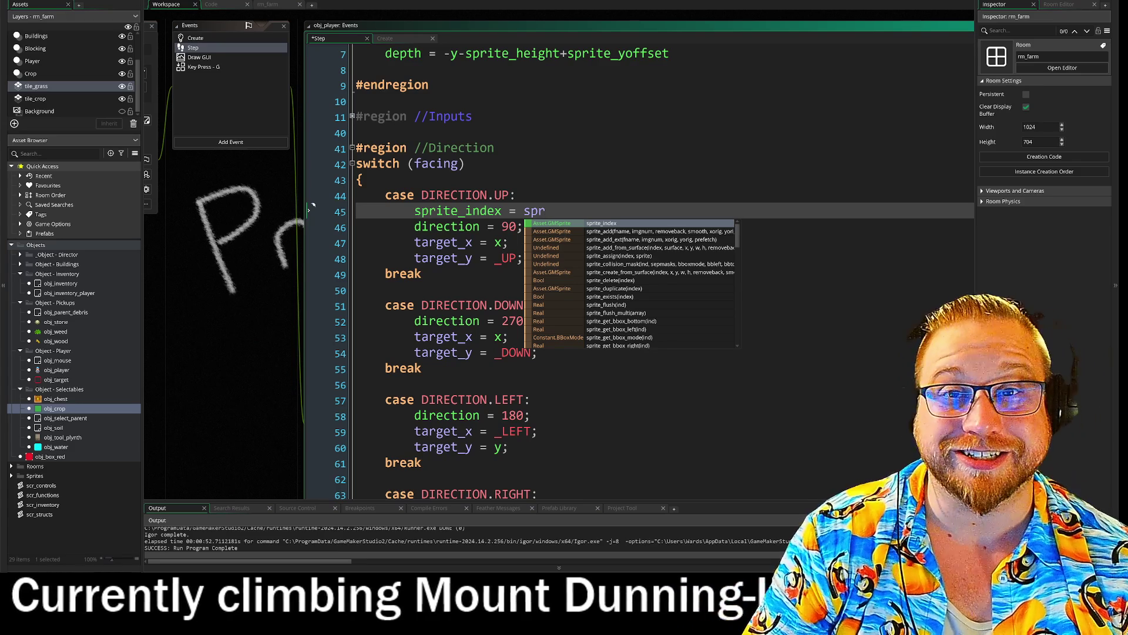
{"action": "type", "text": "_man_"}
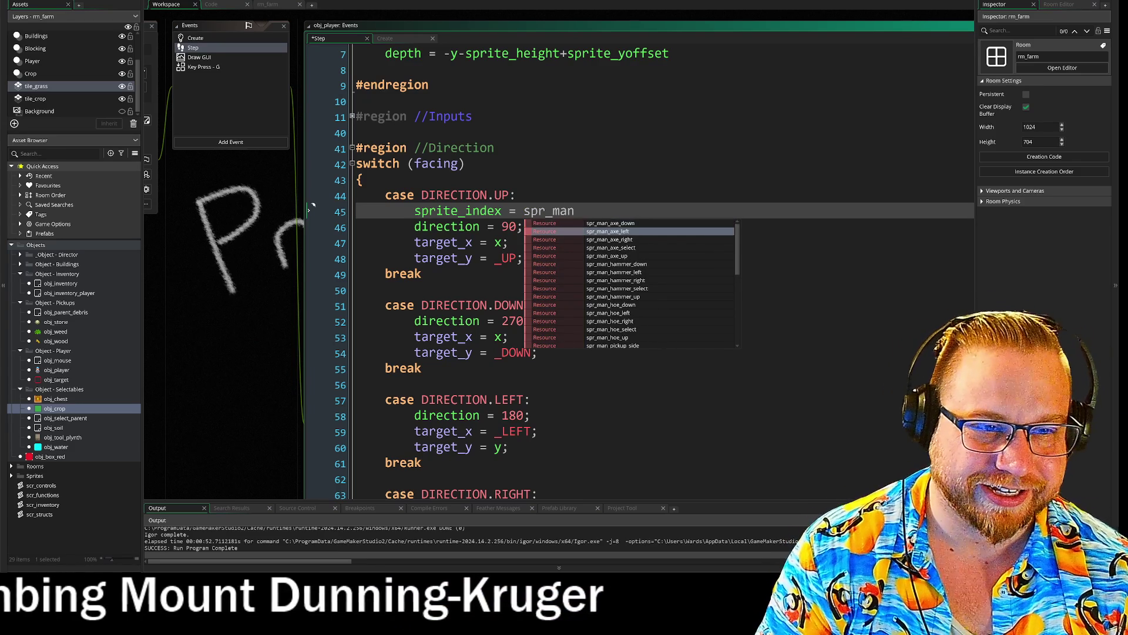
{"action": "type", "text": "wa"}
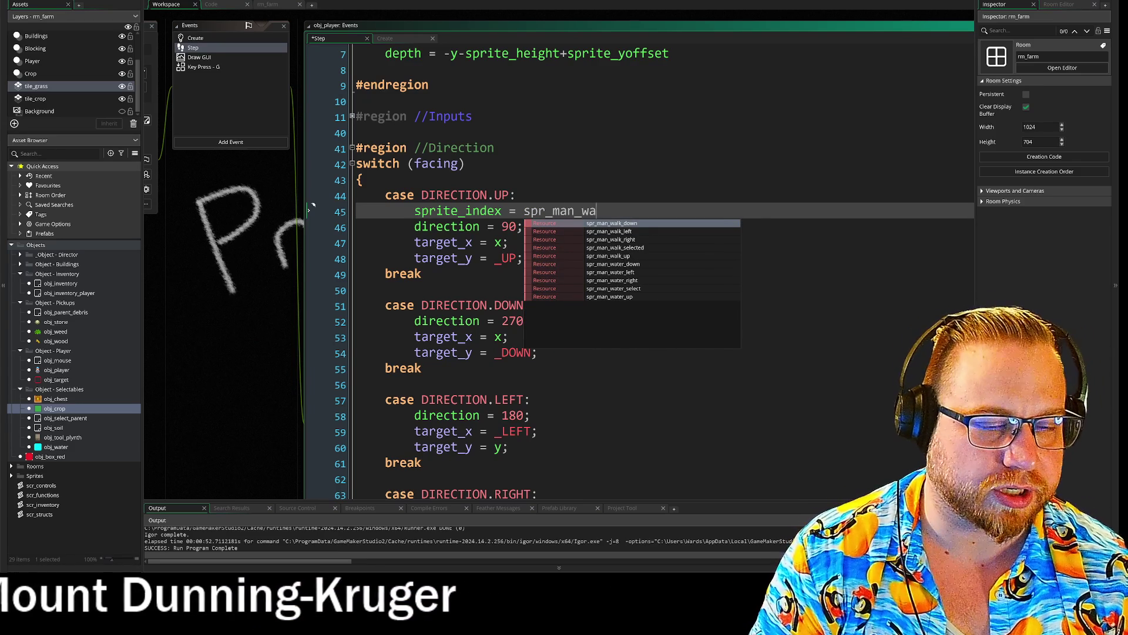
{"action": "key", "text": "Down"}
{"action": "key", "text": "Down"}
{"action": "key", "text": "Down"}
{"action": "key", "text": "Return"}
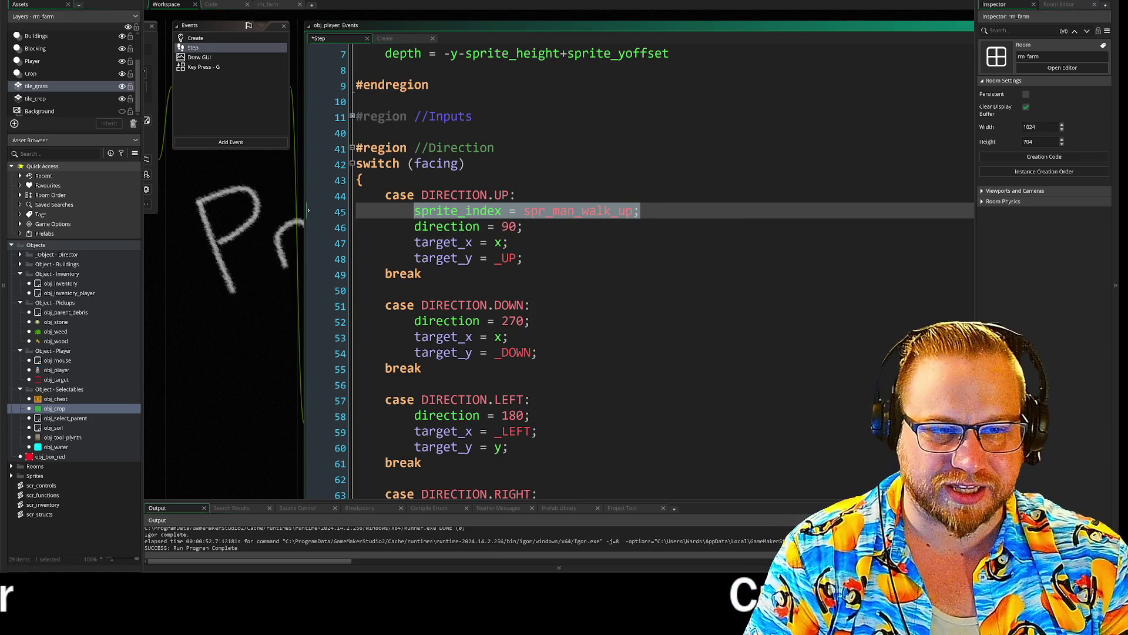
- Add the sprite line to the DOWN and LEFT cases, using spr_man_walk_down and spr_man_walk_left
{"action": "left_click", "coordinate": [532, 305]}
{"action": "key", "text": "Return"}
{"action": "scroll", "scroll_direction": "down", "scroll_amount": 3}
{"action": "left_click", "coordinate": [530, 404]}
{"action": "key", "text": "Return"}
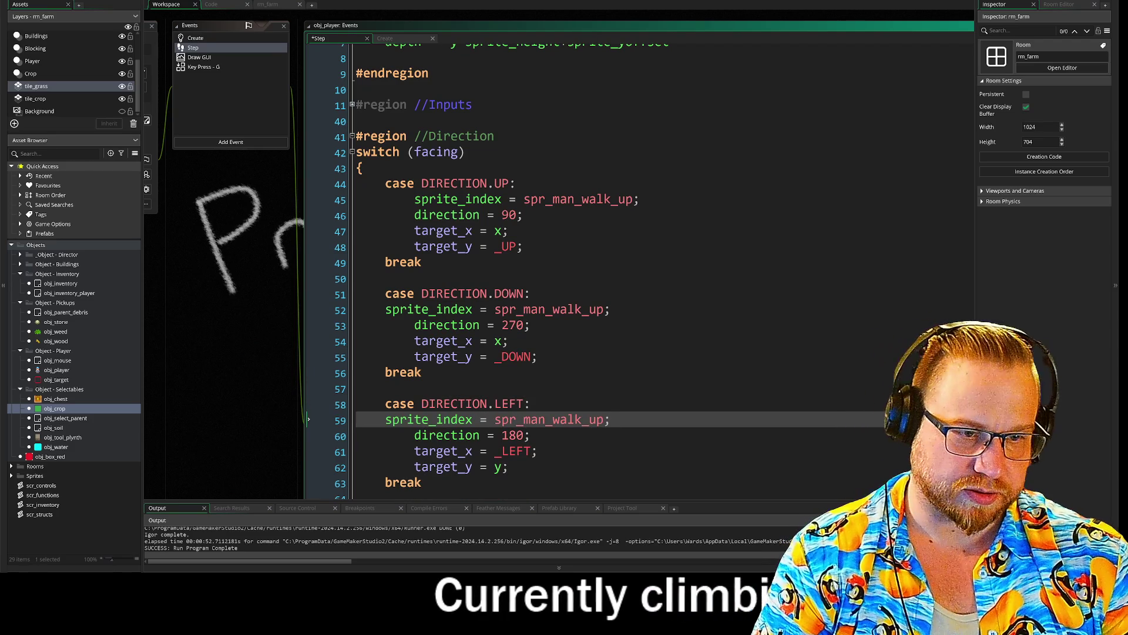
{"action": "double_click", "coordinate": [597, 310]}
{"action": "type", "text": "down"}
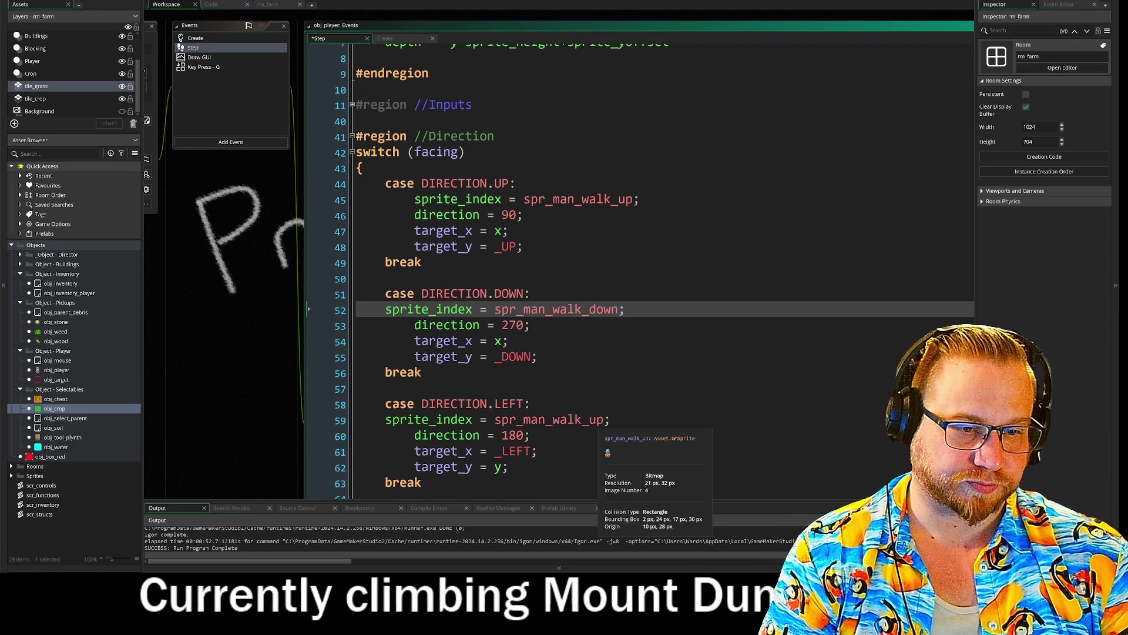
{"action": "double_click", "coordinate": [594, 420]}
{"action": "type", "text": "left"}
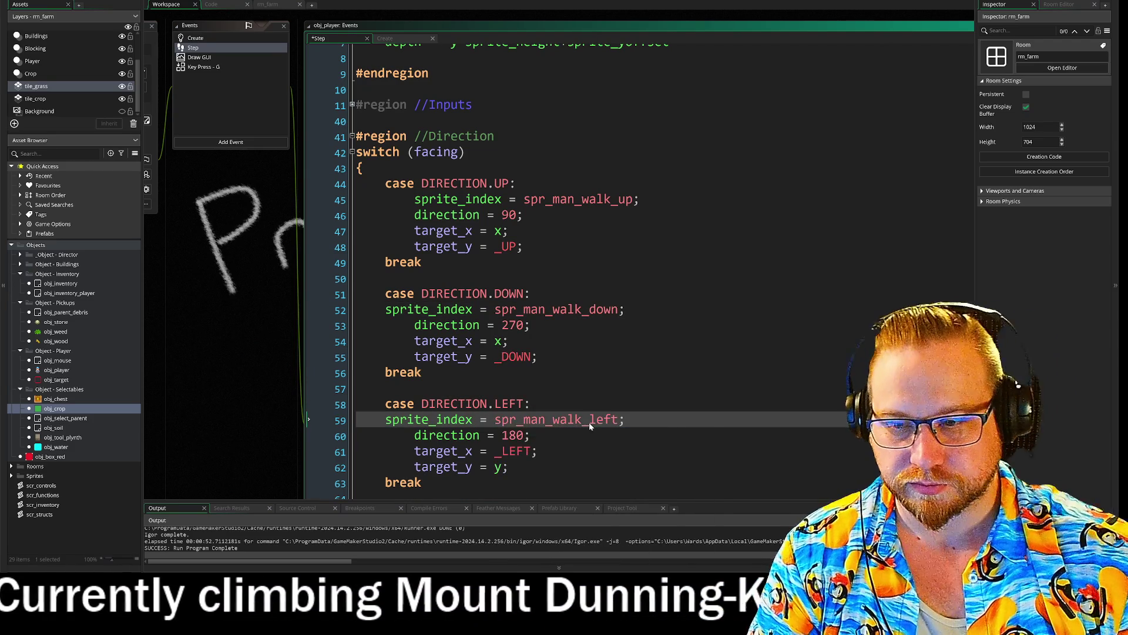
- Paste the sprite line into the RIGHT case and change it to spr_man_walk_right
{"action": "scroll", "scroll_direction": "down", "scroll_amount": 3}
{"action": "left_click", "coordinate": [588, 327]}
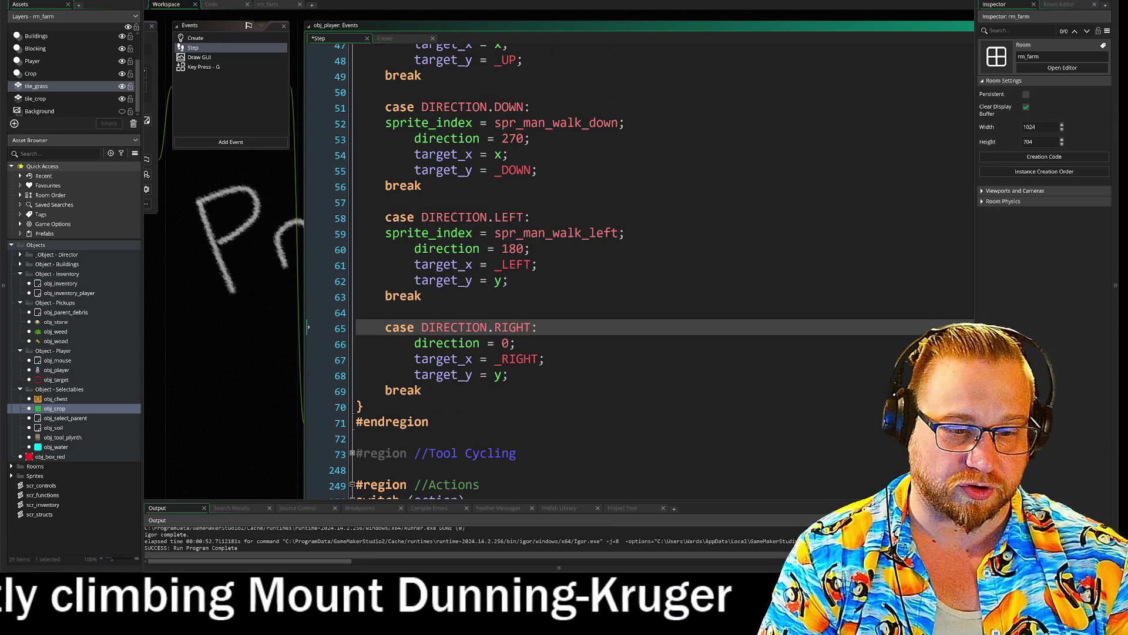
{"action": "key", "text": "Return"}
{"action": "type", "text": "sprite_index = spr_man_walk_up;"}
{"action": "double_click", "coordinate": [596, 344]}
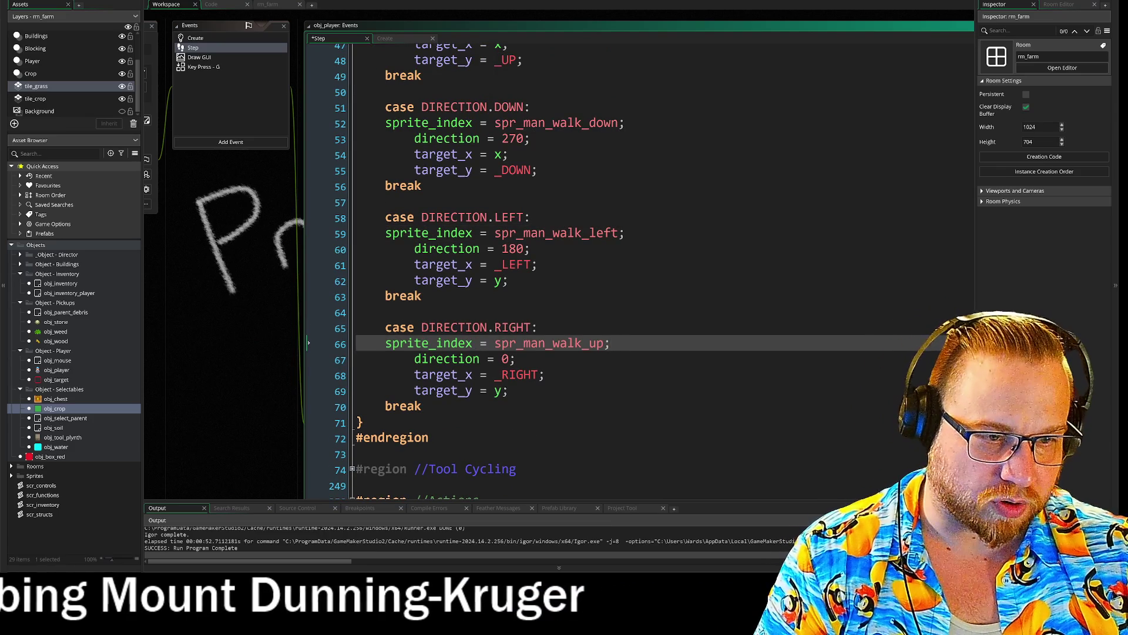
{"action": "type", "text": "rig"}
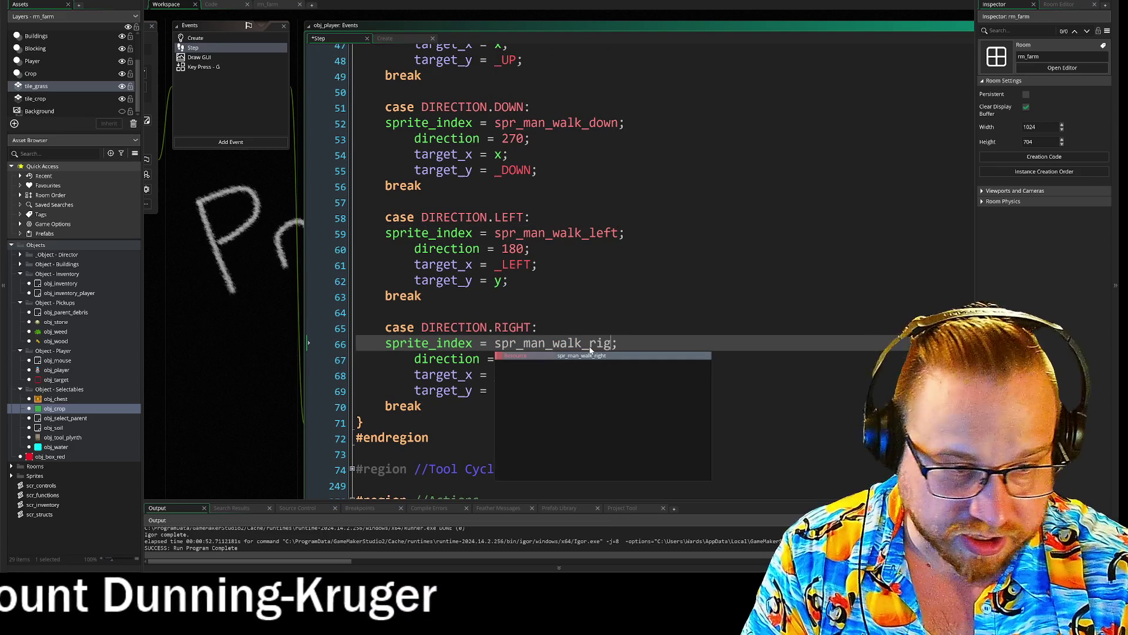
{"action": "key", "text": "Return"}
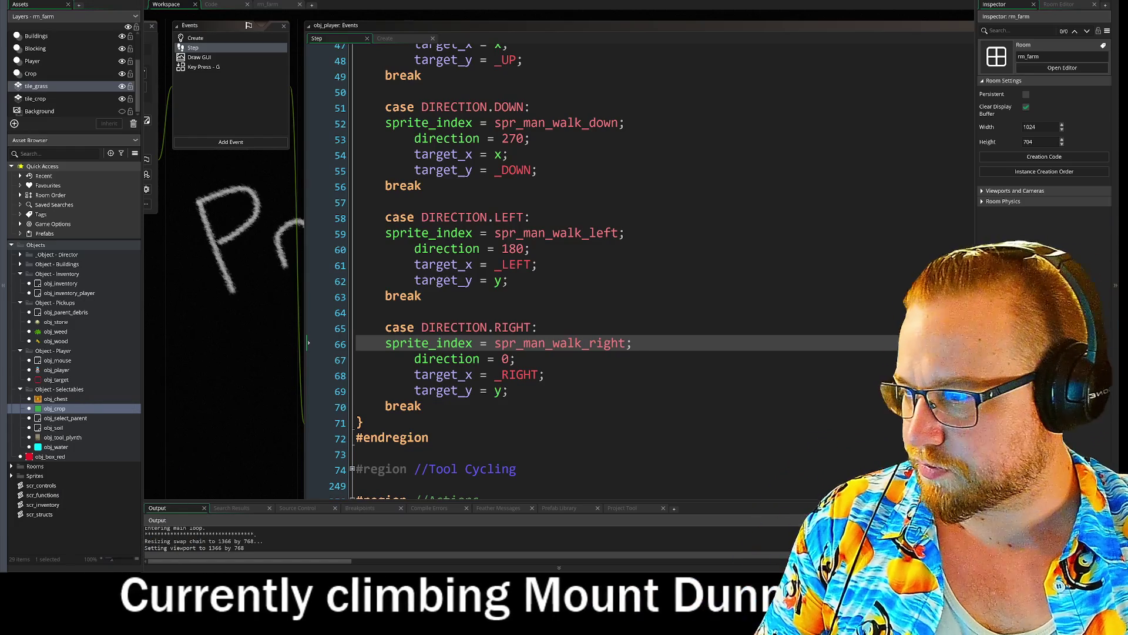
- Reposition the game window, then move the tool from the inventory into the first hotbar slot
{"action": "left_click_drag", "start_coordinate": [670, 17], "coordinate": [493, 61]}
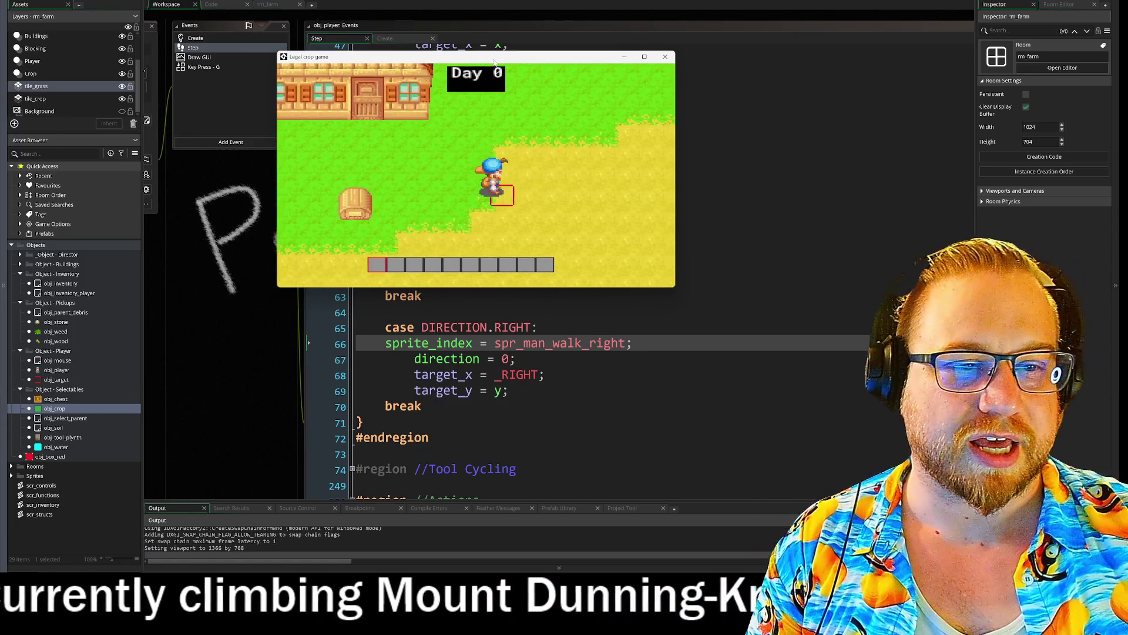
{"action": "key", "text": "d"}
{"action": "key", "text": "w"}
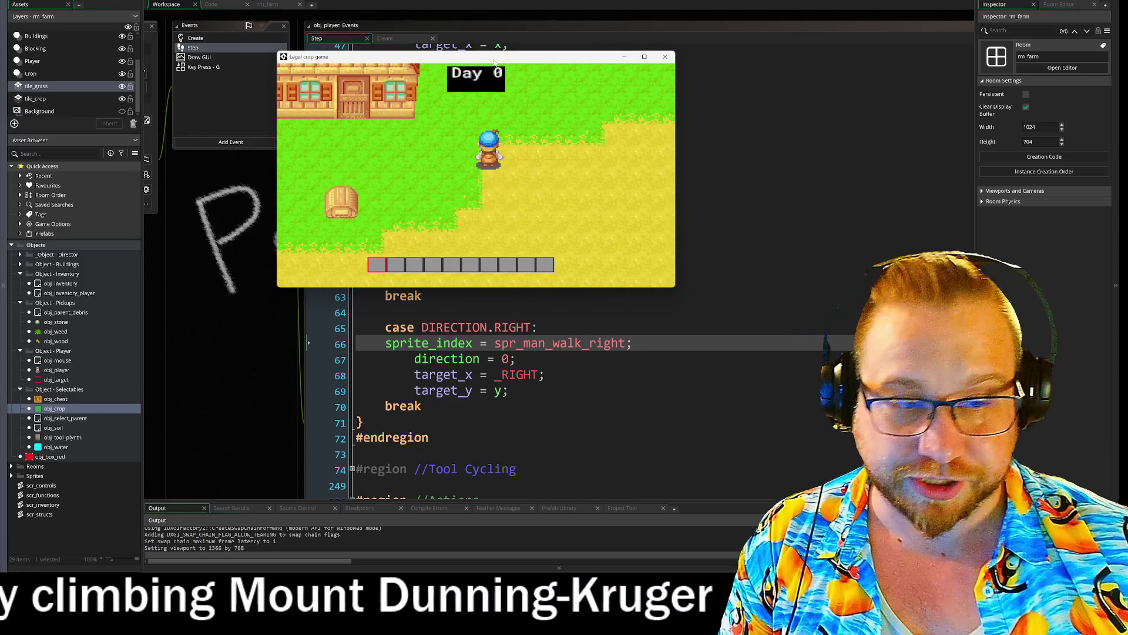
{"action": "key", "text": "i"}
{"action": "left_click_drag", "start_coordinate": [406, 173], "coordinate": [377, 264]}
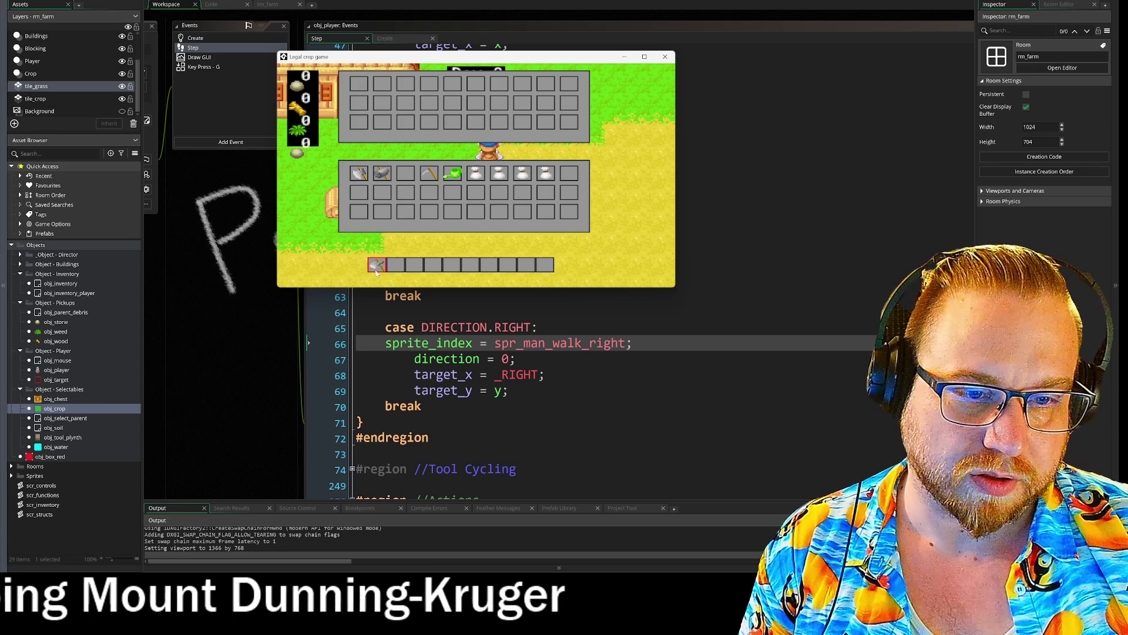
{"action": "key", "text": "i"}
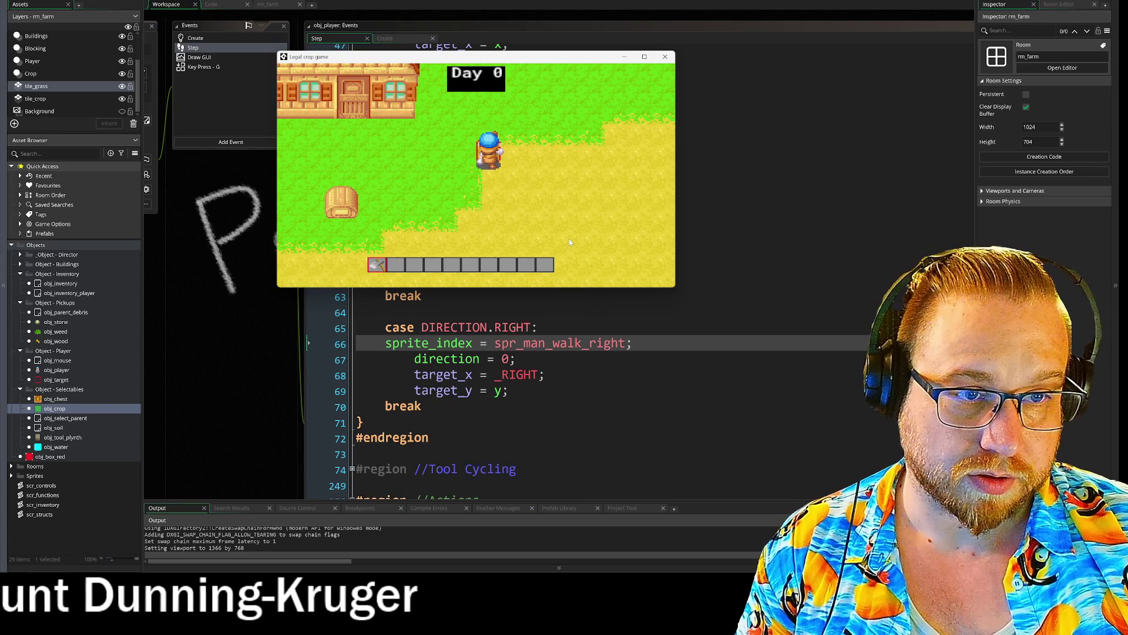
- Walk the farmer around the field and till three soil patches with the tool
{"action": "key", "text": "d"}
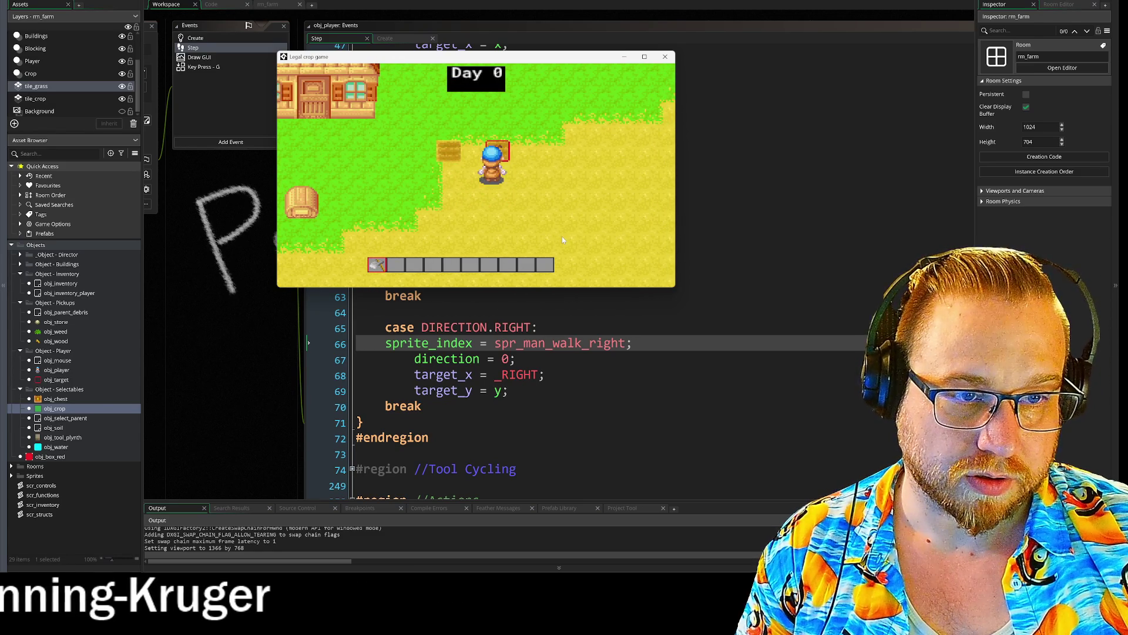
{"action": "key", "text": "s"}
{"action": "key", "text": "space"}
{"action": "key", "text": "d"}
{"action": "key", "text": "s"}
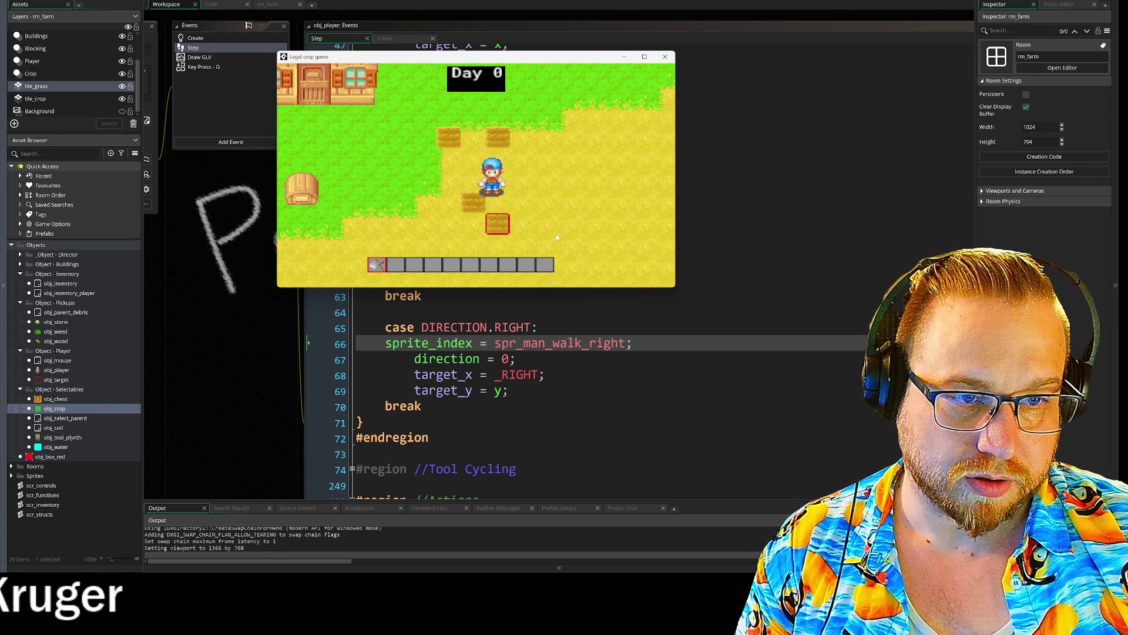
{"action": "key", "text": "space"}
{"action": "key", "text": "a"}
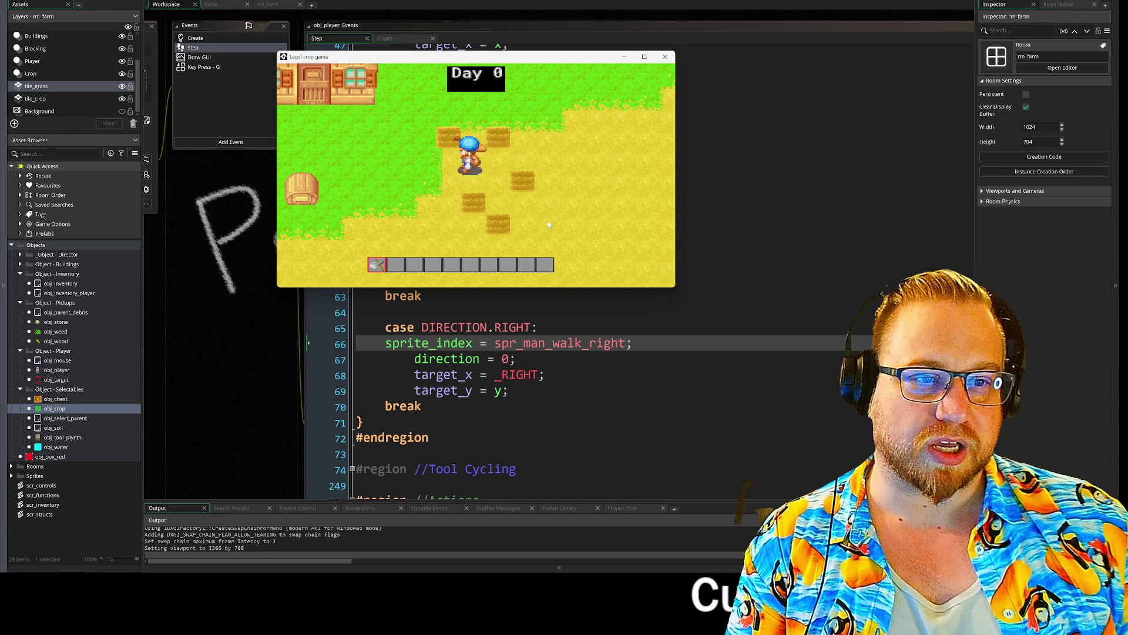
{"action": "key", "text": "space"}
- Walk the farmer left, up, right and down to check the walk sprites, then close the game
{"action": "key", "text": "a"}
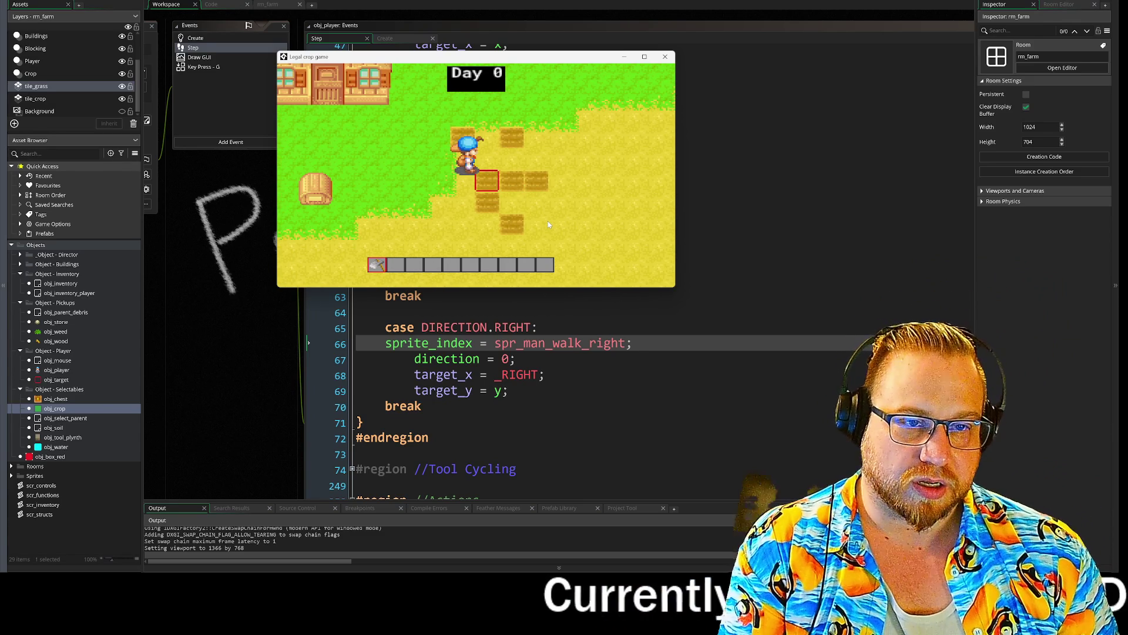
{"action": "key", "text": "a"}
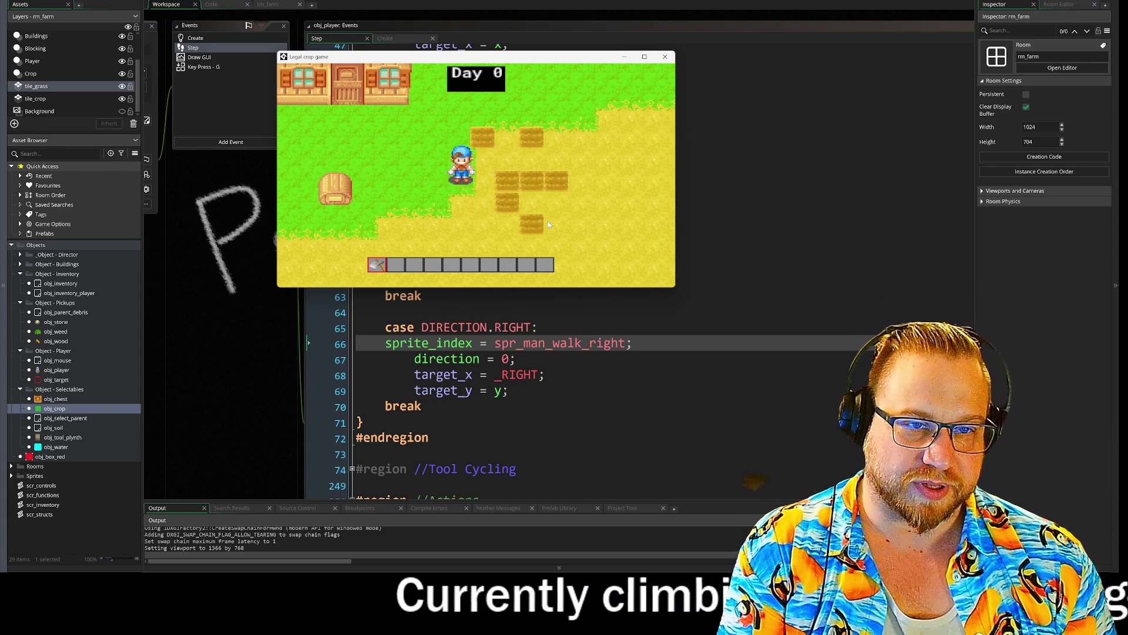
{"action": "key", "text": "w"}
{"action": "key", "text": "d"}
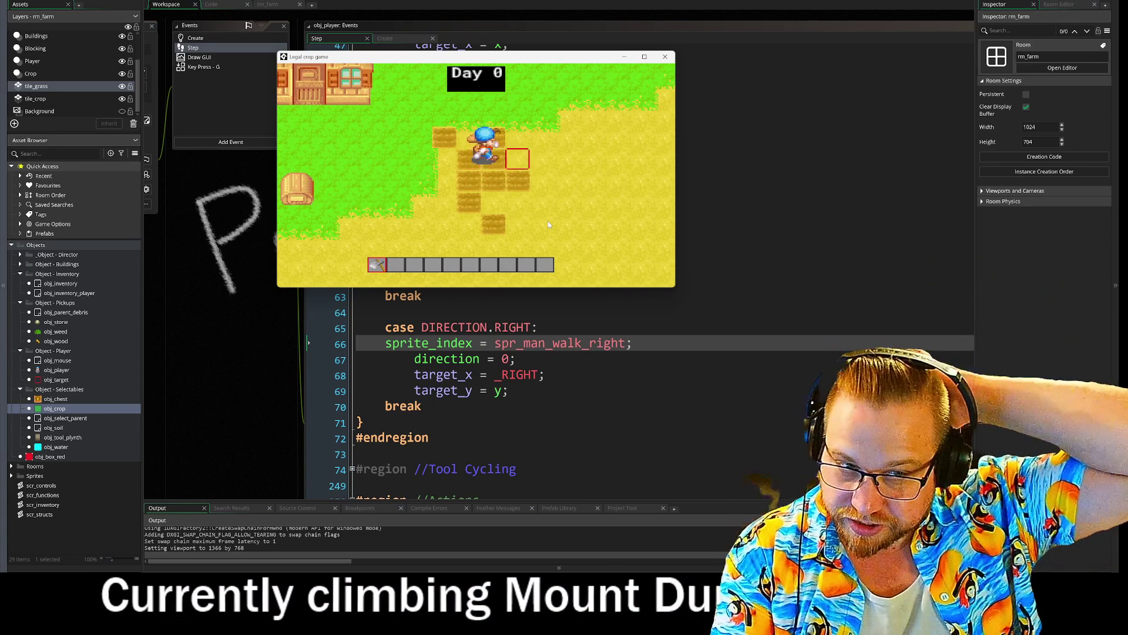
{"action": "key", "text": "a"}
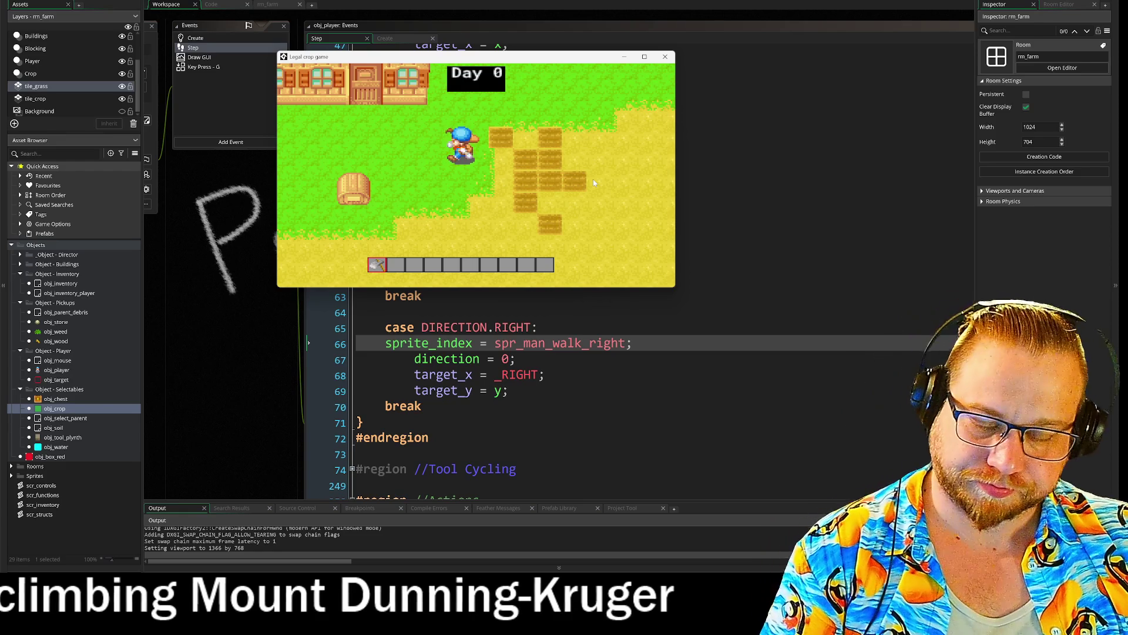
{"action": "key", "text": "s"}
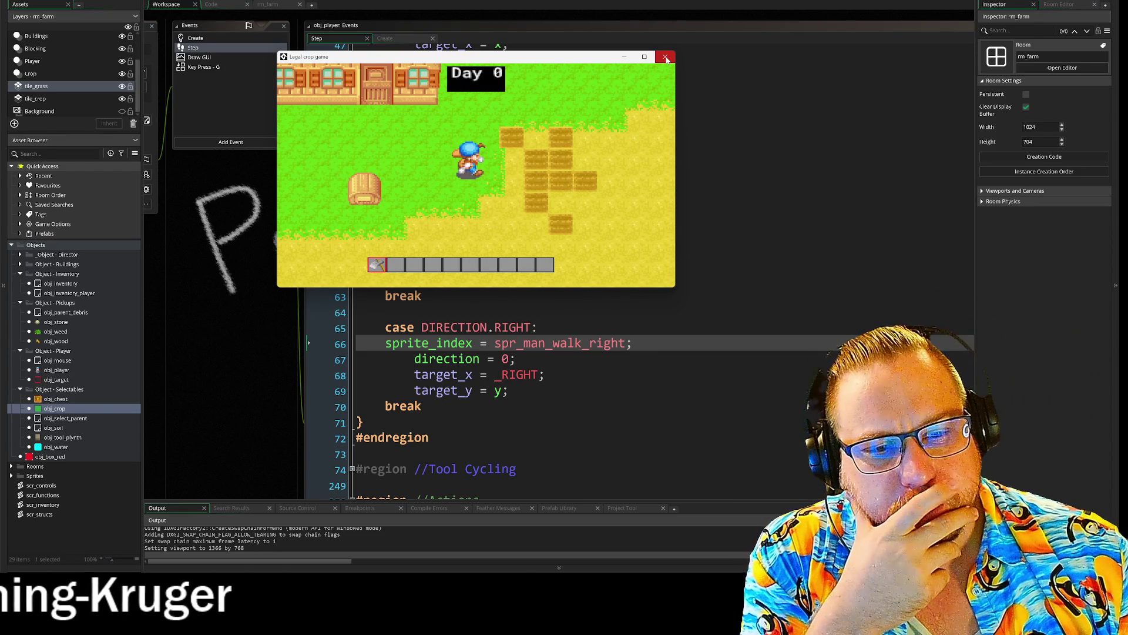
{"action": "left_click", "coordinate": [666, 57]}
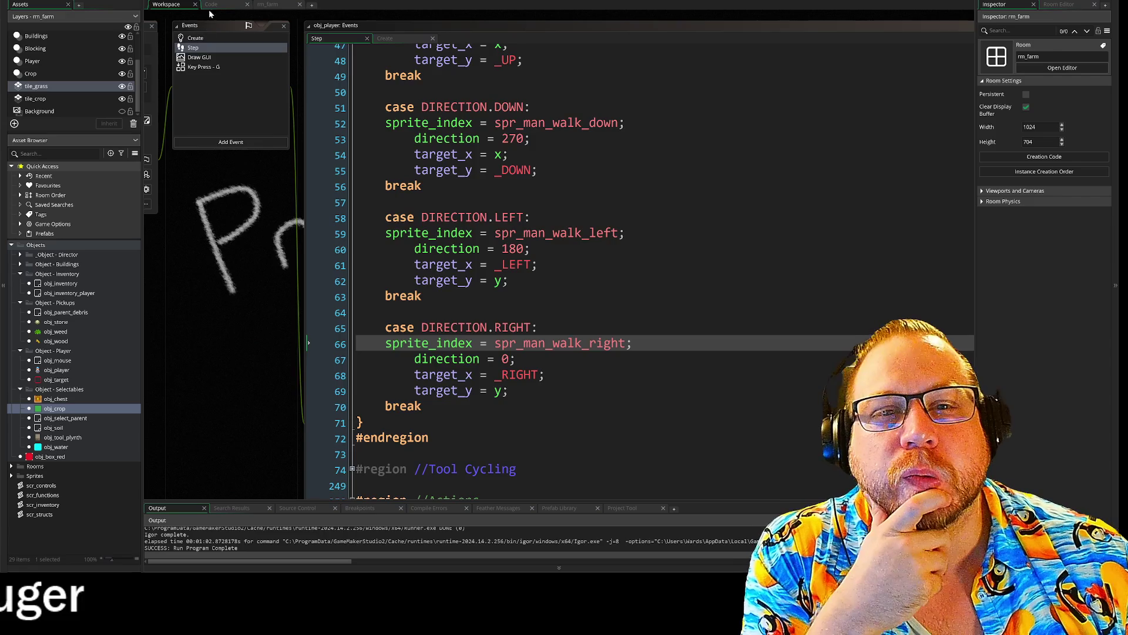
- Select the image_speed = 0 statement in the ANIMATION_END block of scr_functions
{"action": "left_click", "coordinate": [213, 5]}
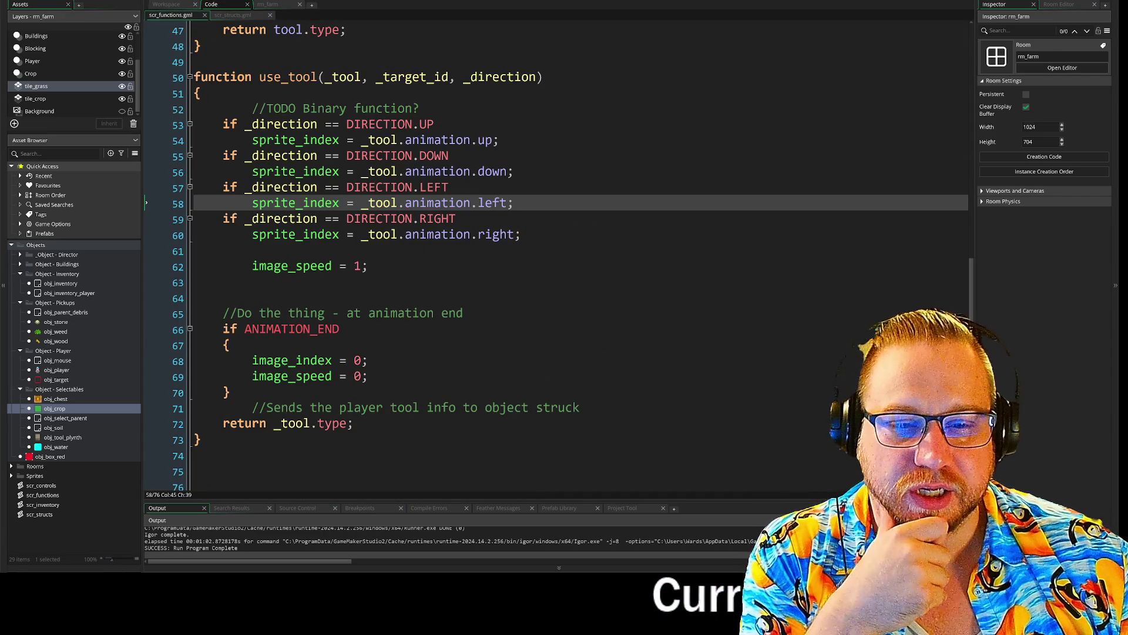
{"action": "left_click_drag", "start_coordinate": [223, 329], "coordinate": [340, 329]}
{"action": "left_click", "coordinate": [368, 376]}
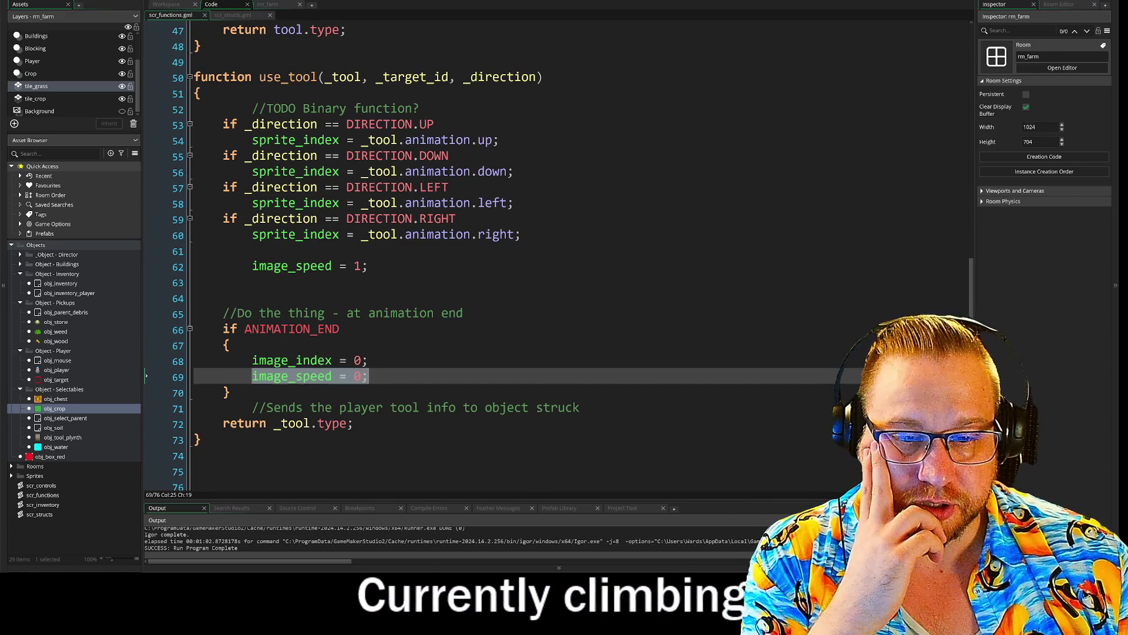
{"action": "left_click_drag", "start_coordinate": [347, 376], "coordinate": [368, 376]}
{"action": "right_click", "coordinate": [338, 380]}
{"action": "left_click", "coordinate": [364, 391]}
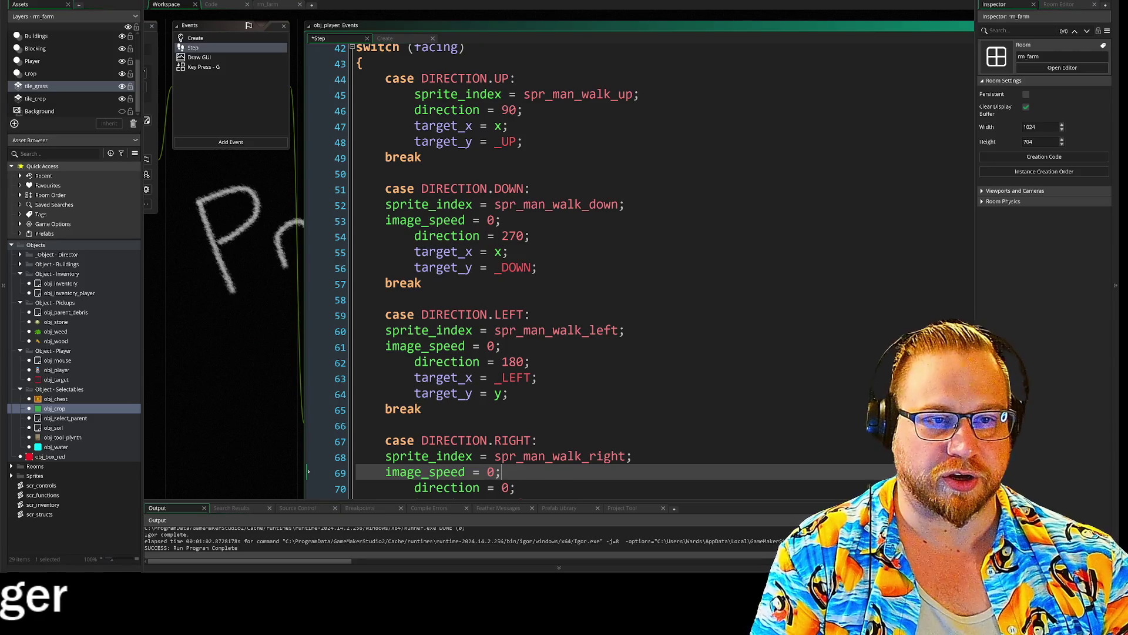
- Add image_speed = 0 to the UP case, fix its indentation, and run the game
{"action": "left_click", "coordinate": [640, 94]}
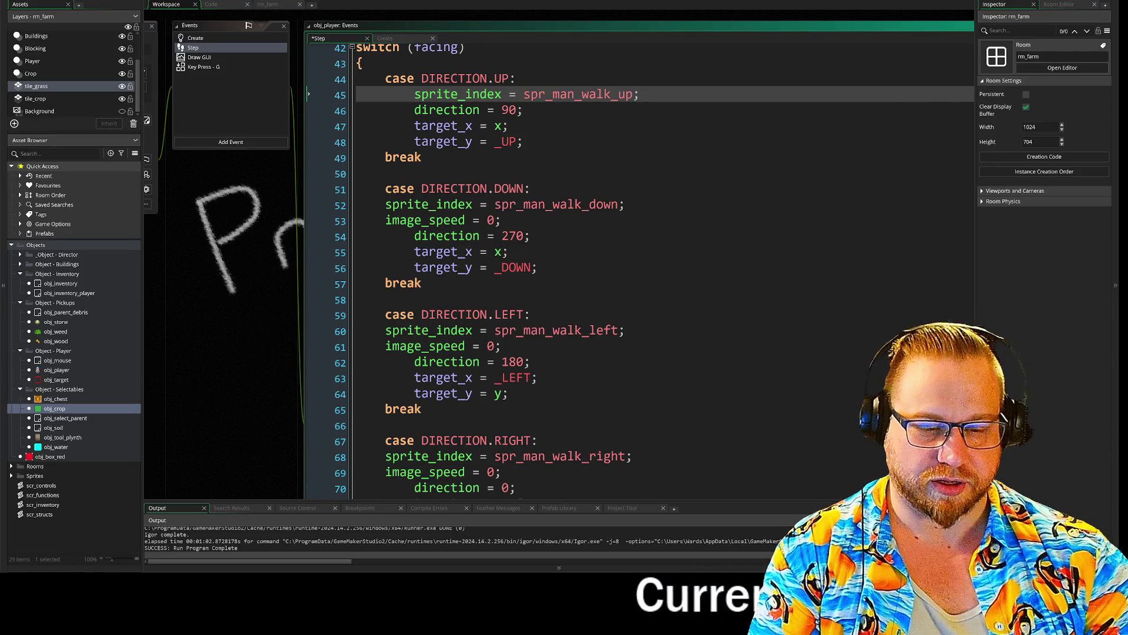
{"action": "key", "text": "Return"}
{"action": "key", "text": "ctrl+v"}
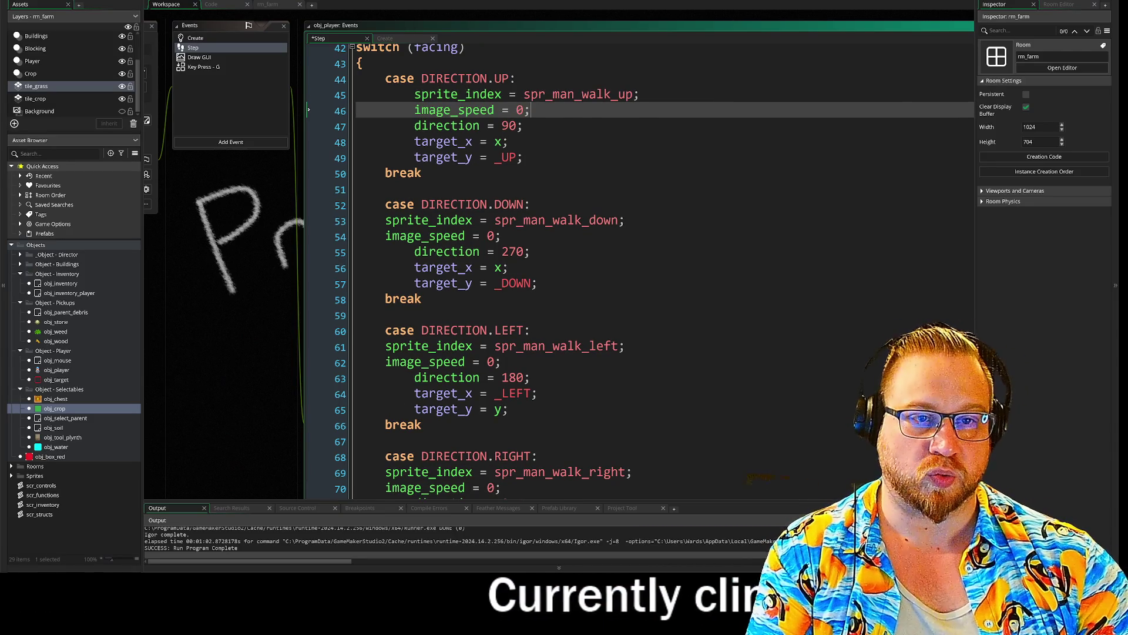
{"action": "key", "text": "shift+Tab"}
{"action": "key", "text": "Up"}
{"action": "key", "text": "shift+Tab"}
{"action": "key", "text": "Down"}
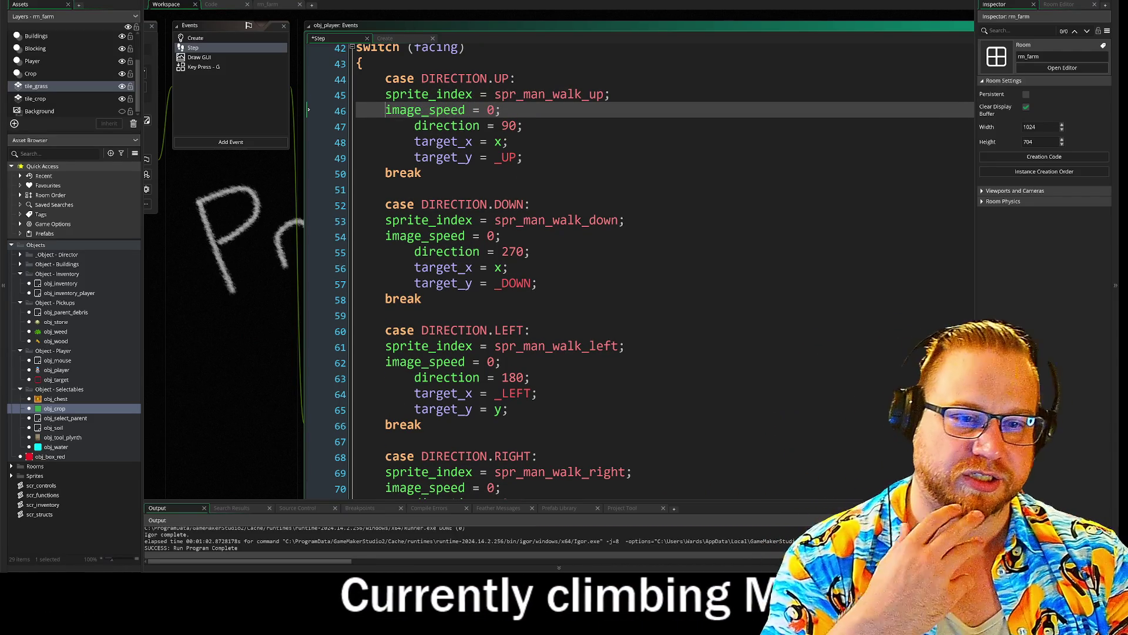
{"action": "left_click", "coordinate": [115, 1]}
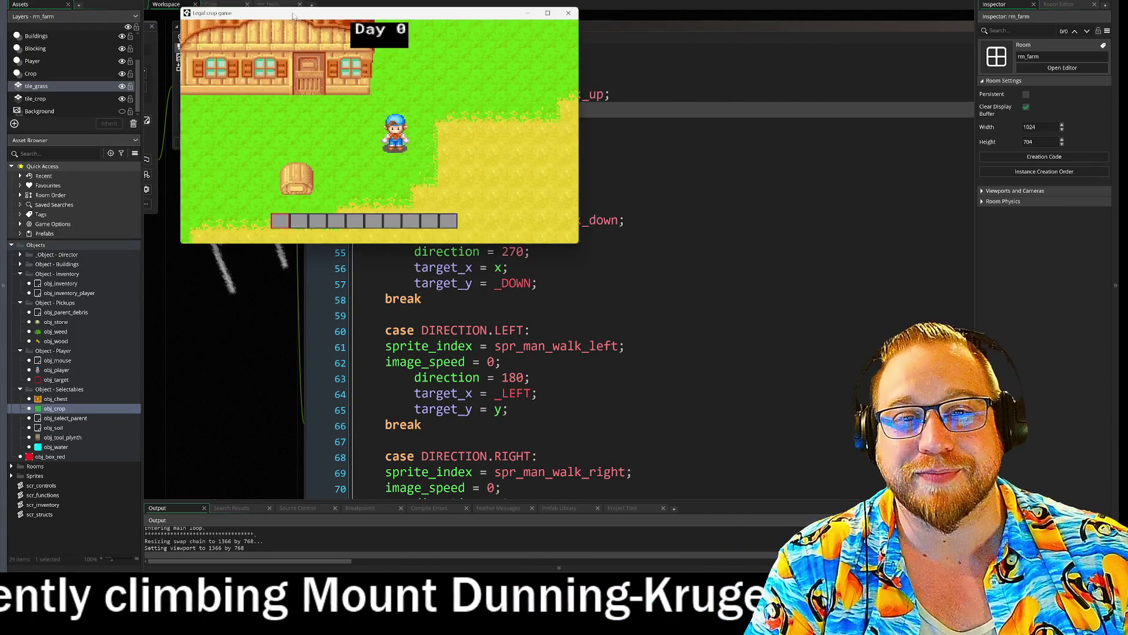
- Move the third inventory item and the green crop item into the hotbar
{"action": "key", "text": "w"}
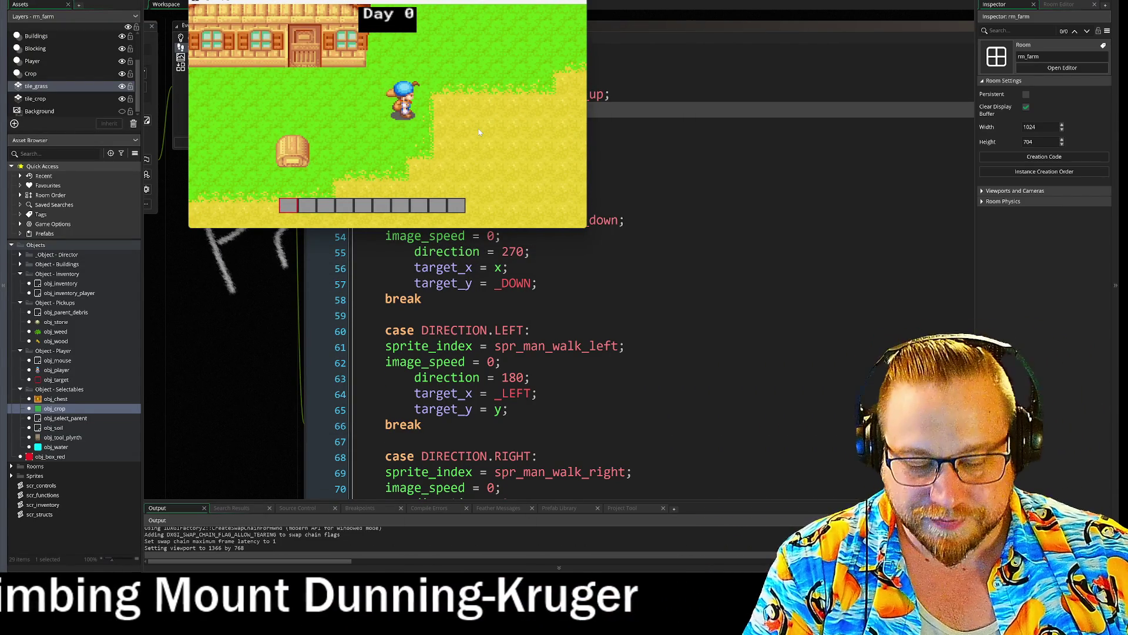
{"action": "key", "text": "i"}
{"action": "left_click", "coordinate": [317, 114]}
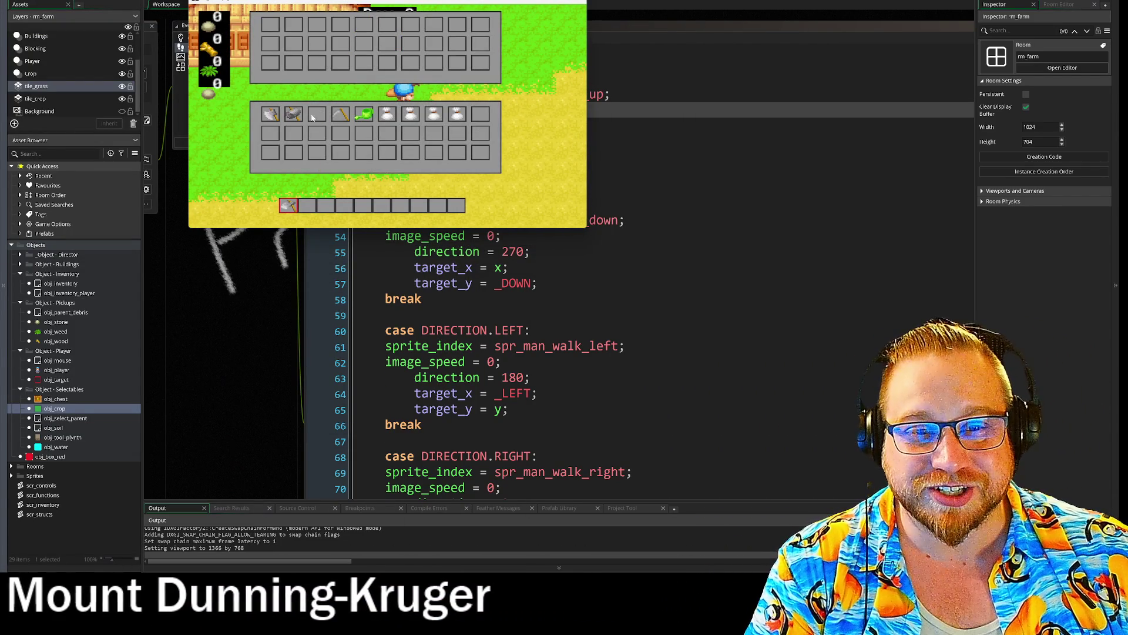
{"action": "left_click_drag", "start_coordinate": [364, 114], "coordinate": [306, 206]}
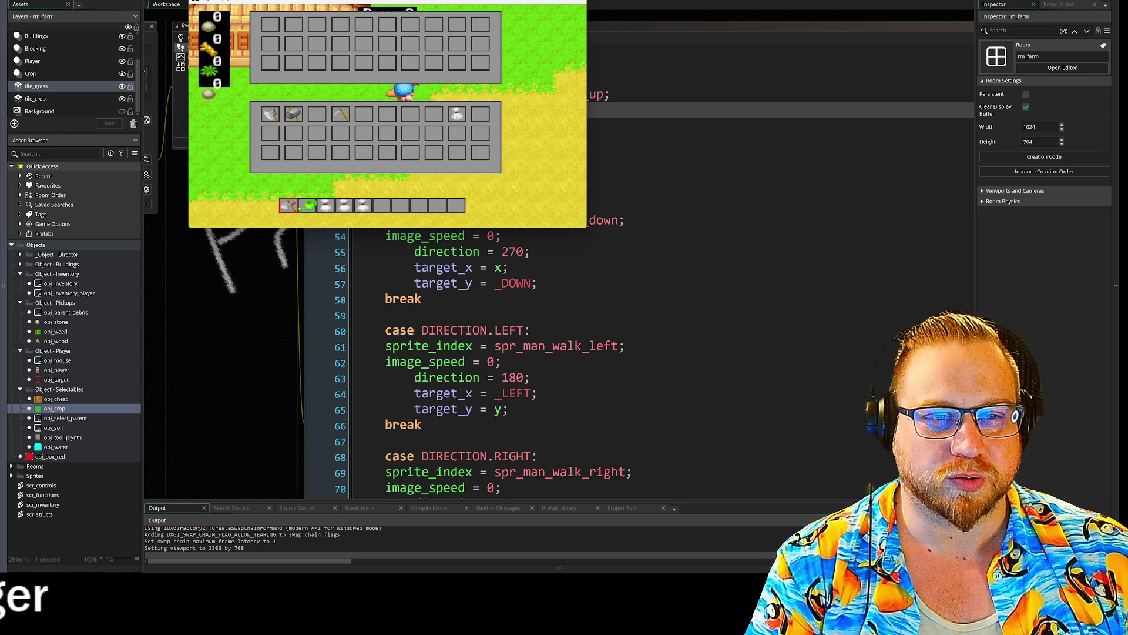
{"action": "key", "text": "i"}
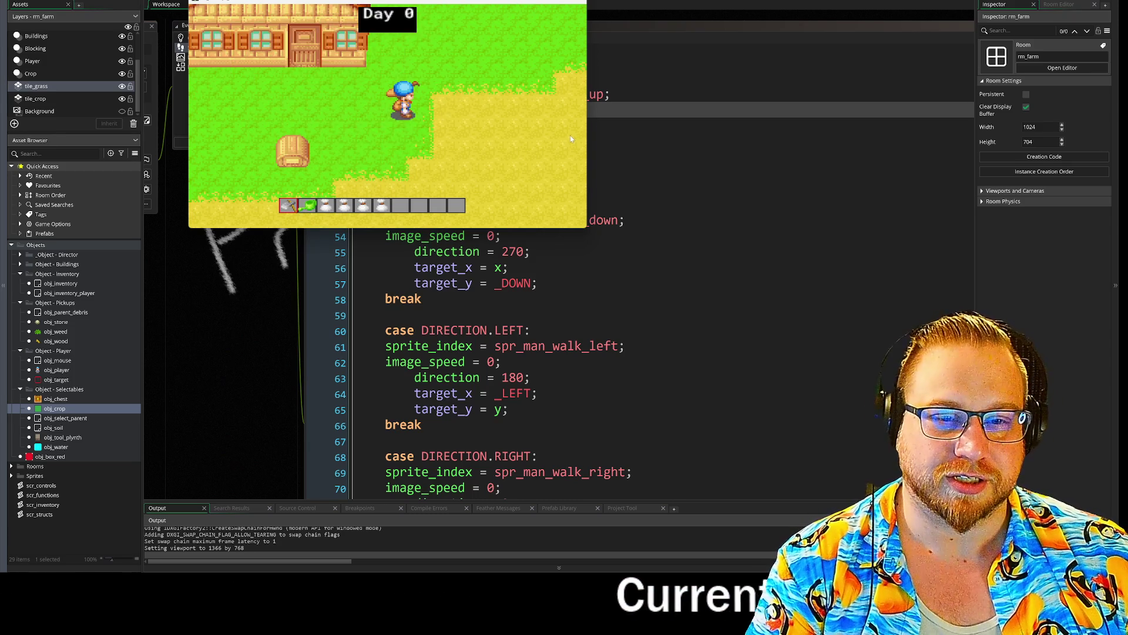
- Walk the farmer, use hotbar slot 3's tool, then dismiss the crash report and pan to obj_player
{"action": "key", "text": "d"}
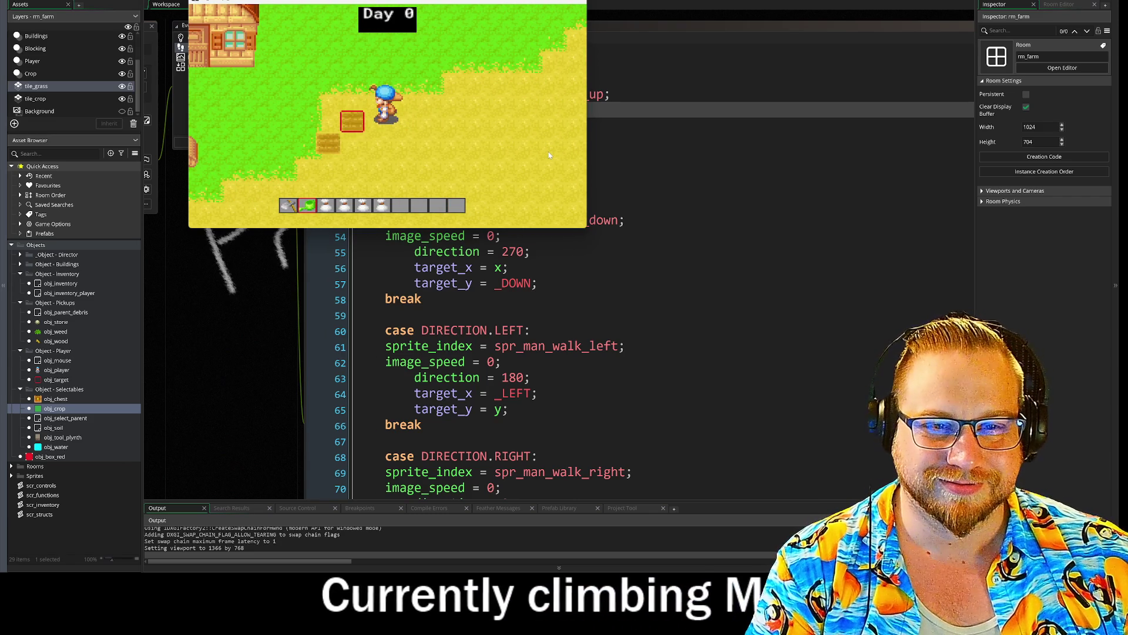
{"action": "key", "text": "s"}
{"action": "key", "text": "a"}
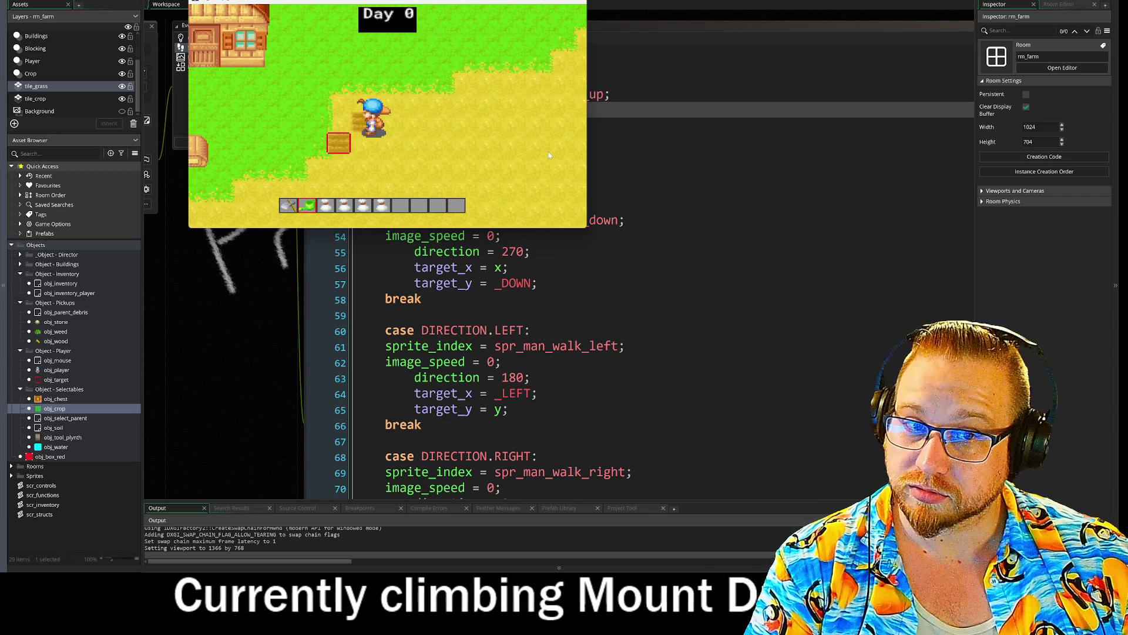
{"action": "key", "text": "3"}
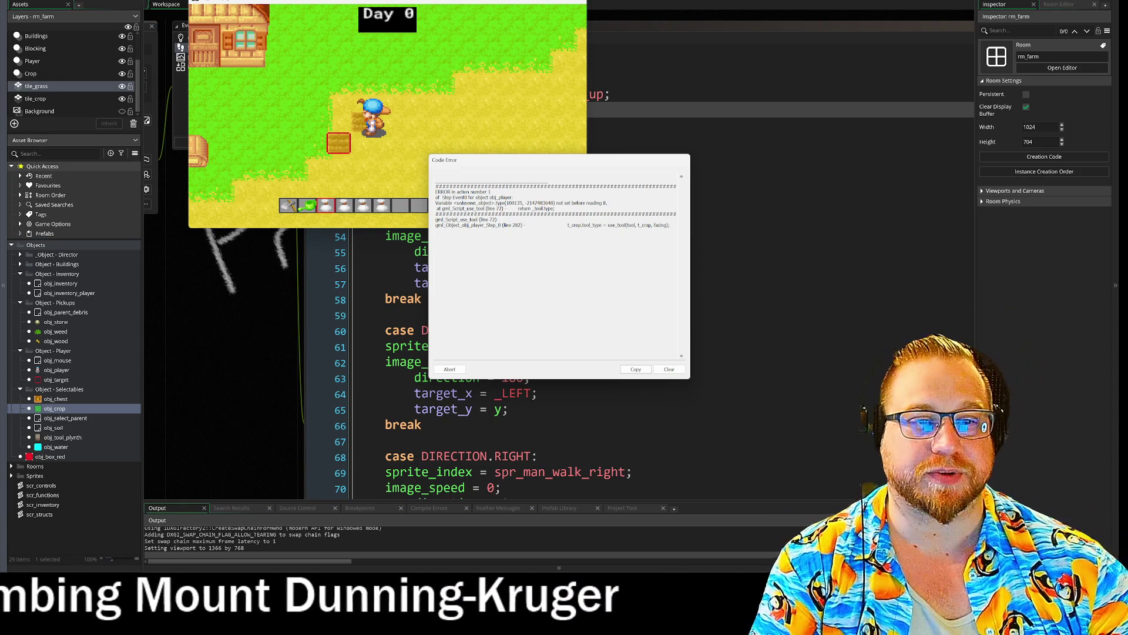
{"action": "left_click", "coordinate": [450, 369]}
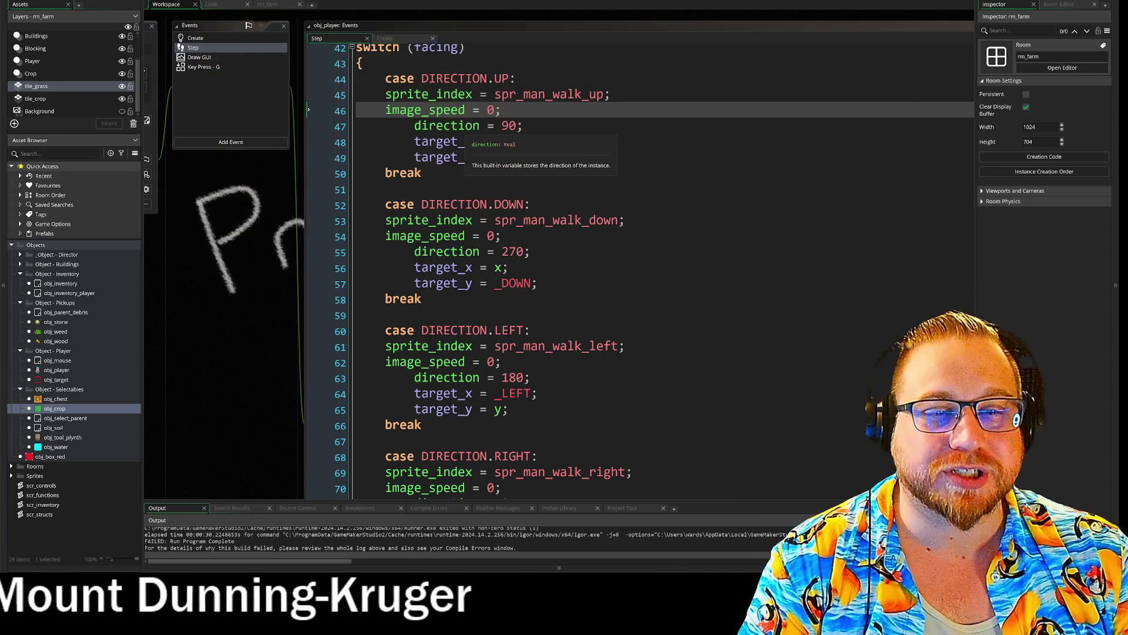
{"action": "left_click_drag", "start_coordinate": [247, 274], "coordinate": [345, 299]}
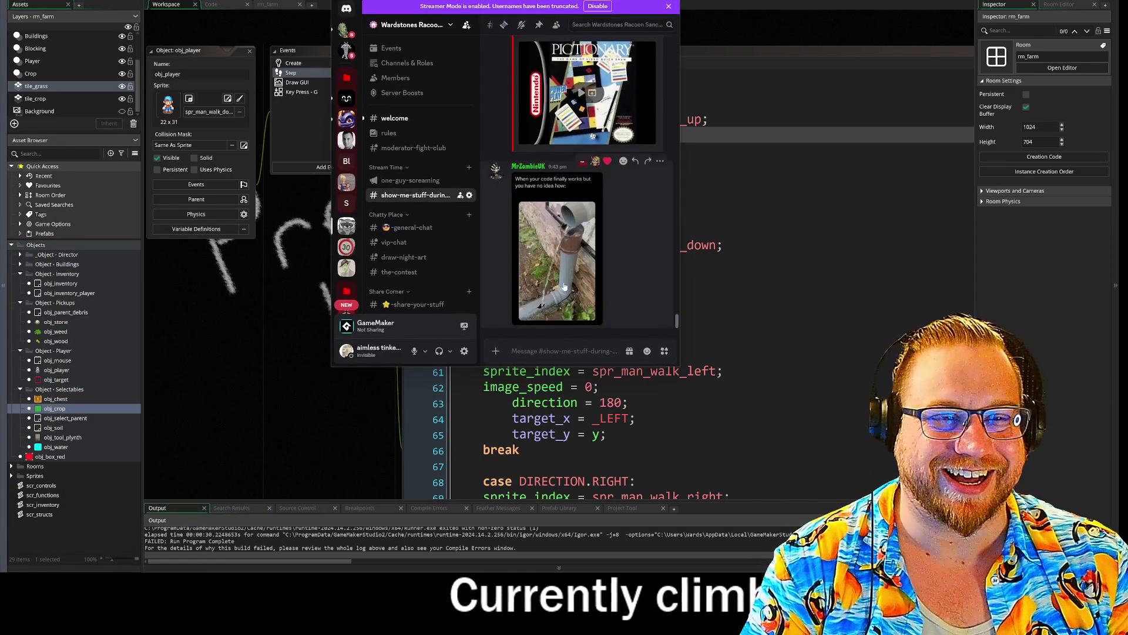
{"action": "left_click_drag", "start_coordinate": [680, 371], "coordinate": [520, 450]}
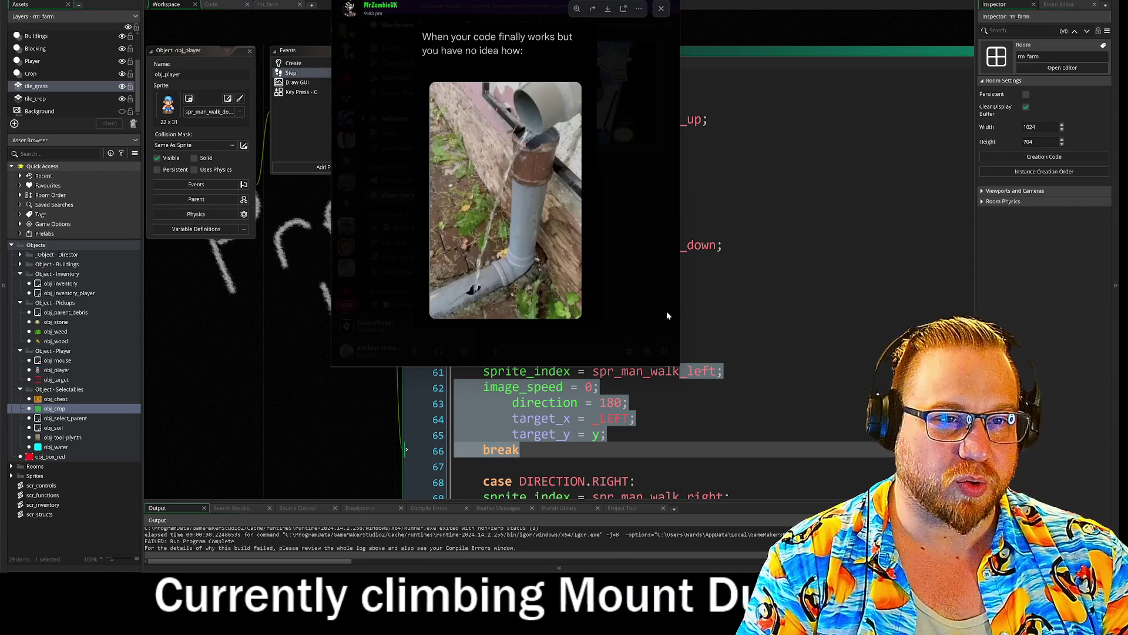
{"action": "left_click_drag", "start_coordinate": [671, 362], "coordinate": [889, 553]}
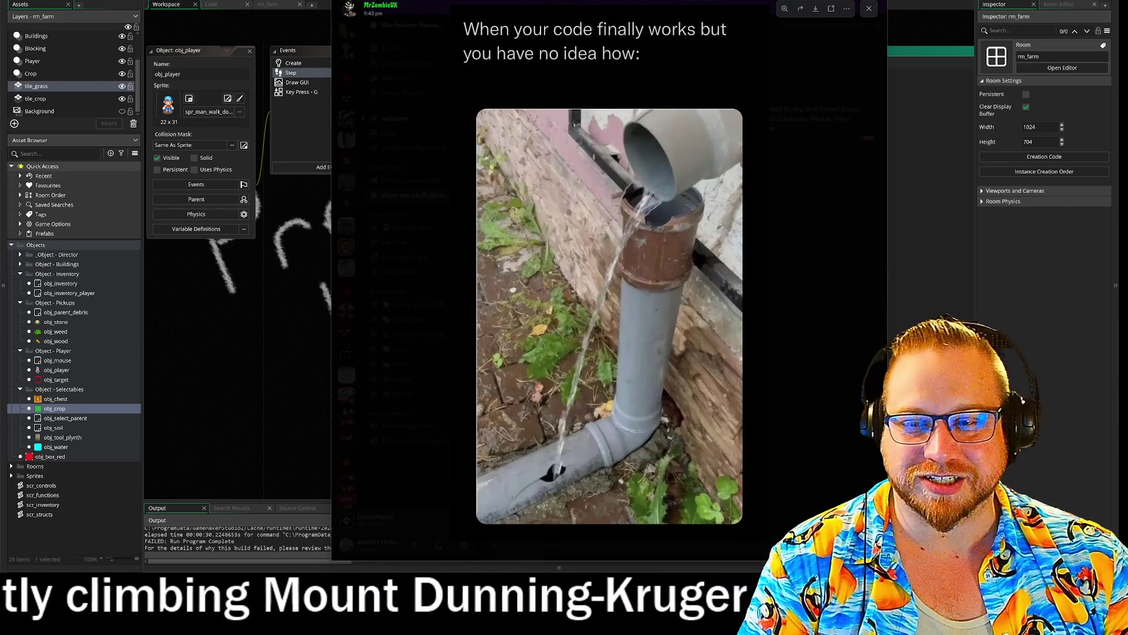
{"action": "left_click_drag", "start_coordinate": [888, 559], "coordinate": [704, 347]}
{"action": "key", "text": "Escape"}
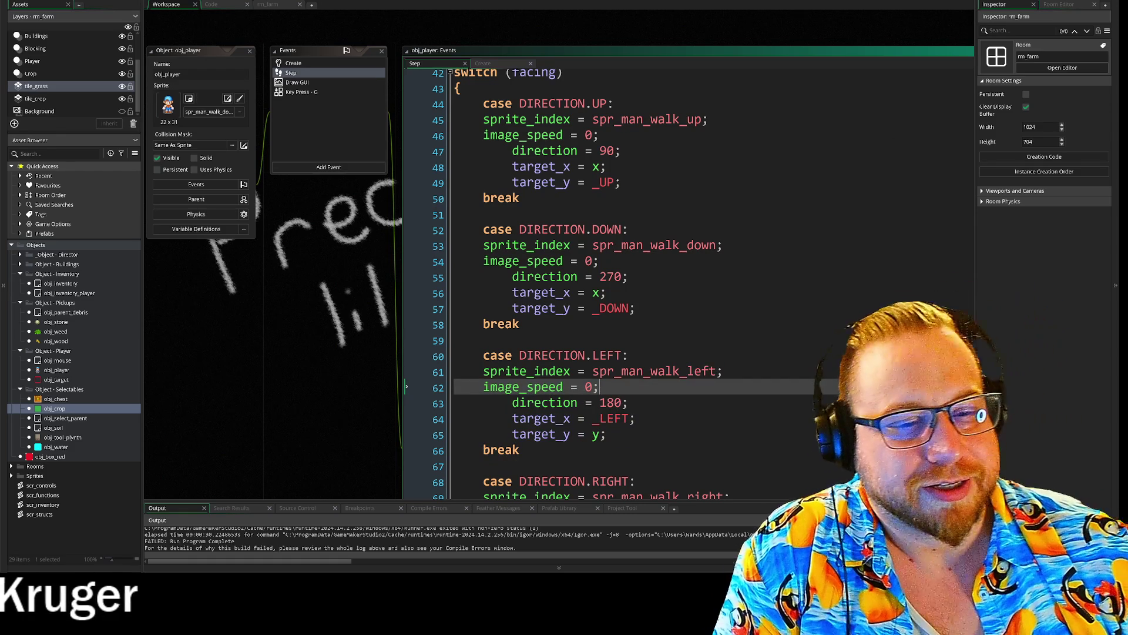
- Inspect the Tool Structs region and struct_pickup in scr_structs.gml, then switch to scr_functions.gml
{"action": "scroll", "scroll_direction": "down", "scroll_amount": 3}
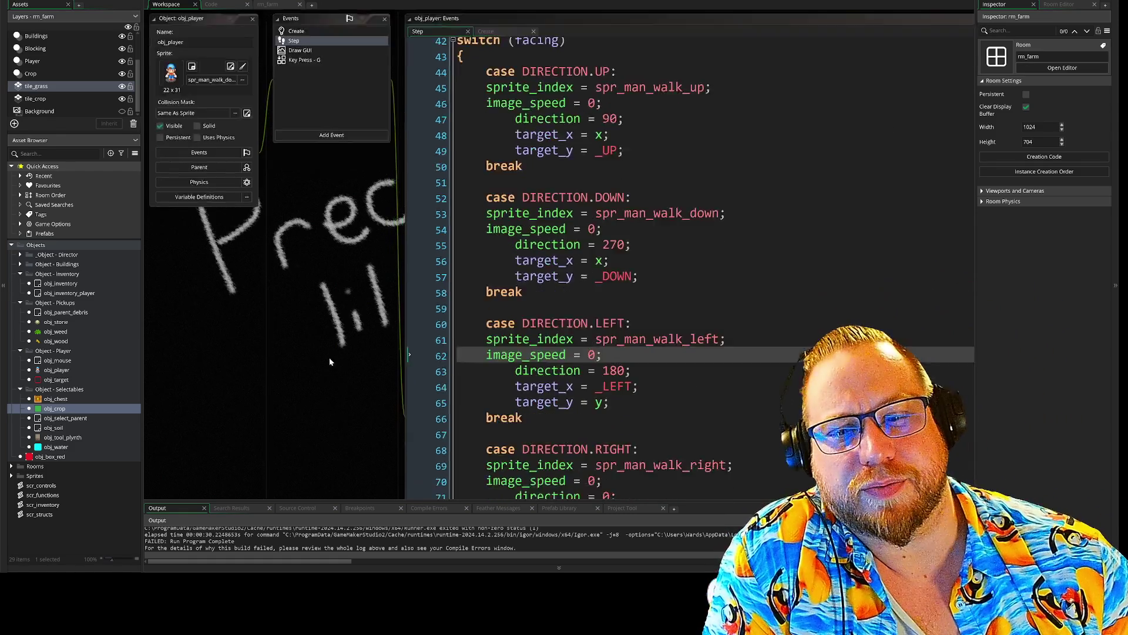
{"action": "scroll", "scroll_direction": "down", "scroll_amount": 3}
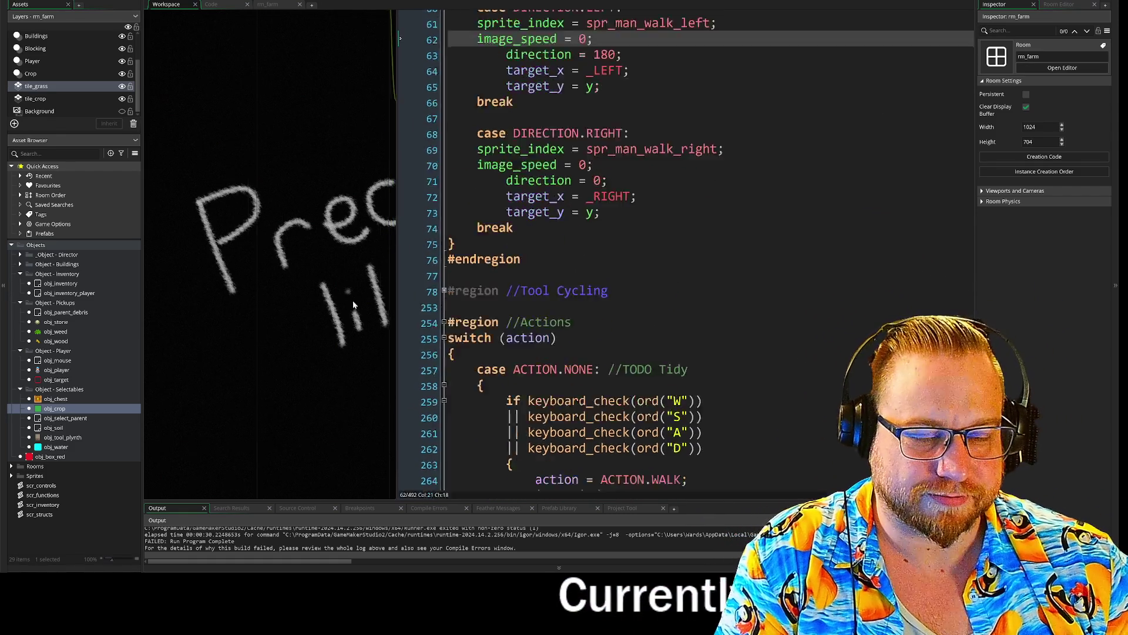
{"action": "scroll", "scroll_direction": "up", "scroll_amount": 3}
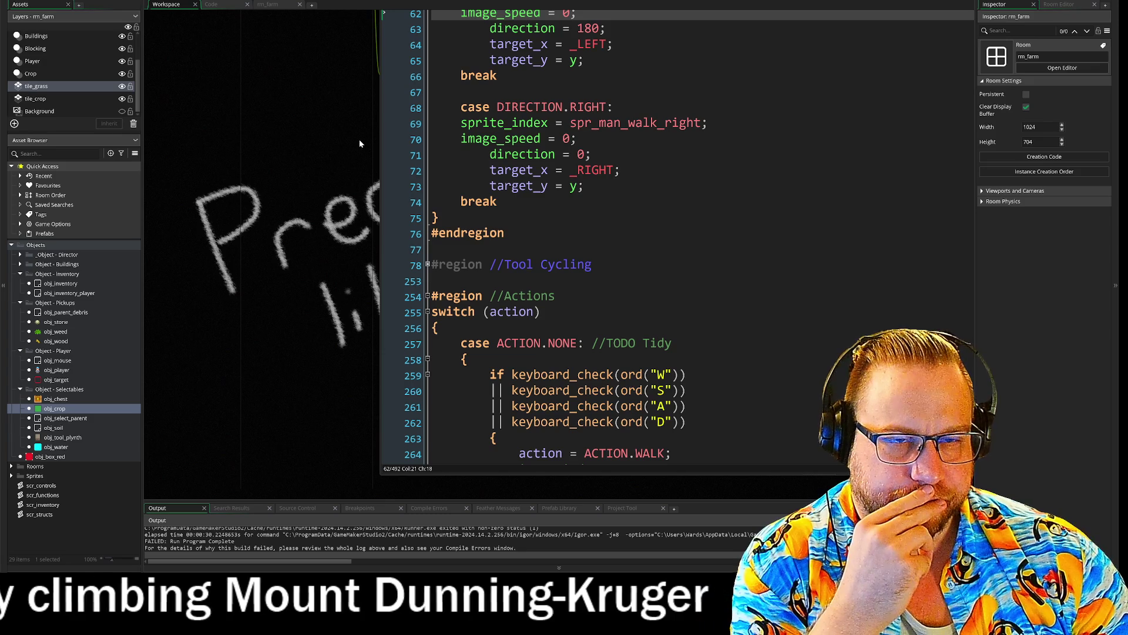
{"action": "left_click_drag", "start_coordinate": [347, 130], "coordinate": [328, 246]}
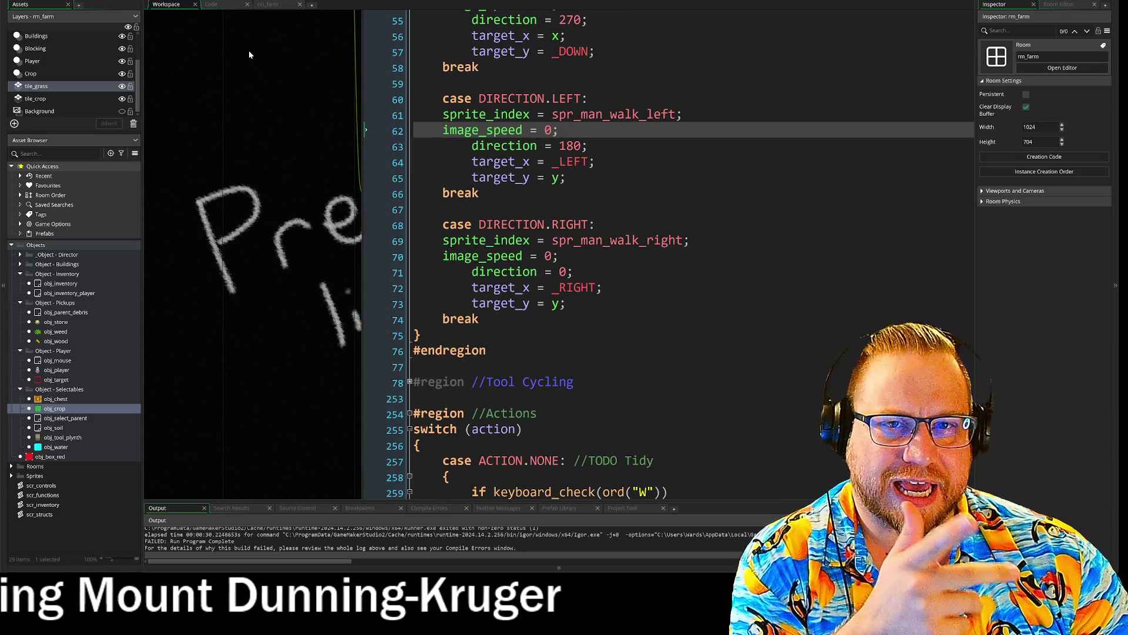
{"action": "left_click", "coordinate": [222, 8]}
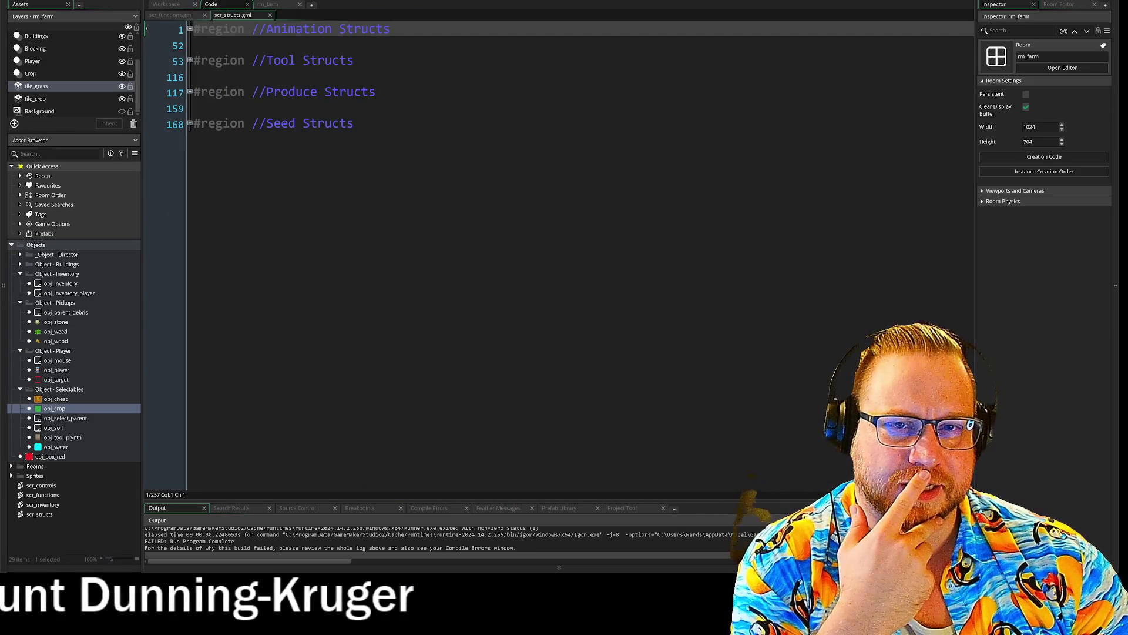
{"action": "left_click", "coordinate": [191, 61]}
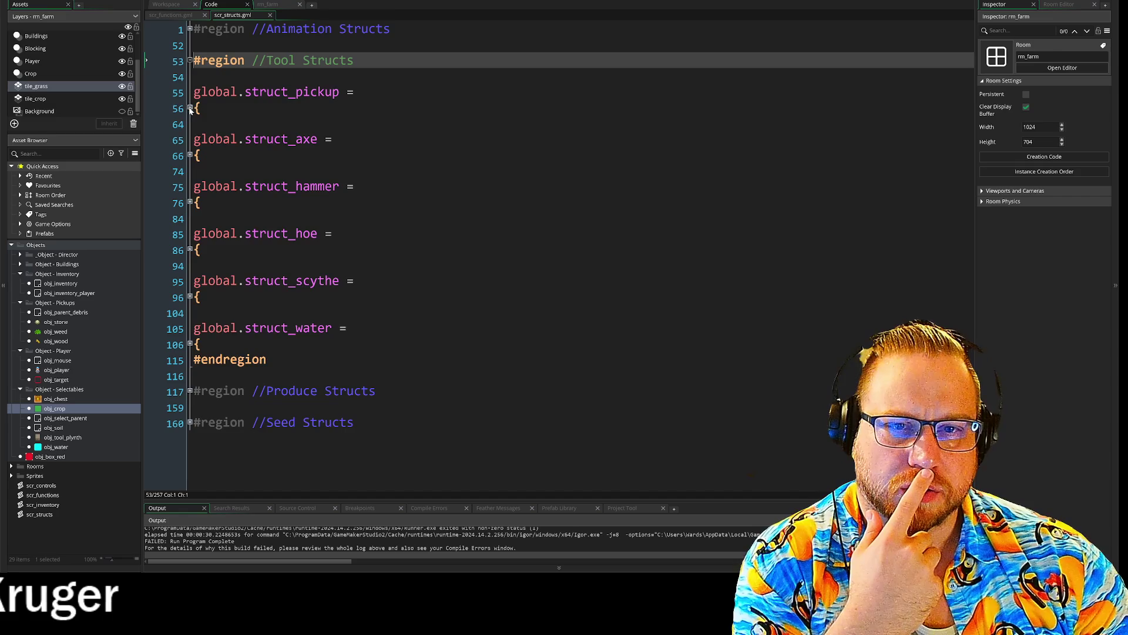
{"action": "left_click", "coordinate": [190, 109]}
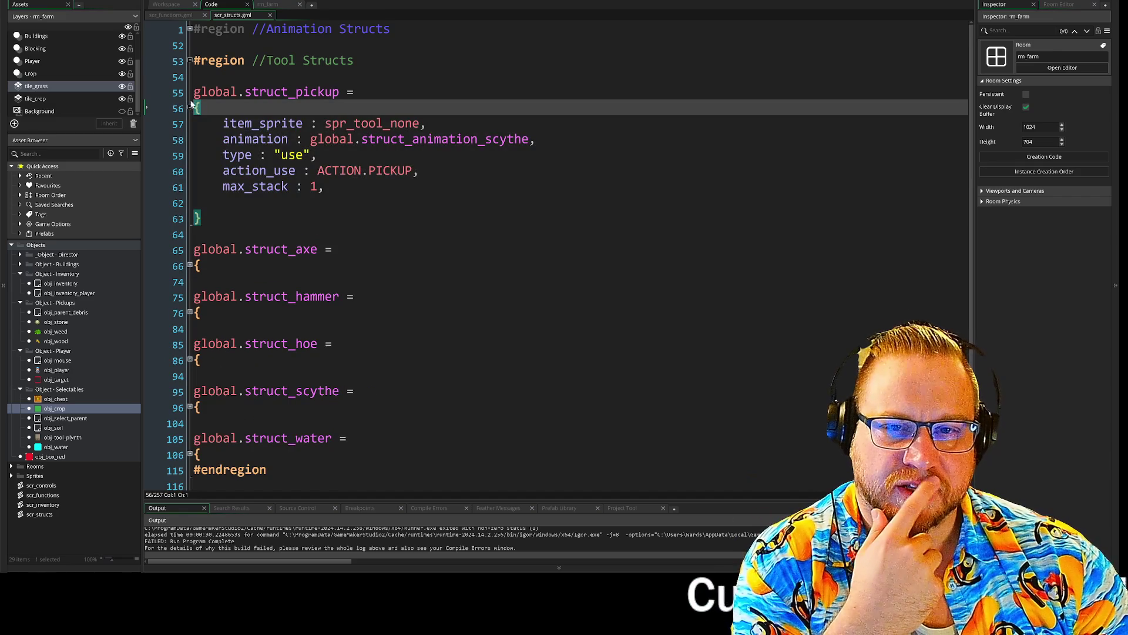
{"action": "left_click", "coordinate": [190, 109]}
{"action": "left_click", "coordinate": [169, 18]}
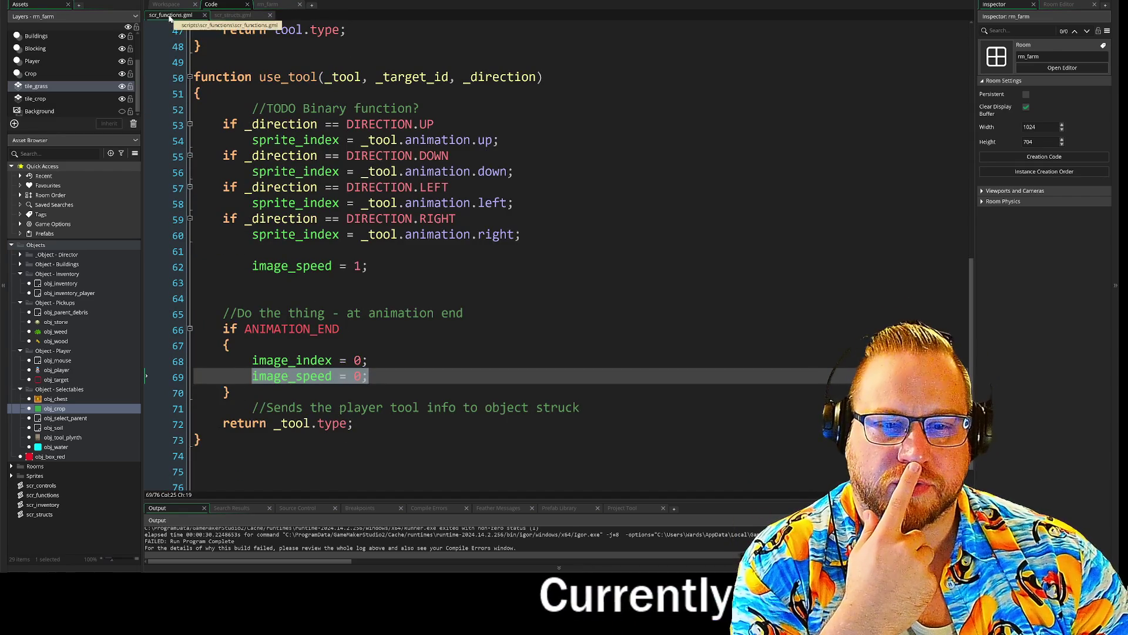
- Move the image_speed = 1 line from line 62 to the top of use_tool
{"action": "left_click", "coordinate": [197, 93]}
{"action": "left_click", "coordinate": [224, 282]}
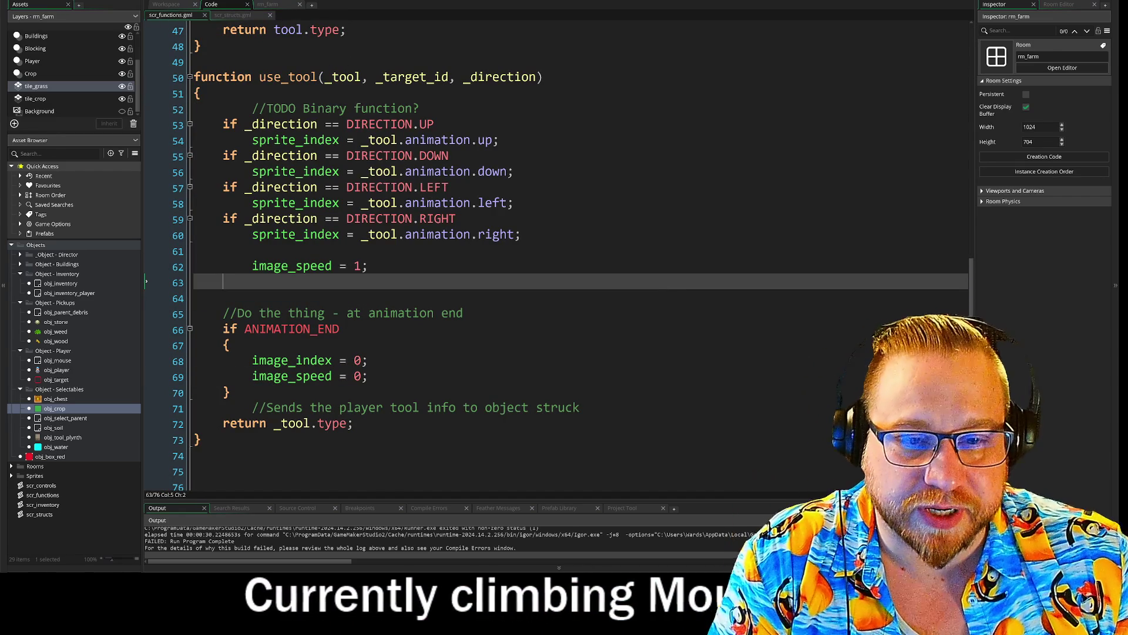
{"action": "key", "text": "Up"}
{"action": "key", "text": "shift+End"}
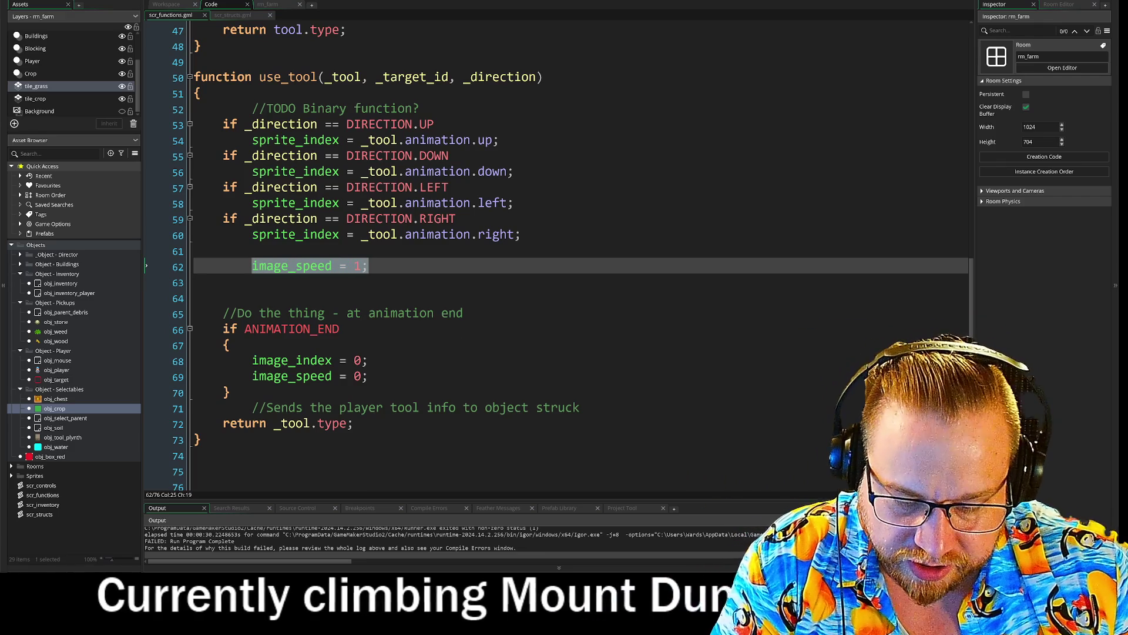
{"action": "key", "text": "BackSpace"}
{"action": "key", "text": "BackSpace"}
{"action": "key", "text": "BackSpace"}
{"action": "key", "text": "BackSpace"}
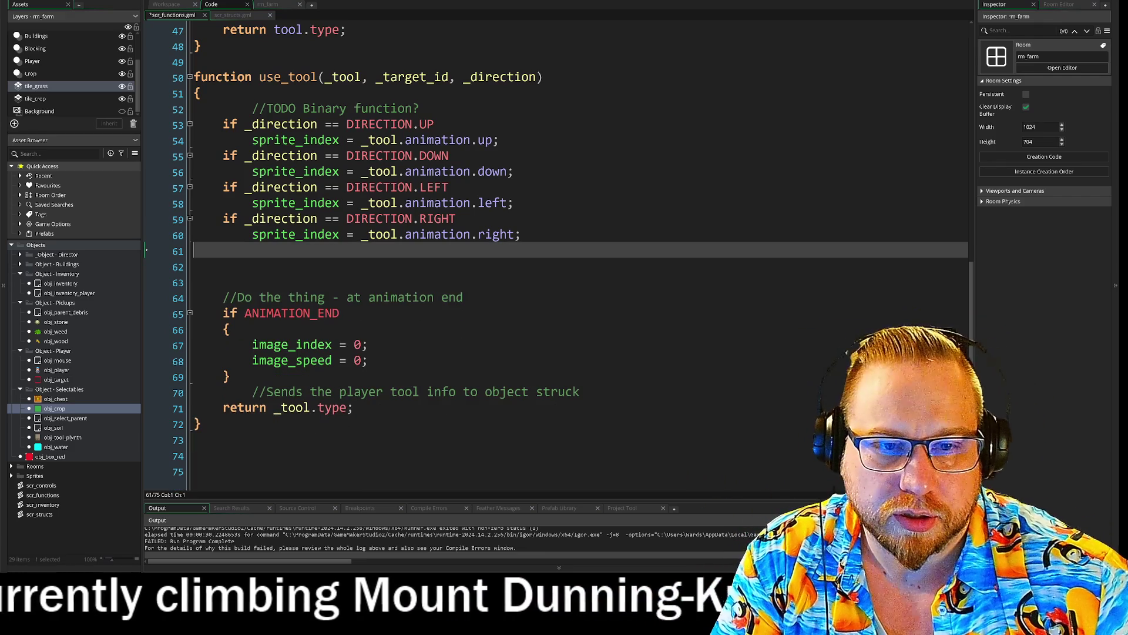
{"action": "left_click", "coordinate": [203, 92]}
{"action": "key", "text": "Return"}
{"action": "key", "text": "ctrl+v"}
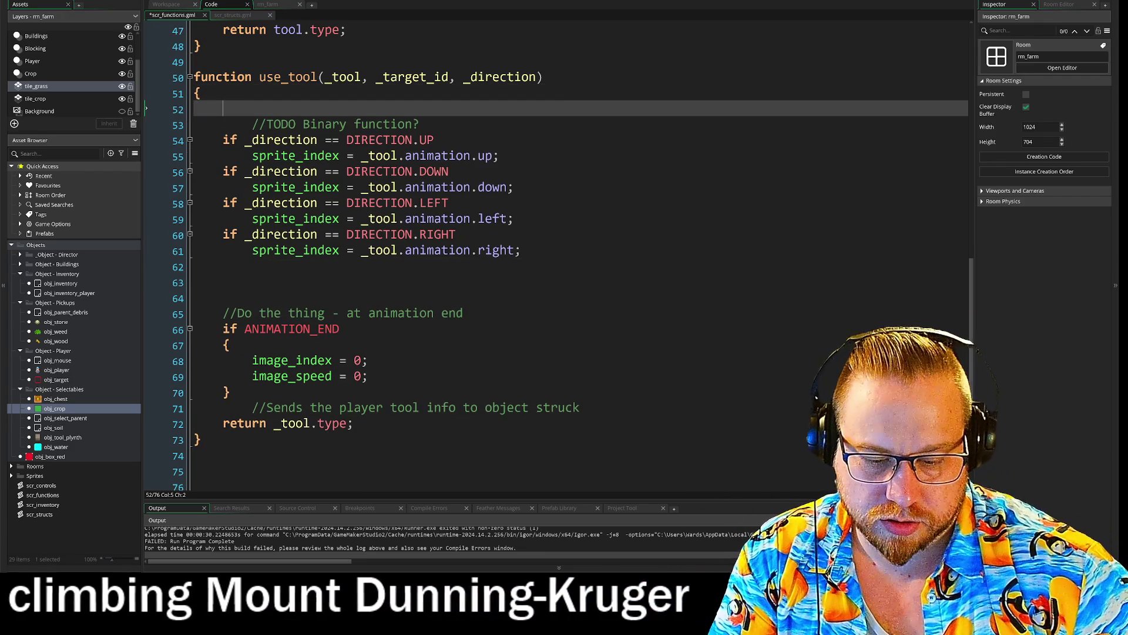
{"action": "key", "text": "Home"}
{"action": "key", "text": "ctrl+shift+Right"}
{"action": "key", "text": "ctrl+shift+Right"}
- Move the Sends comment and return _tool.type lines inside the ANIMATION_END block after image_speed = 0
{"action": "left_click", "coordinate": [340, 329]}
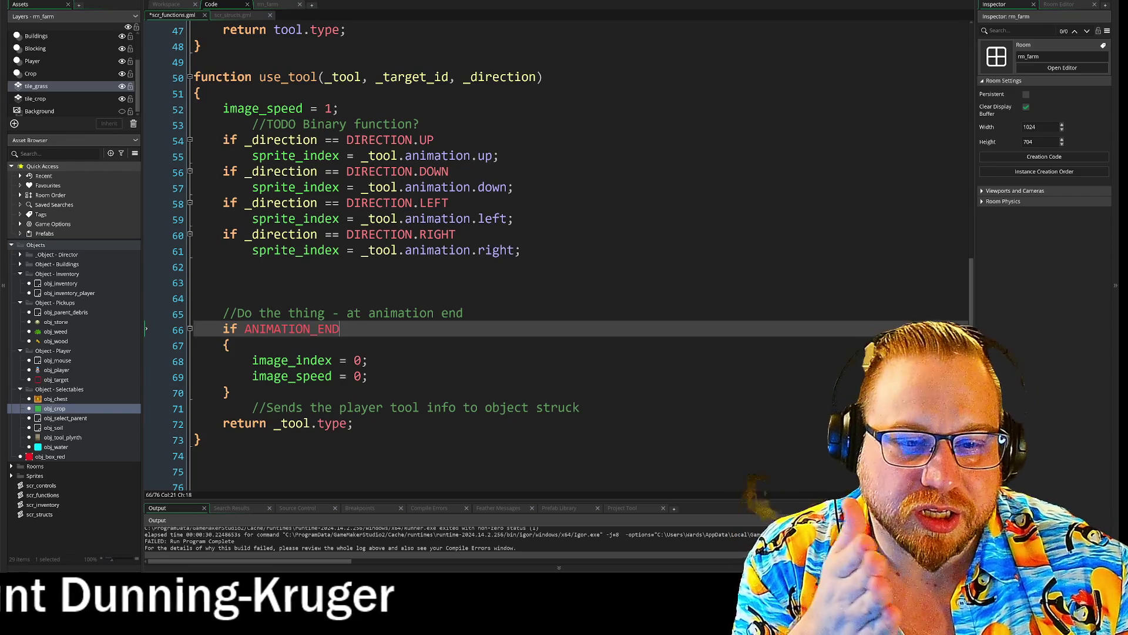
{"action": "left_click_drag", "start_coordinate": [194, 352], "coordinate": [353, 400]}
{"action": "left_click", "coordinate": [353, 424]}
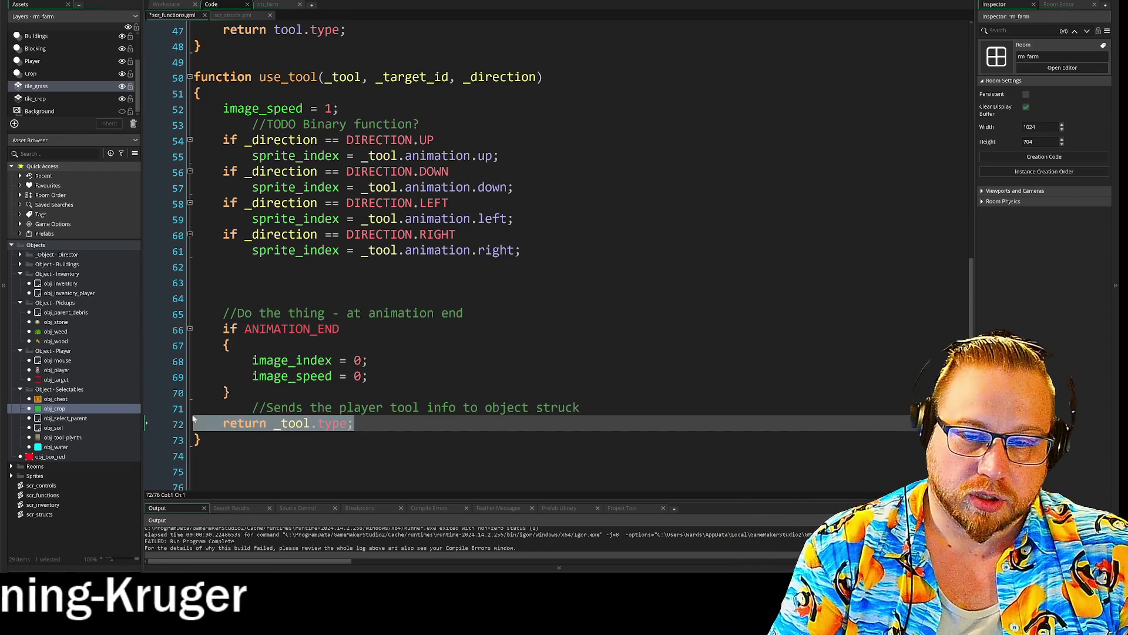
{"action": "left_click_drag", "start_coordinate": [196, 422], "coordinate": [192, 411]}
{"action": "left_click", "coordinate": [368, 376]}
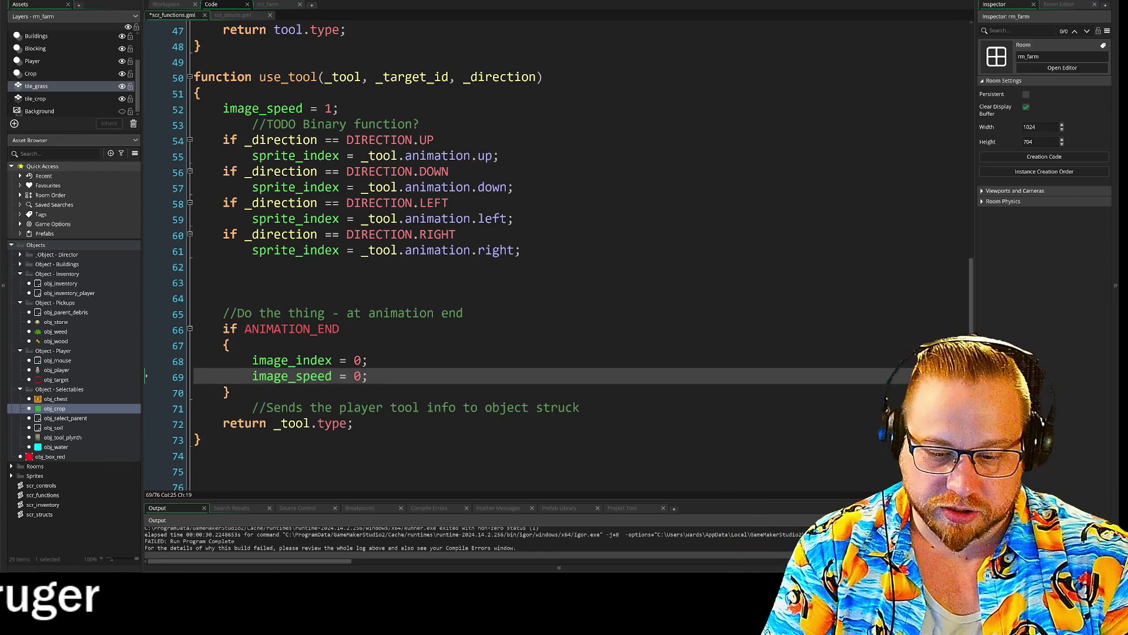
{"action": "key", "text": "Return"}
{"action": "type", "text": "//Sends the player tool info to object struck     return _tool.type;"}
{"action": "left_click_drag", "start_coordinate": [353, 454], "coordinate": [172, 438]}
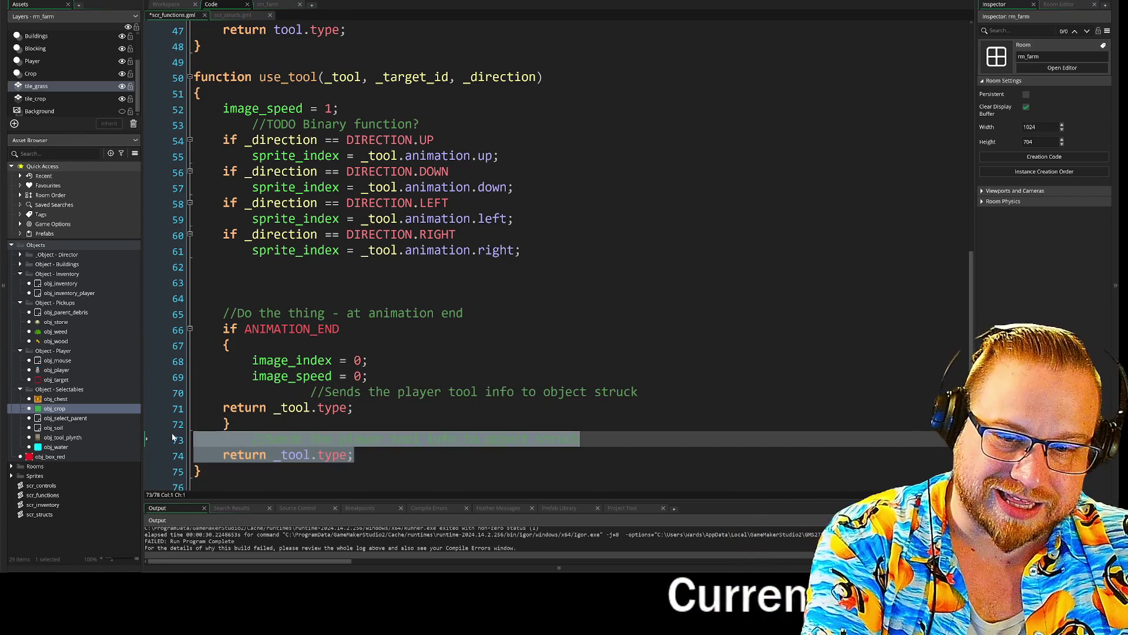
{"action": "key", "text": "BackSpace"}
- Check the block's closing brace lines, then save and run the game with F5
{"action": "left_click", "coordinate": [309, 392]}
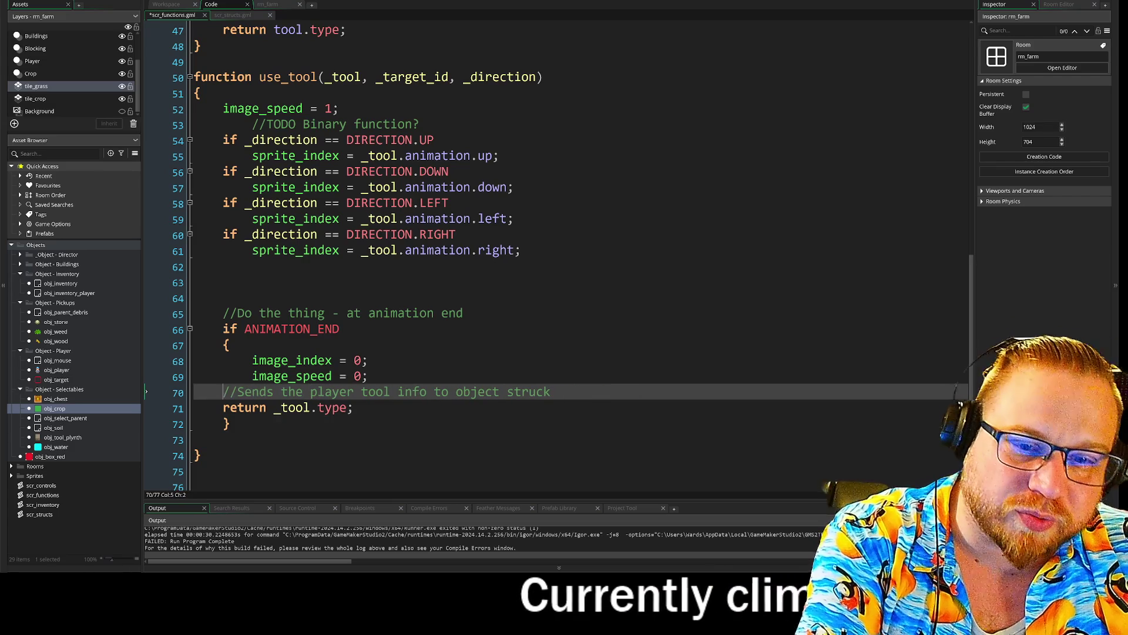
{"action": "key", "text": "Down"}
{"action": "key", "text": "End"}
{"action": "key", "text": "shift+Down"}
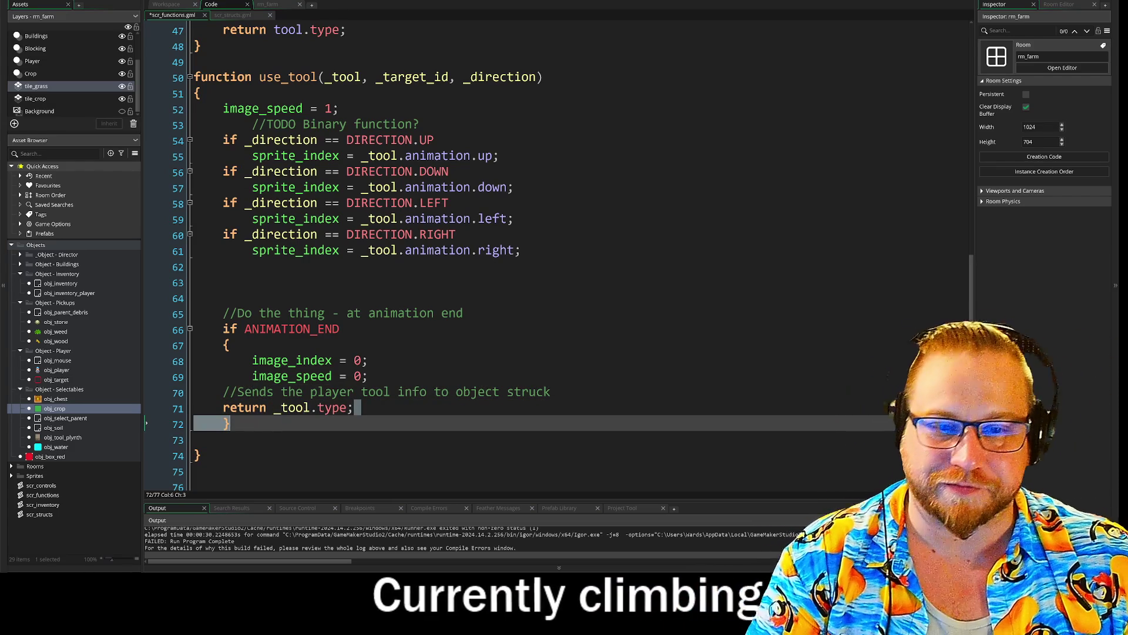
{"action": "left_click", "coordinate": [199, 455]}
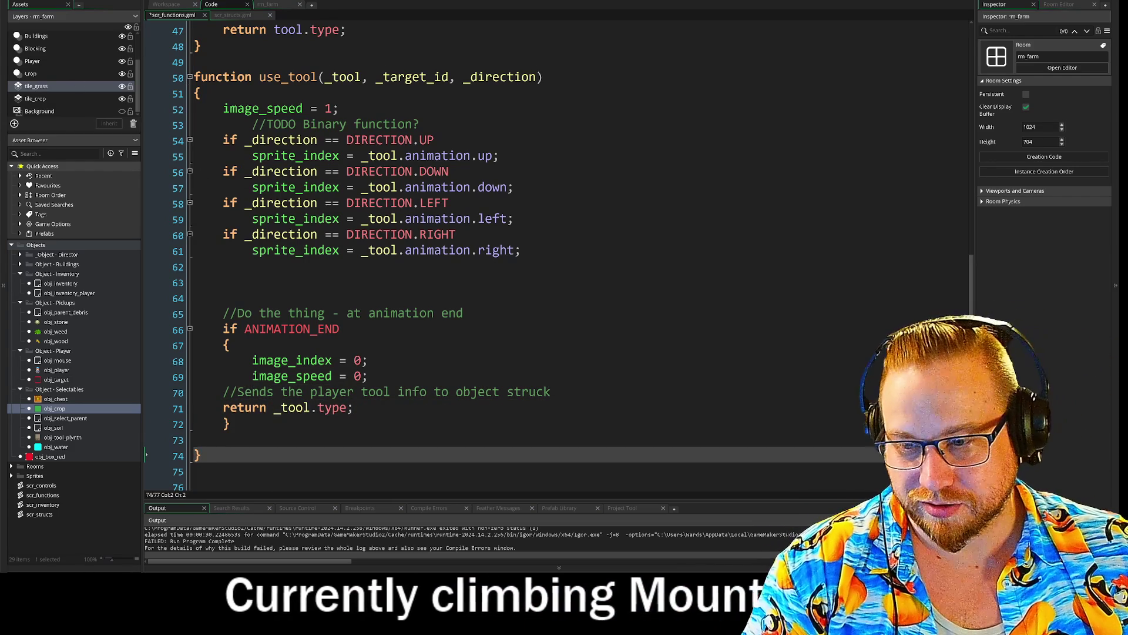
{"action": "key", "text": "F5"}
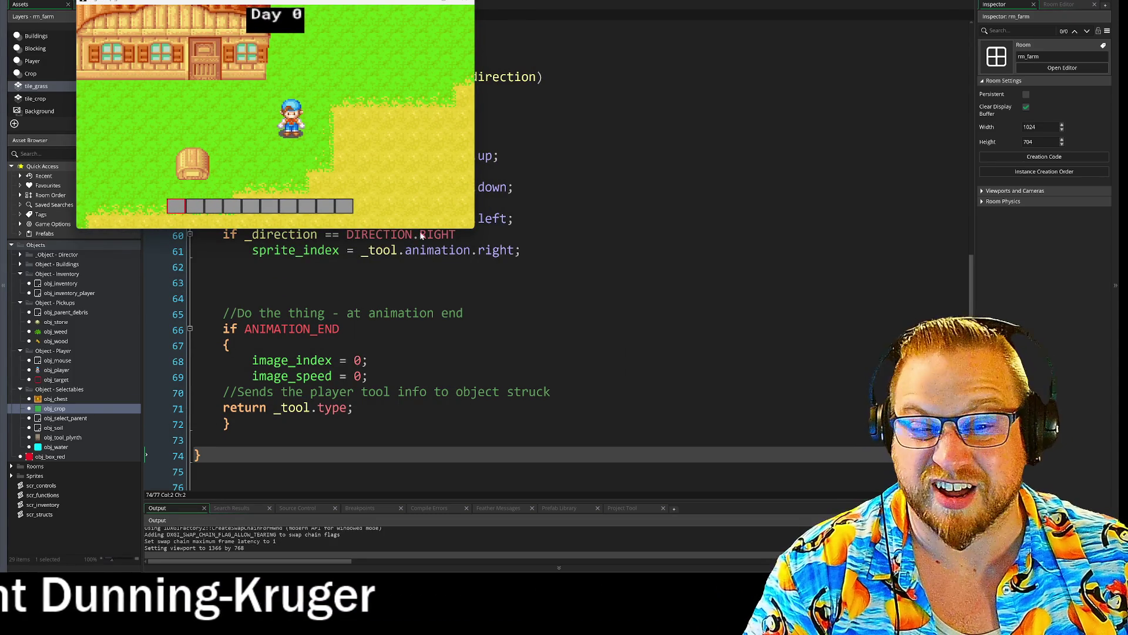
- Enlarge the game window and walk the farmer right, checking the inventory on the way
{"action": "left_click_drag", "start_coordinate": [474, 228], "coordinate": [849, 490]}
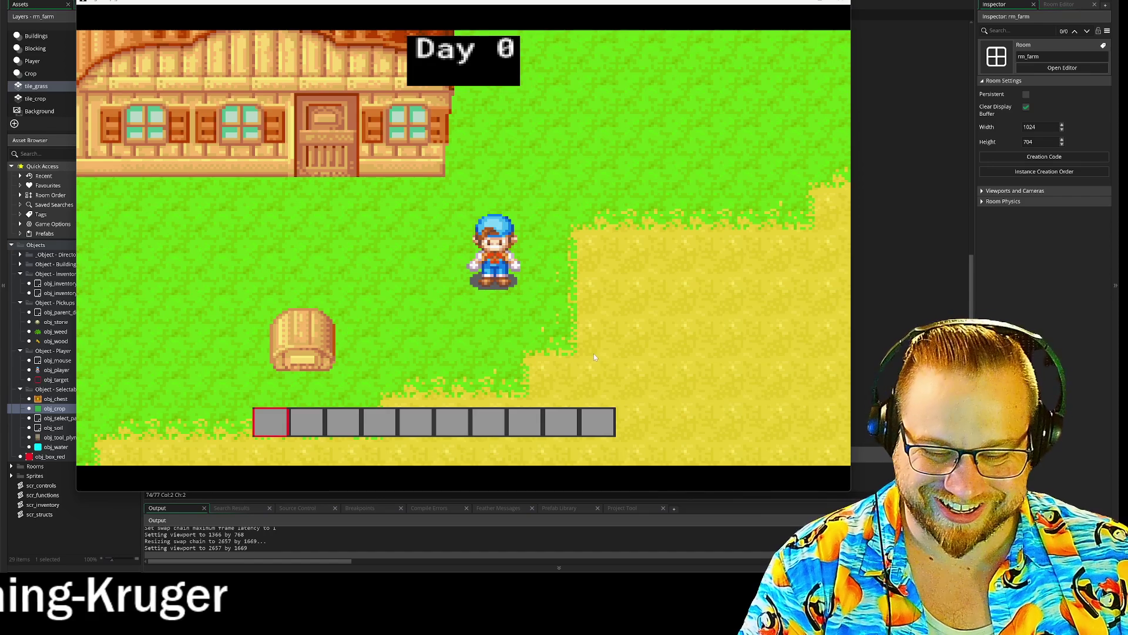
{"action": "key", "text": "d"}
{"action": "key", "text": "i"}
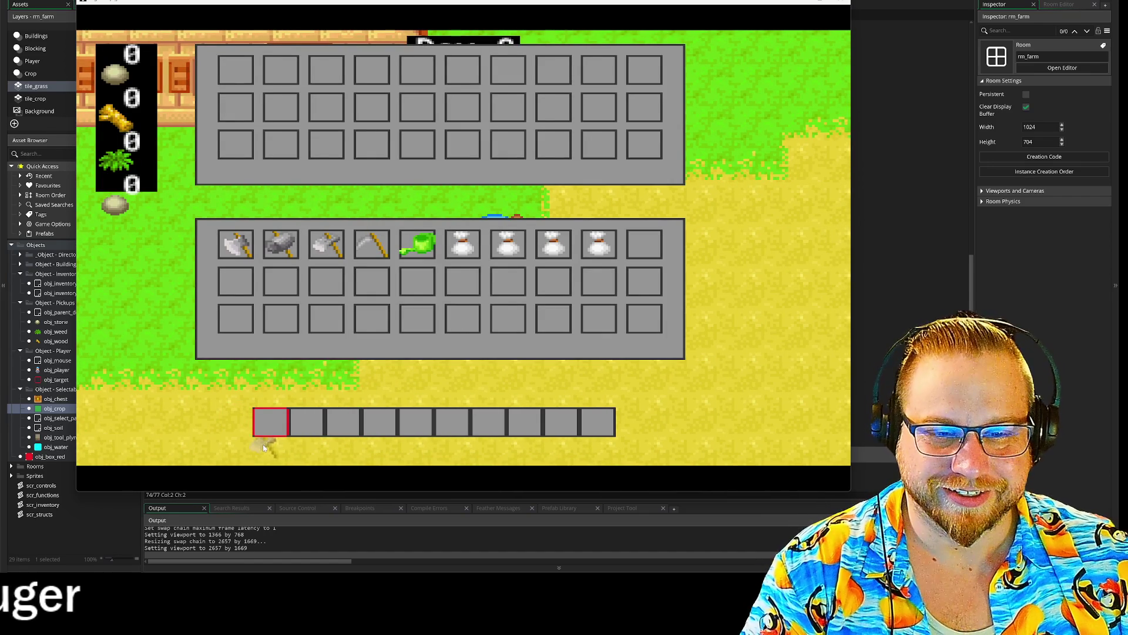
{"action": "key", "text": "i"}
{"action": "key", "text": "d"}
- Till the tile beside the player and swing the hoe repeatedly, then close the game
{"action": "left_click", "coordinate": [658, 298]}
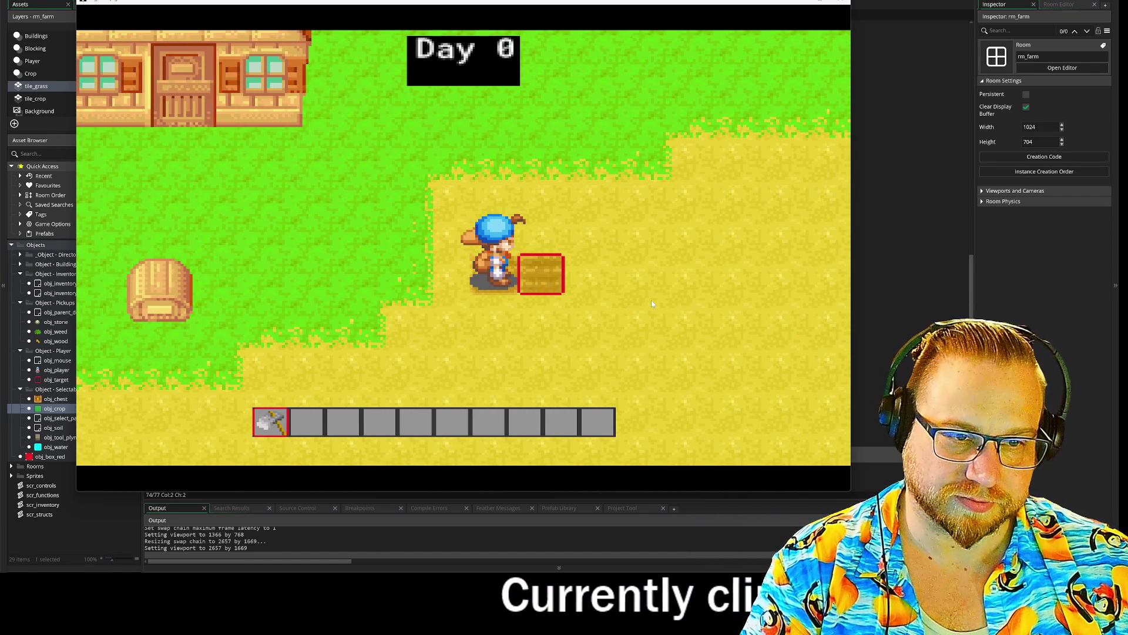
{"action": "left_click", "coordinate": [651, 304]}
{"action": "left_click", "coordinate": [652, 302]}
{"action": "left_click", "coordinate": [651, 302]}
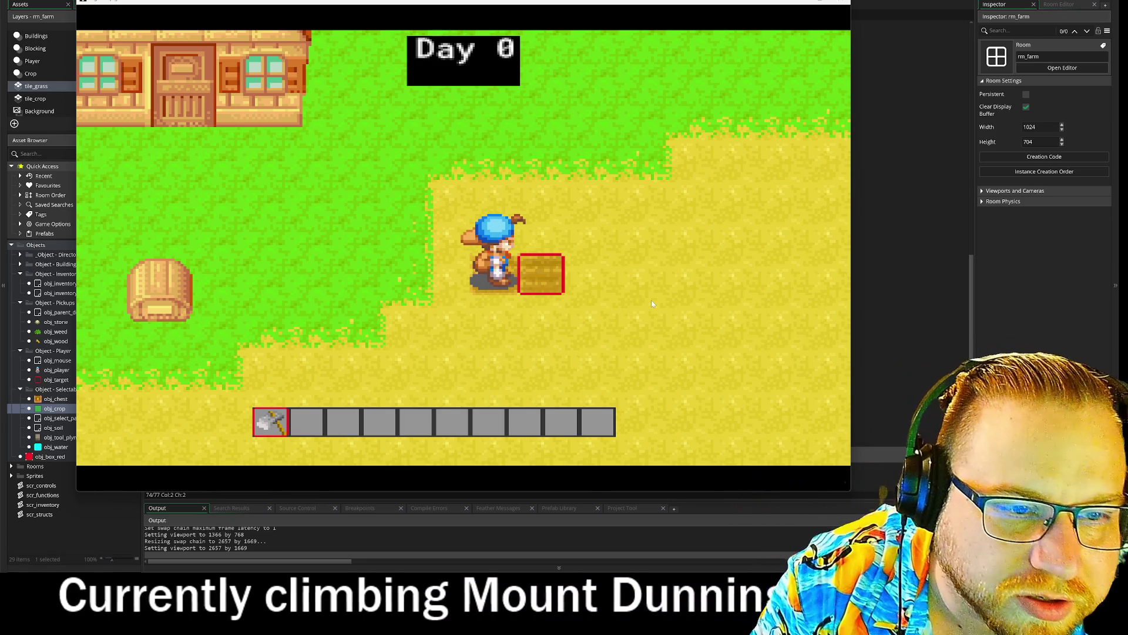
{"action": "left_click", "coordinate": [651, 302]}
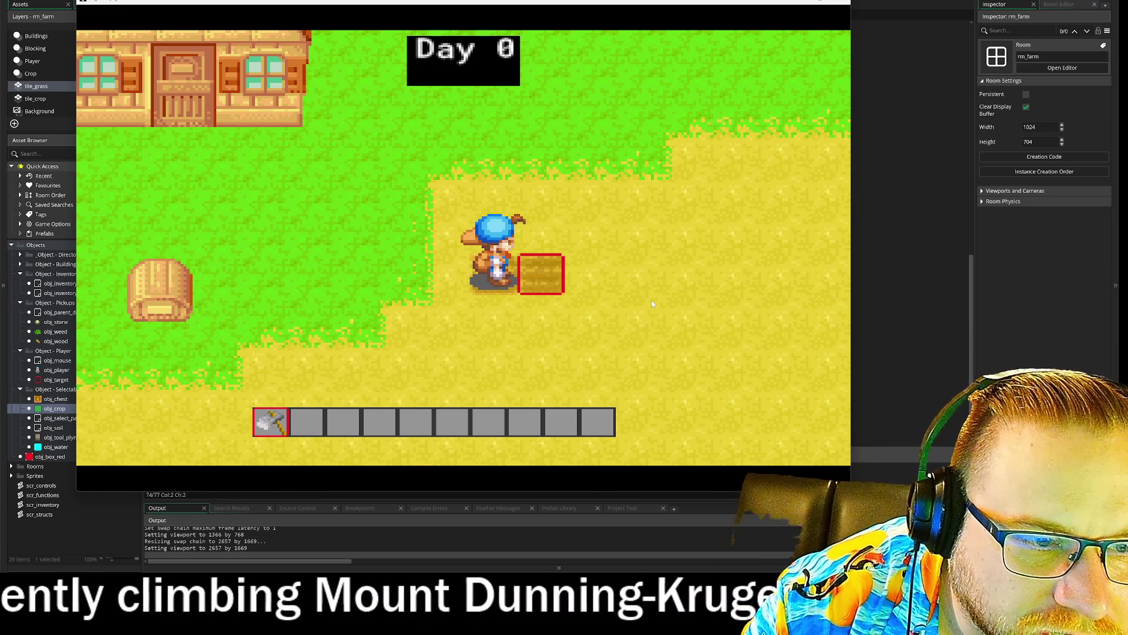
{"action": "left_click", "coordinate": [652, 303]}
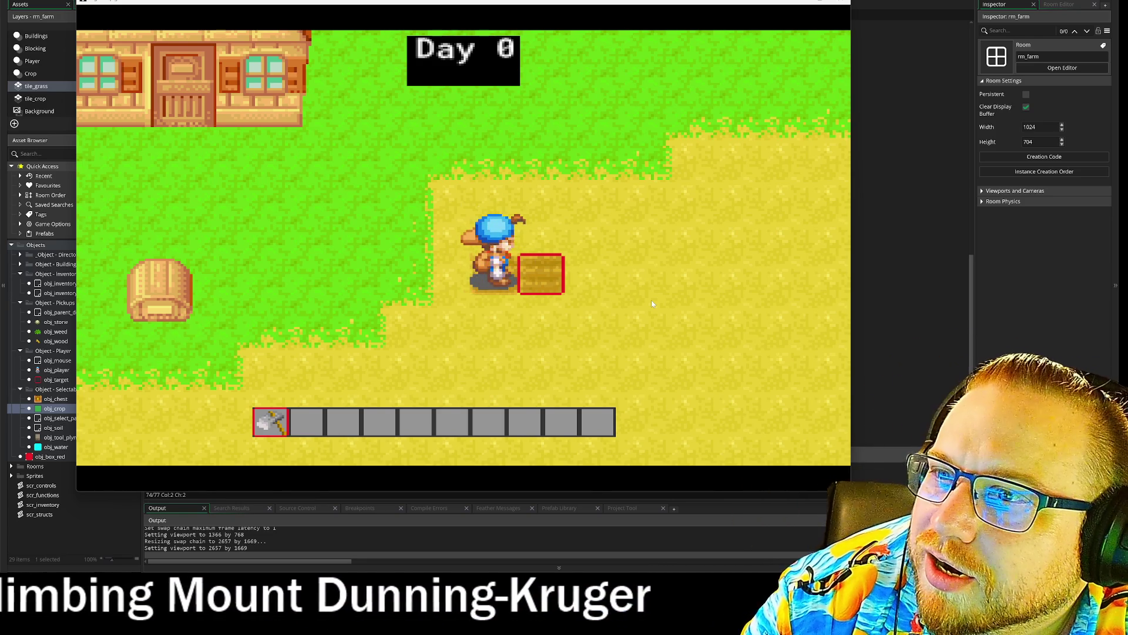
{"action": "left_click", "coordinate": [651, 303]}
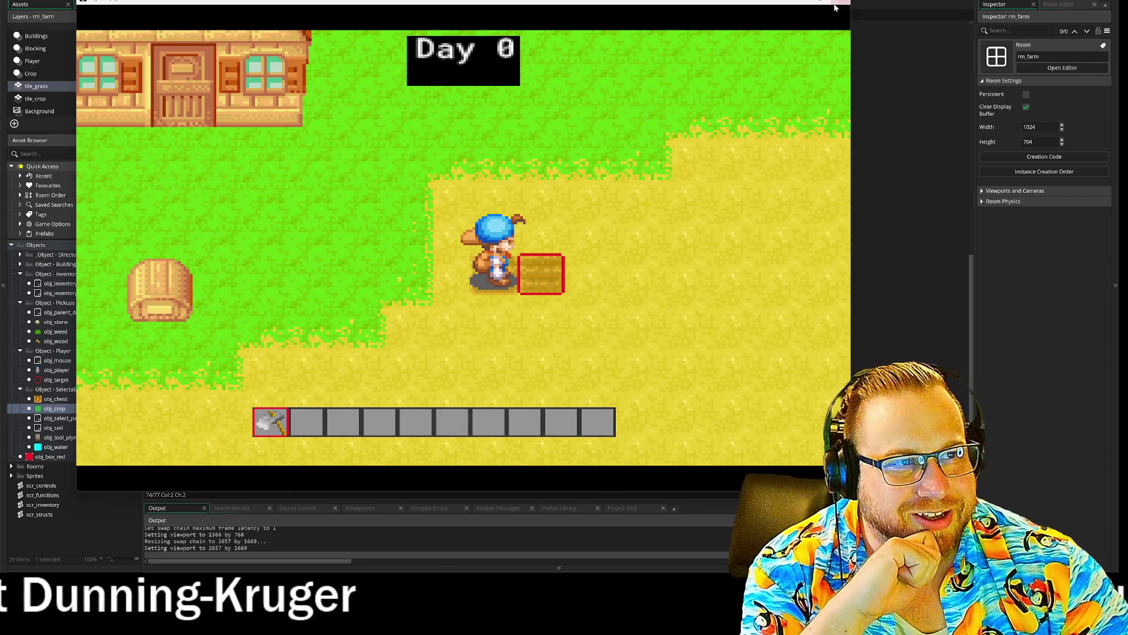
{"action": "left_click", "coordinate": [841, 4]}
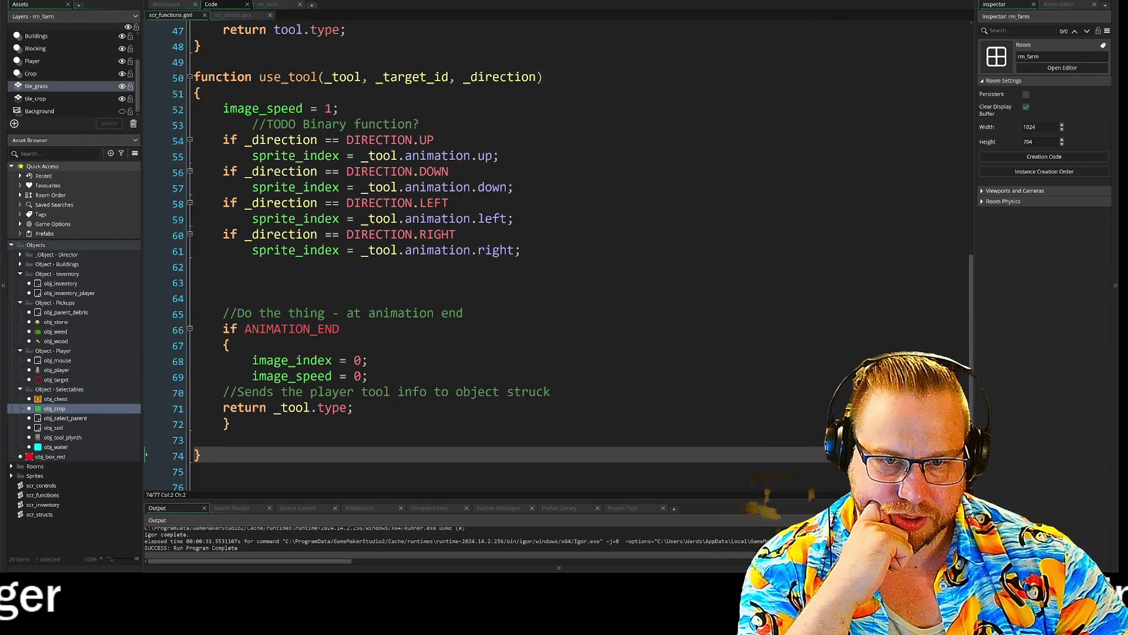
- Open spr_man_hoe_right from Sprites > Sprites - Player > Hoe and play its five-frame swing preview
{"action": "left_click", "coordinate": [339, 328]}
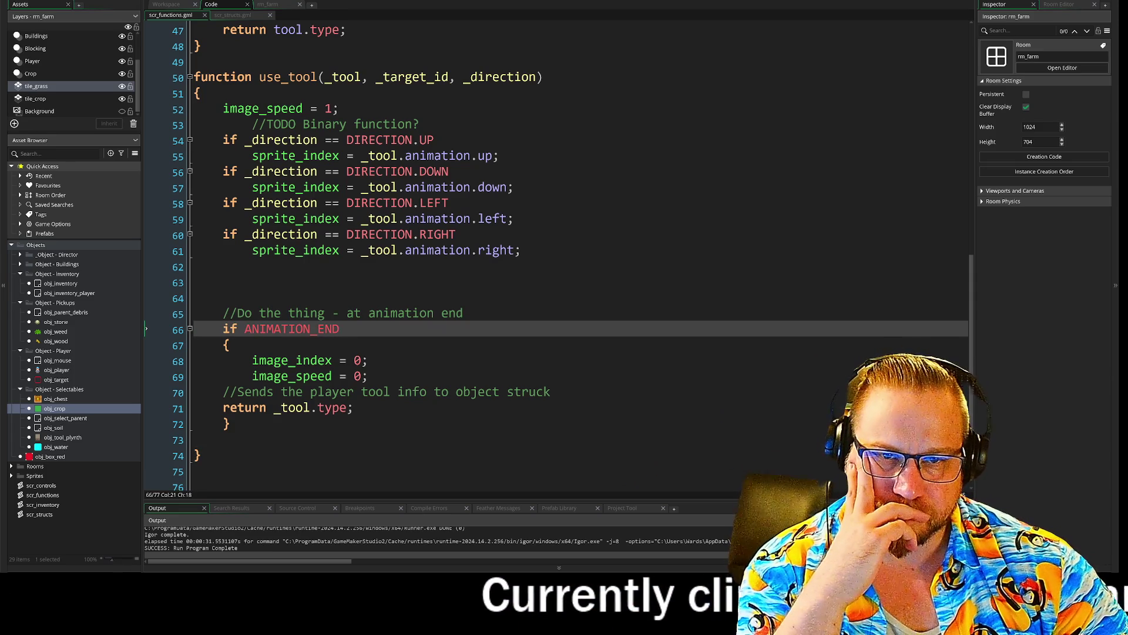
{"action": "mouse_move", "coordinate": [263, 108]}
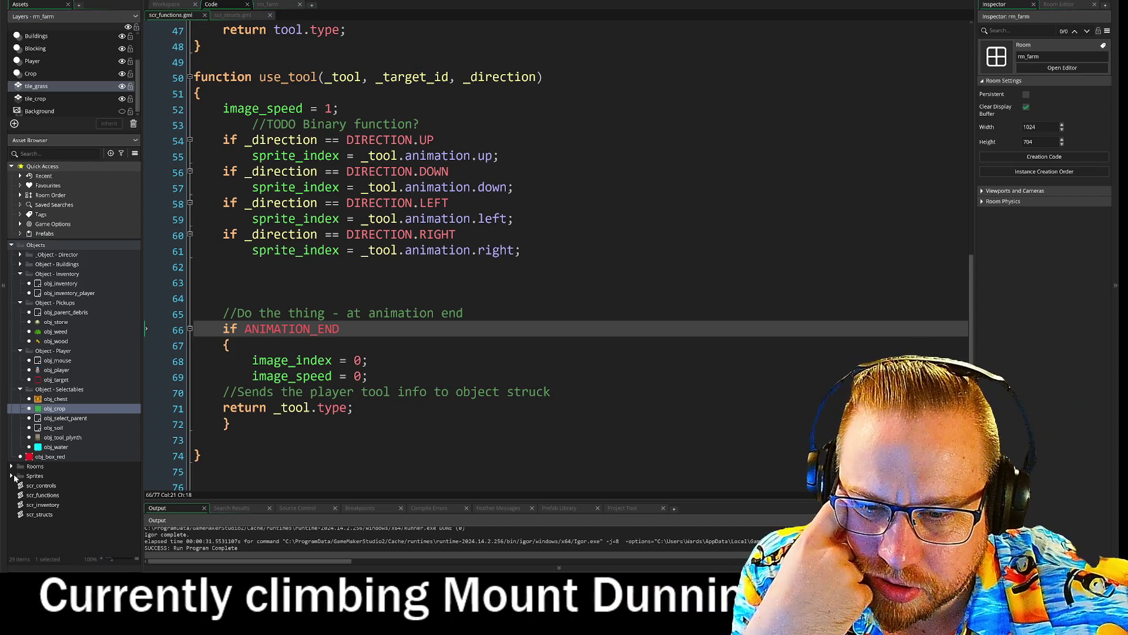
{"action": "left_click", "coordinate": [11, 475]}
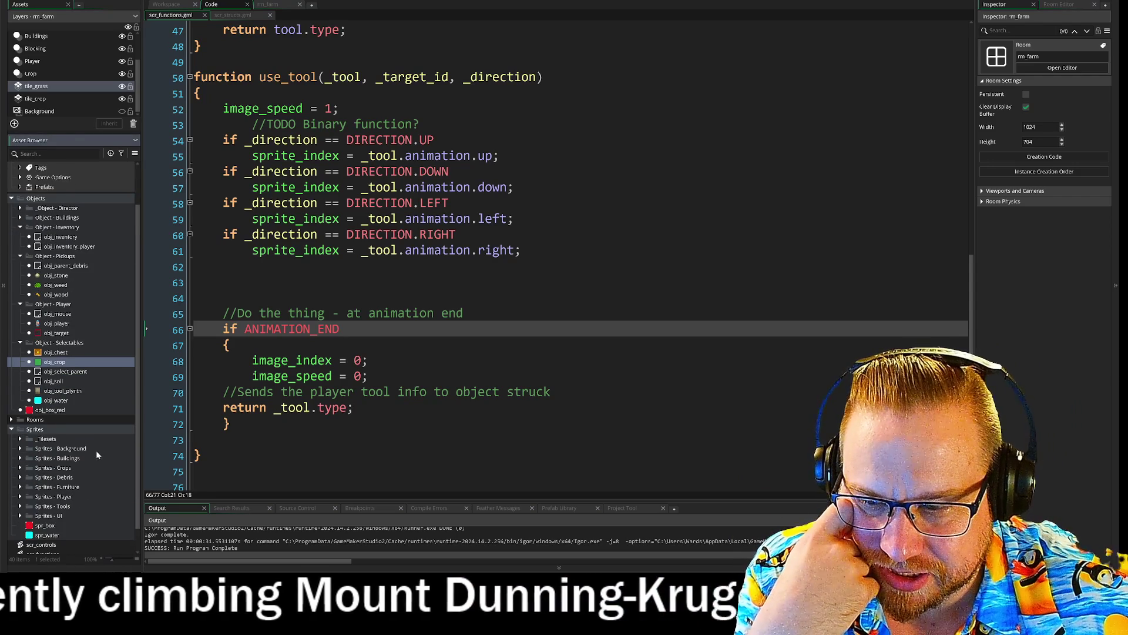
{"action": "scroll", "scroll_direction": "down", "scroll_amount": 3}
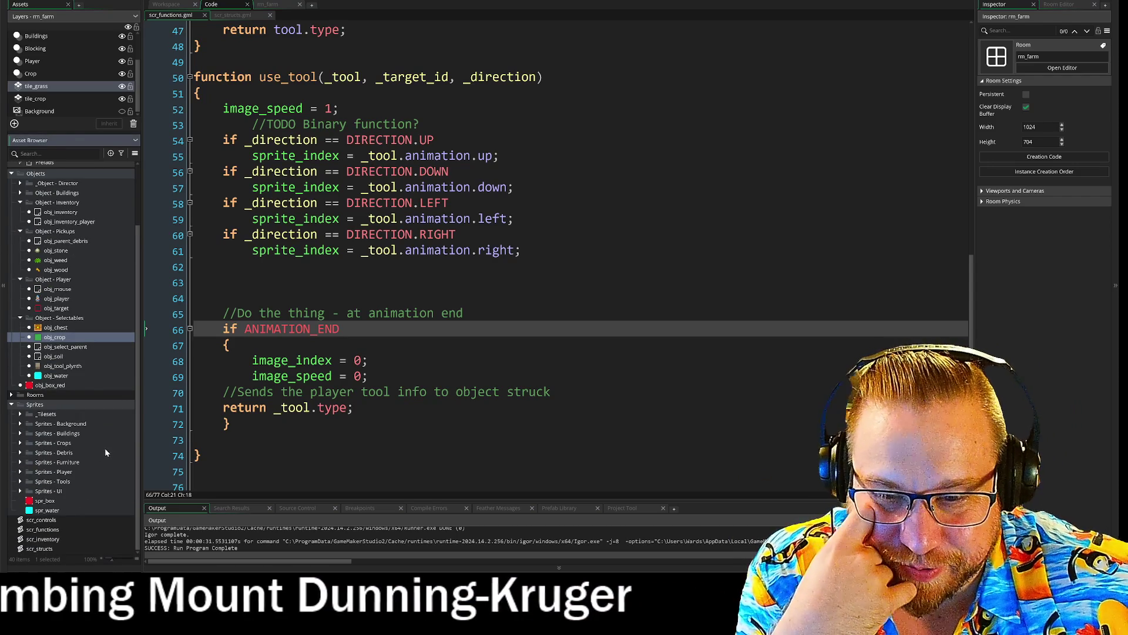
{"action": "left_click", "coordinate": [20, 472]}
{"action": "scroll", "scroll_direction": "down", "scroll_amount": 3}
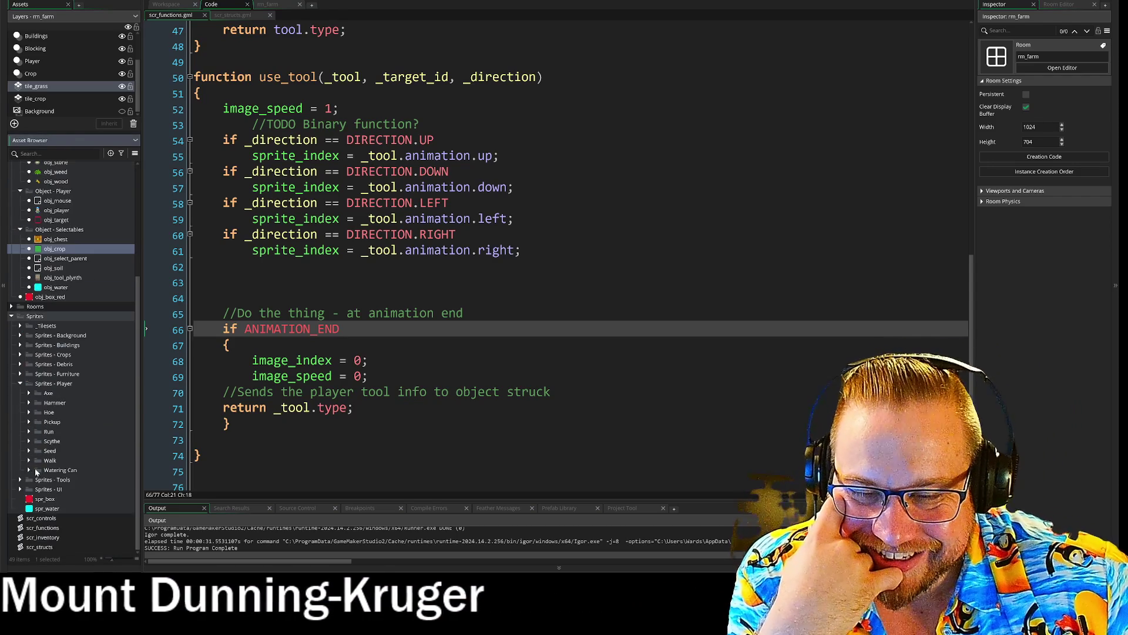
{"action": "left_click", "coordinate": [28, 413]}
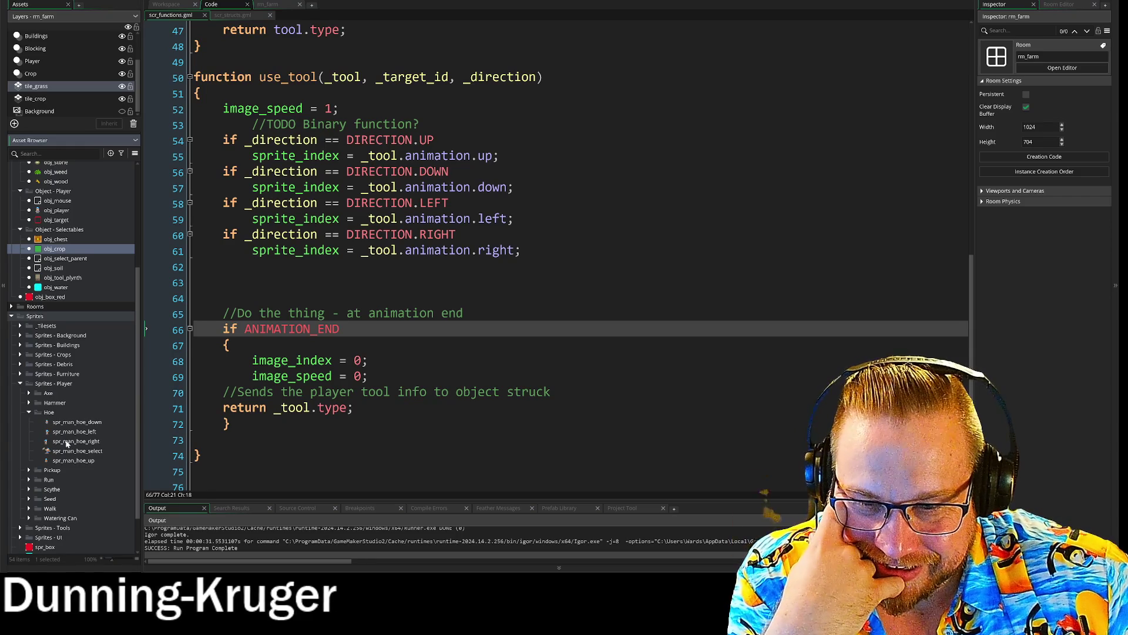
{"action": "double_click", "coordinate": [66, 442]}
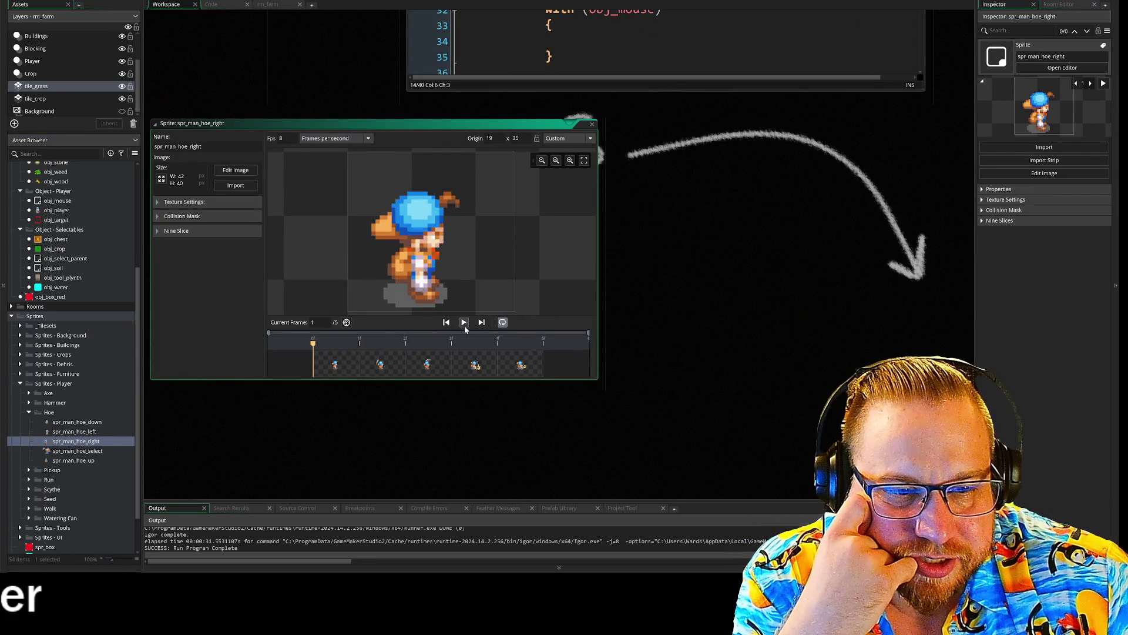
{"action": "left_click", "coordinate": [464, 325]}
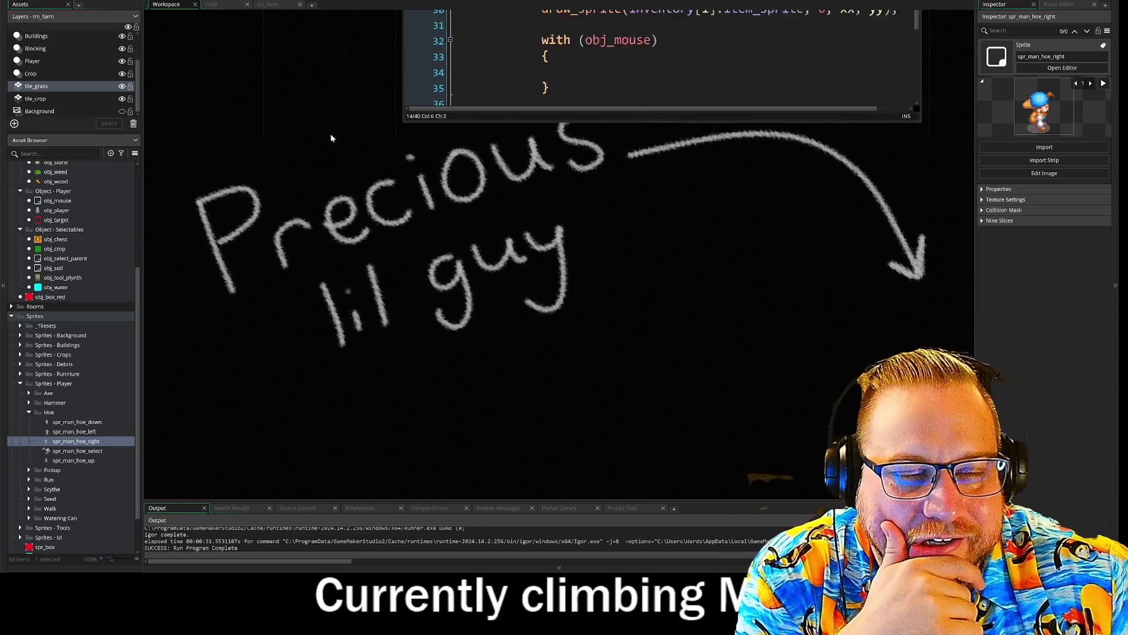
{"action": "scroll", "scroll_direction": "up", "scroll_amount": 3}
{"action": "scroll", "scroll_direction": "up", "scroll_amount": 3}
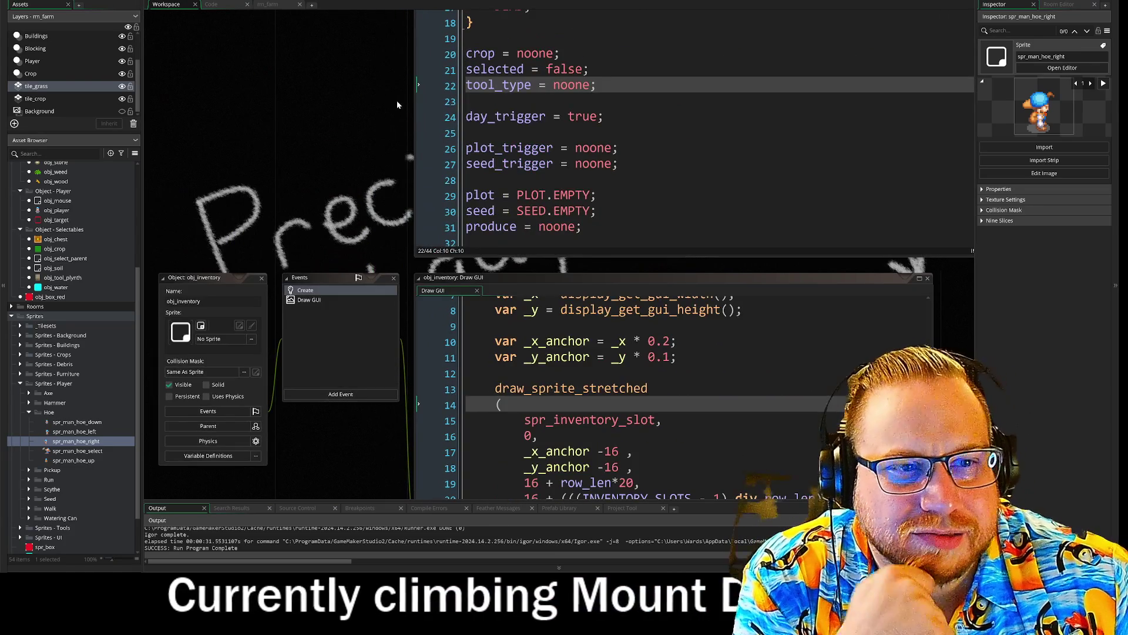
{"action": "scroll", "scroll_direction": "down", "scroll_amount": 3}
{"action": "scroll", "scroll_direction": "up", "scroll_amount": 3}
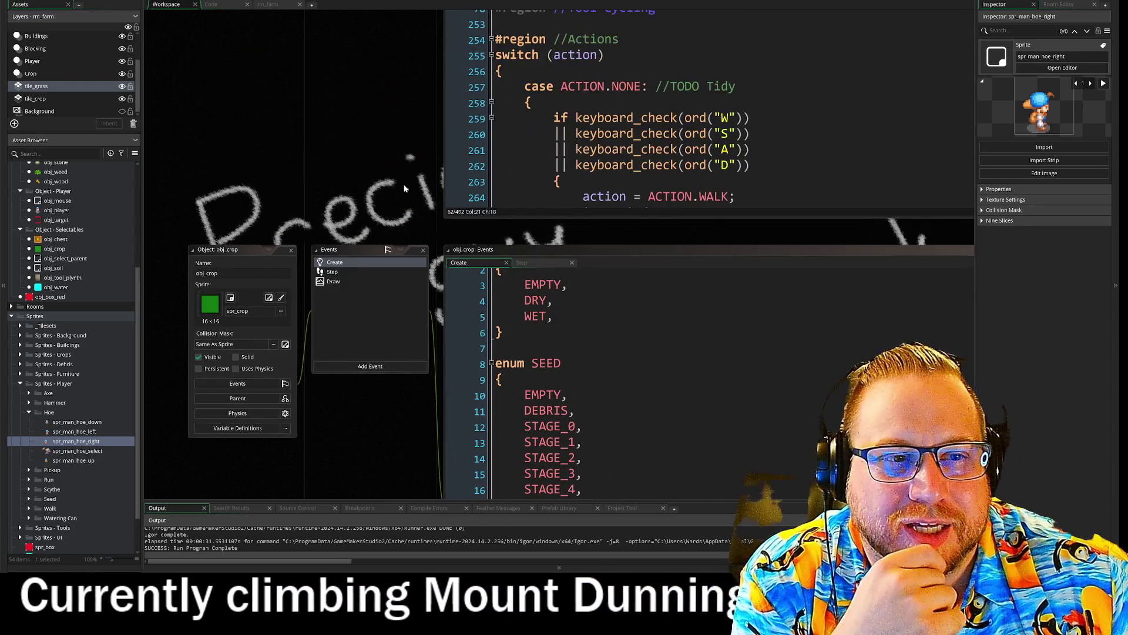
{"action": "scroll", "scroll_direction": "up", "scroll_amount": 3}
{"action": "scroll", "scroll_direction": "down", "scroll_amount": 3}
{"action": "scroll", "scroll_direction": "right", "scroll_amount": 3}
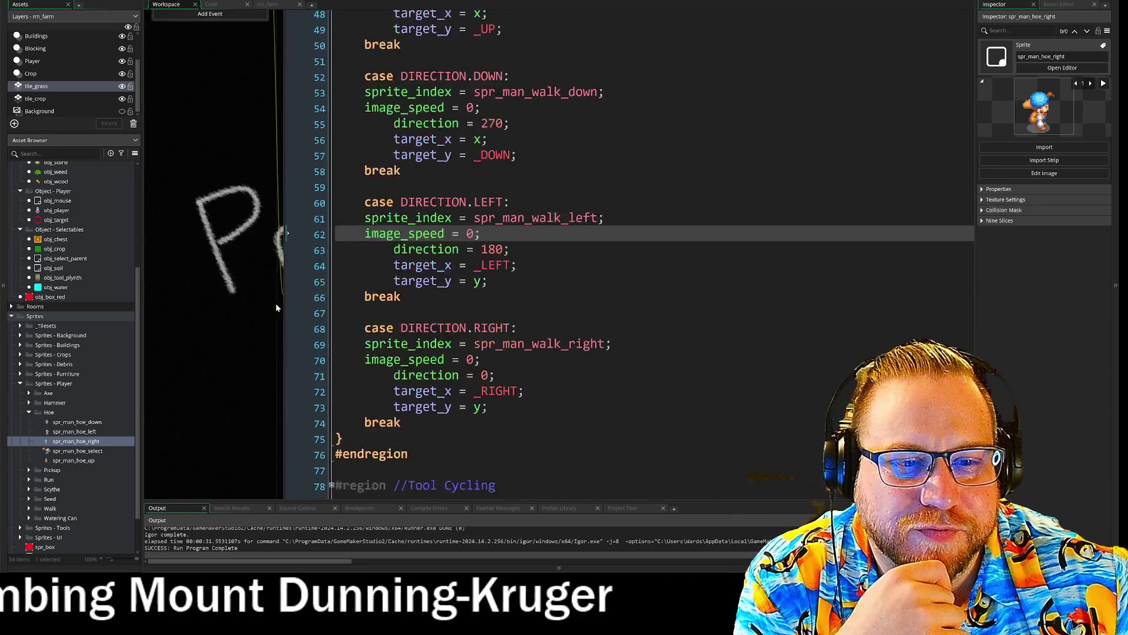
{"action": "scroll", "scroll_direction": "down", "scroll_amount": 3}
{"action": "scroll", "scroll_direction": "up", "scroll_amount": 3}
{"action": "scroll", "scroll_direction": "down", "scroll_amount": 3}
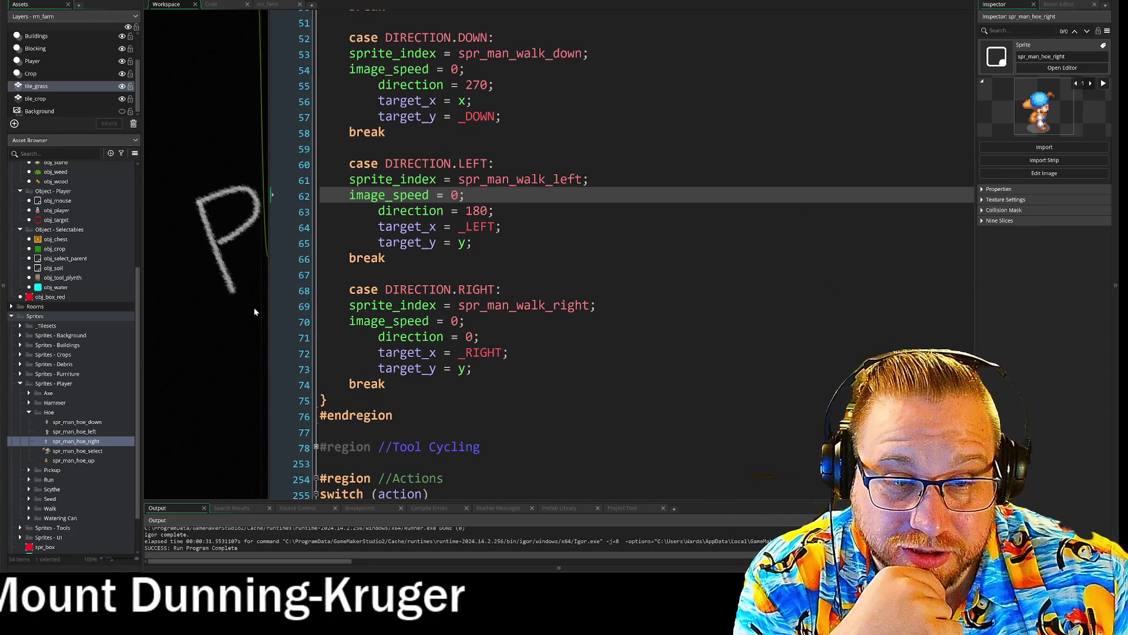
{"action": "scroll", "scroll_direction": "up", "scroll_amount": 3}
{"action": "scroll", "scroll_direction": "down", "scroll_amount": 3}
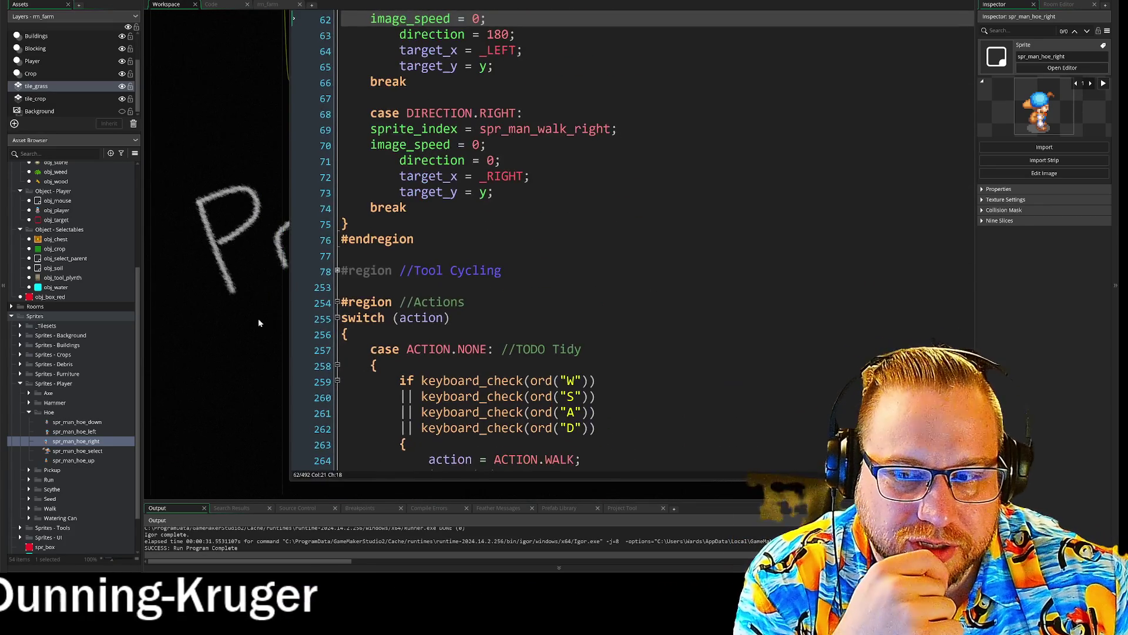
{"action": "left_click_drag", "start_coordinate": [276, 361], "coordinate": [320, 374]}
{"action": "left_click_drag", "start_coordinate": [308, 240], "coordinate": [206, 377]}
{"action": "scroll", "scroll_direction": "down", "scroll_amount": 3}
{"action": "scroll", "scroll_direction": "up", "scroll_amount": 3}
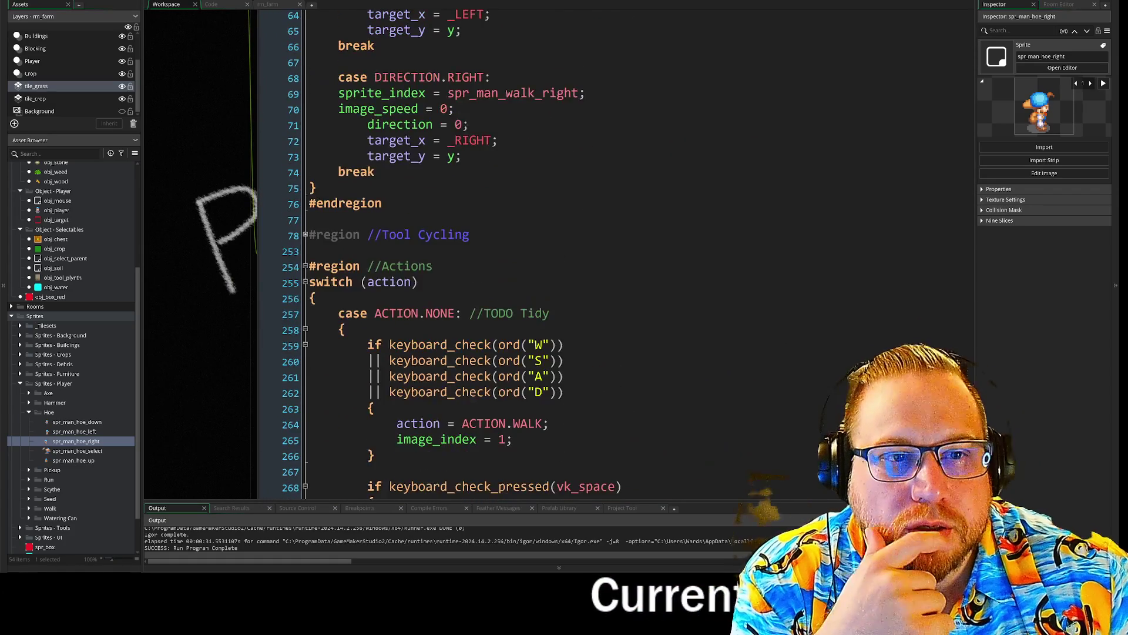
{"action": "left_click", "coordinate": [262, 198]}
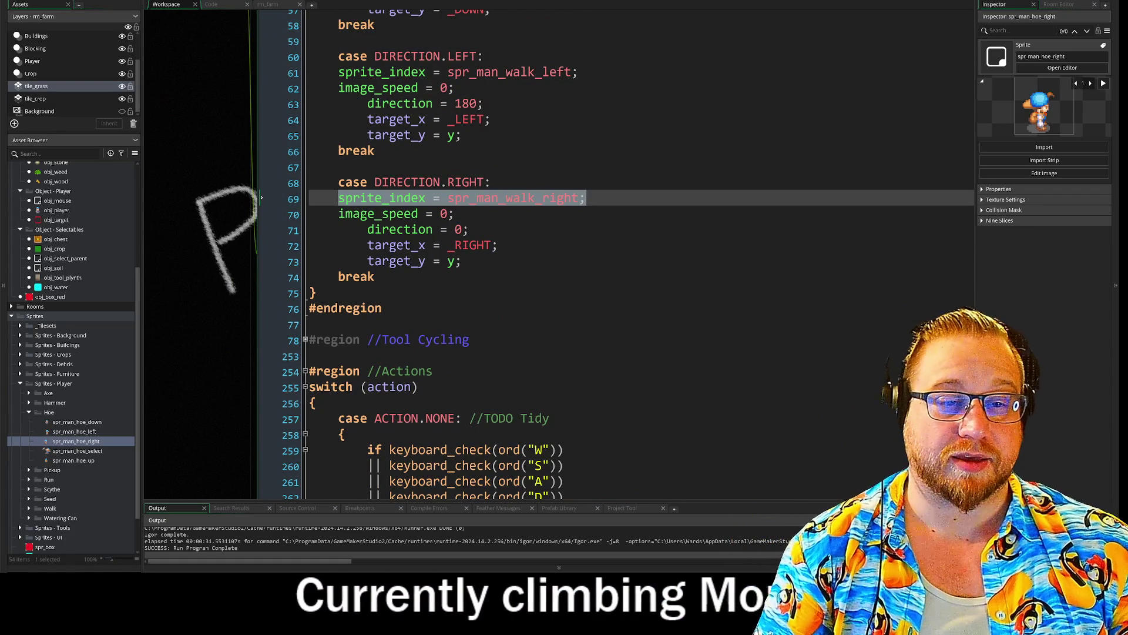
{"action": "scroll", "scroll_direction": "down", "scroll_amount": 3}
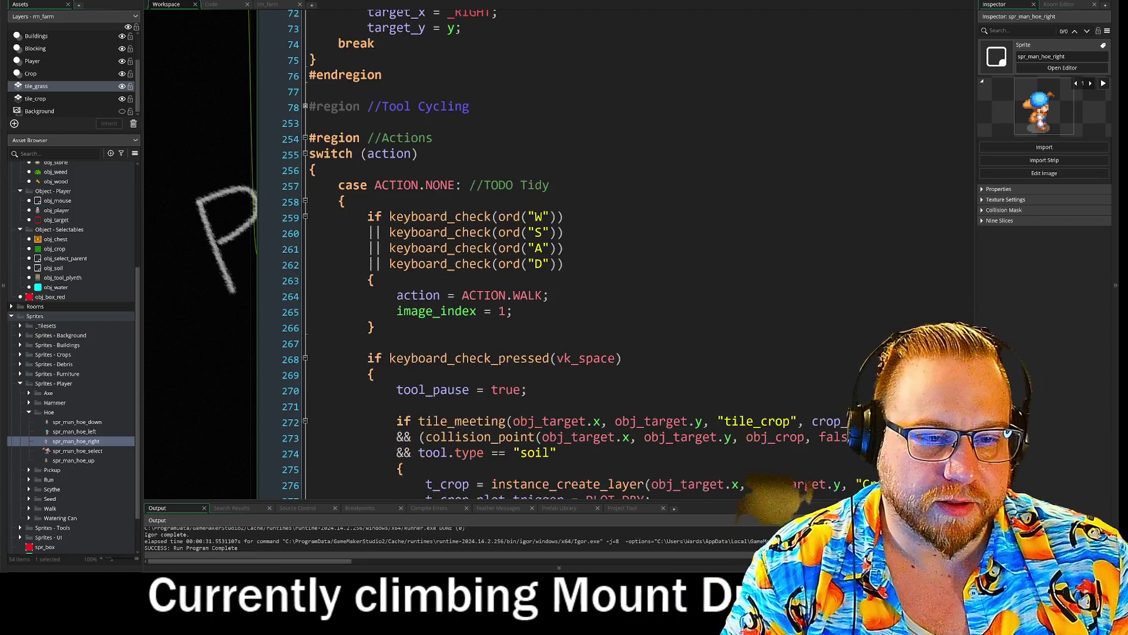
{"action": "scroll", "scroll_direction": "down", "scroll_amount": 3}
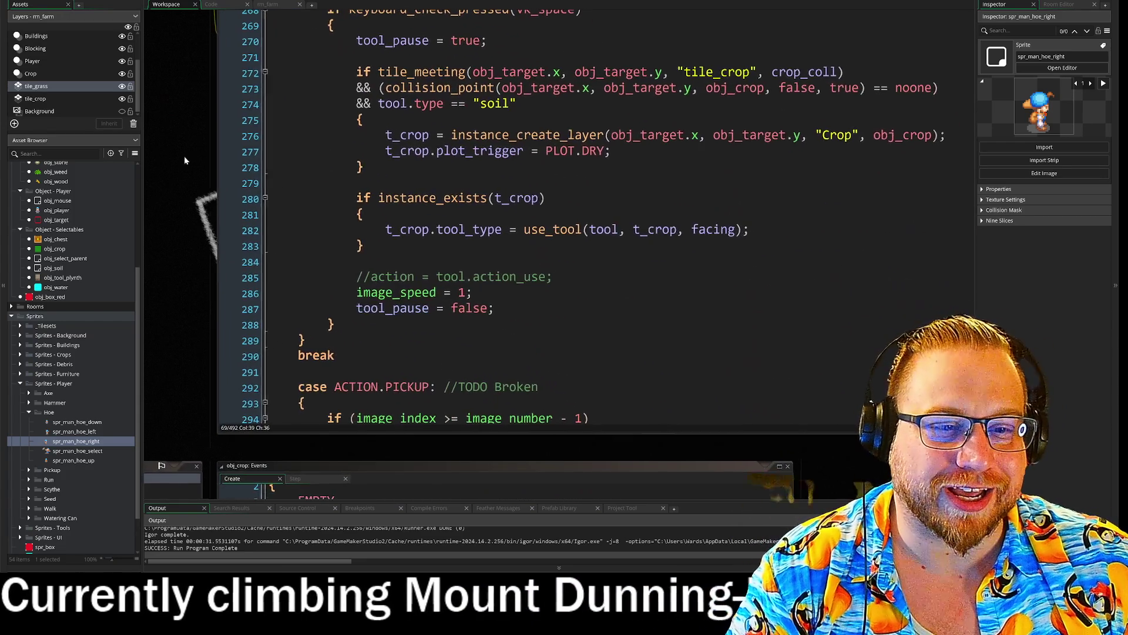
{"action": "scroll", "scroll_direction": "down", "scroll_amount": 3}
{"action": "scroll", "scroll_direction": "up", "scroll_amount": 3}
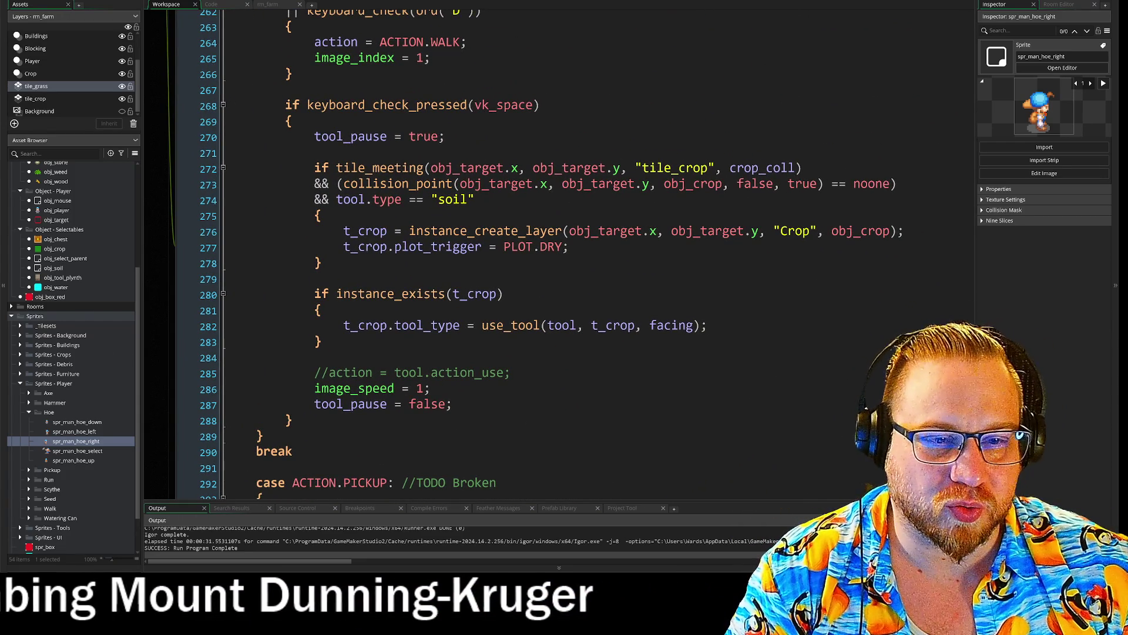
{"action": "left_click_drag", "start_coordinate": [482, 325], "coordinate": [635, 325]}
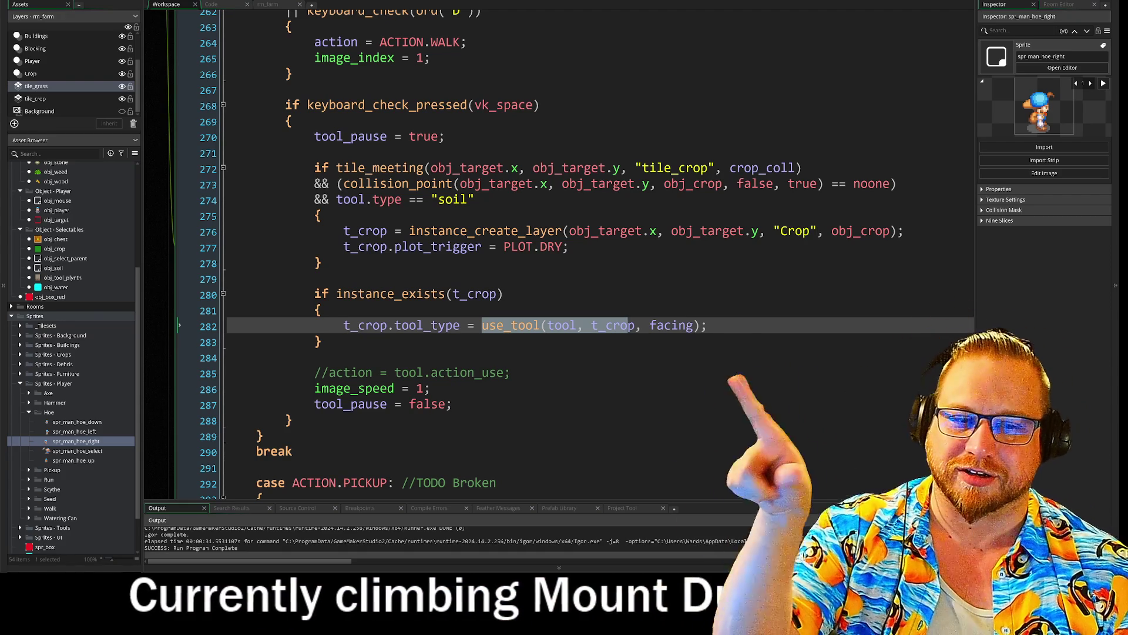
{"action": "left_click", "coordinate": [315, 357]}
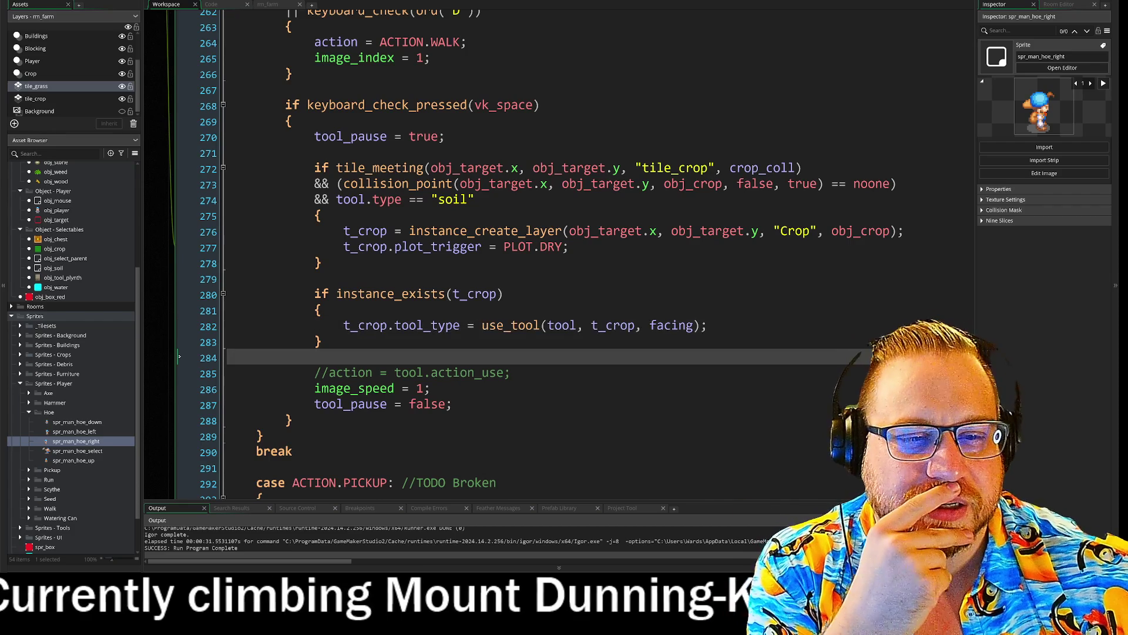
- Go to the use_tool definition and step through its direction-check lines
{"action": "key", "text": "ctrl+Tab"}
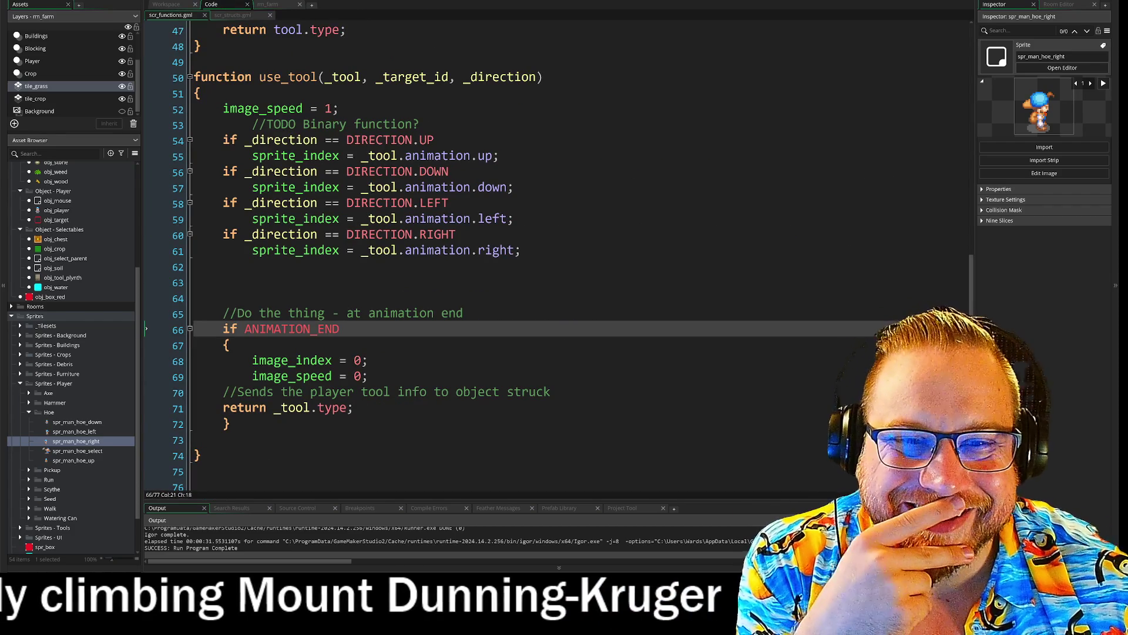
{"action": "left_click", "coordinate": [433, 140]}
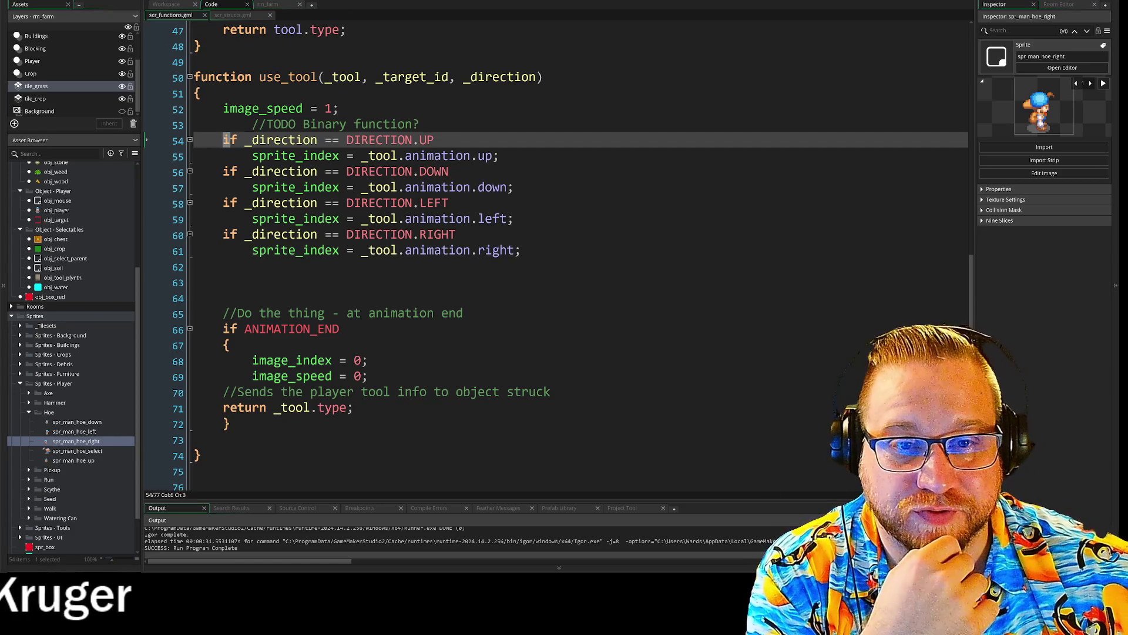
{"action": "key", "text": "shift+Down"}
{"action": "key", "text": "shift+Down"}
{"action": "key", "text": "shift+Down"}
{"action": "key", "text": "Right"}
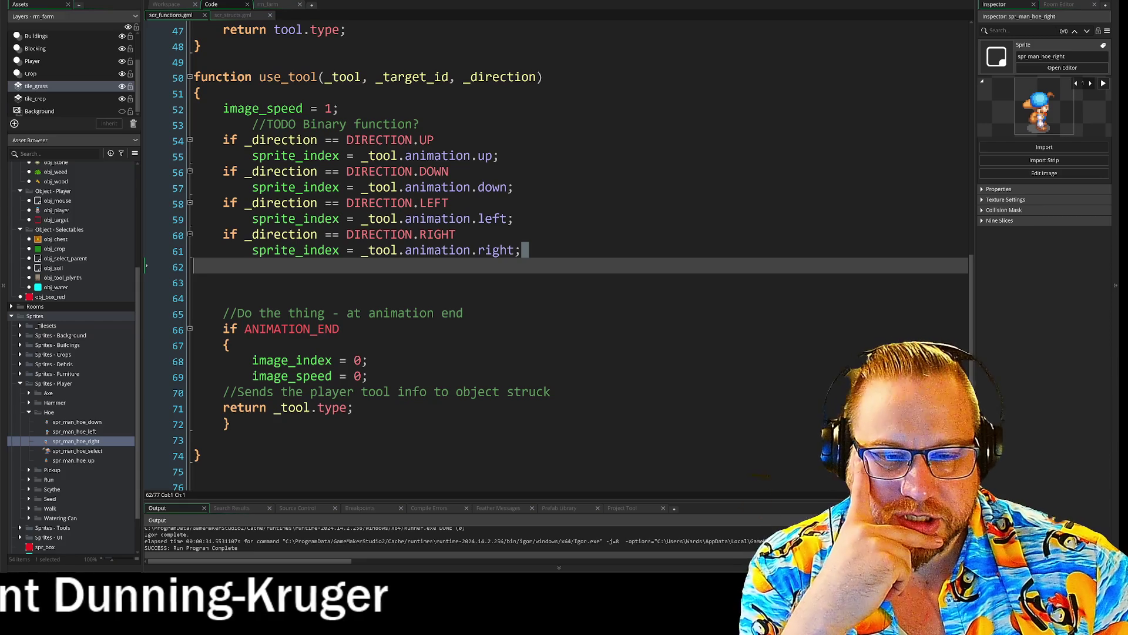
- Comment out the whole animation-end block in use_tool, then save and run the game
{"action": "left_click", "coordinate": [250, 329]}
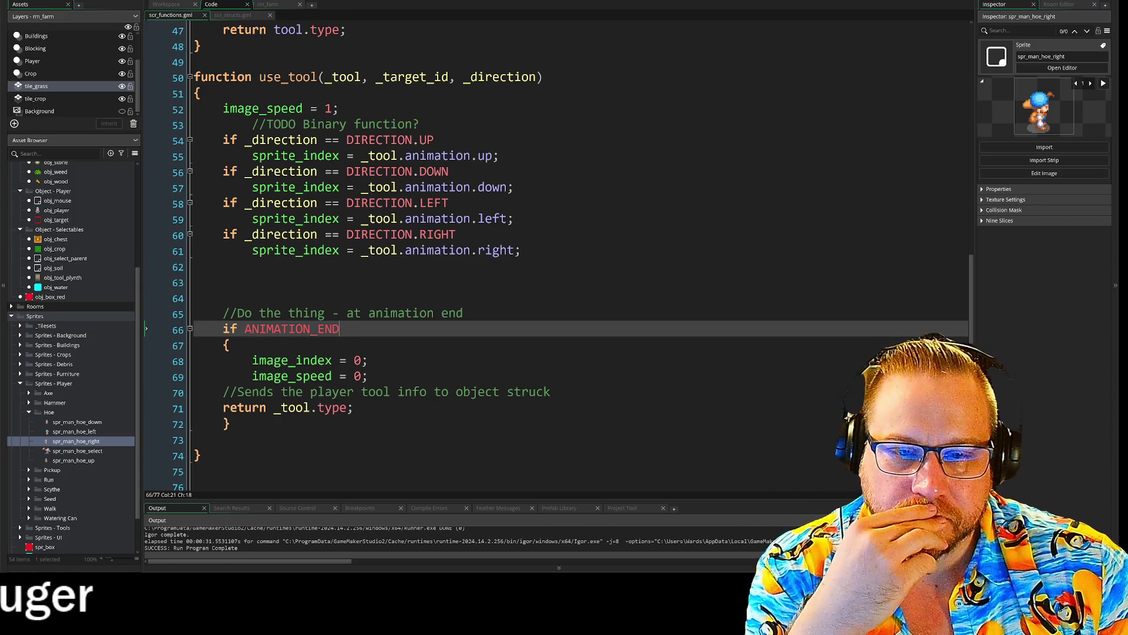
{"action": "left_click", "coordinate": [224, 313]}
{"action": "left_click_drag", "start_coordinate": [223, 313], "coordinate": [230, 424]}
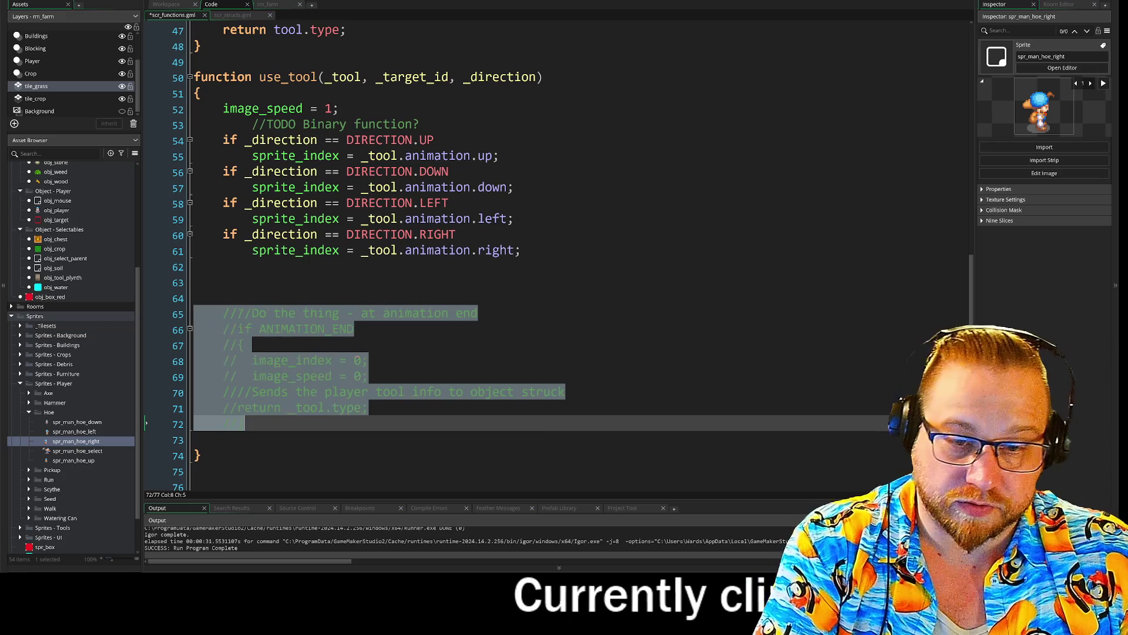
{"action": "key", "text": "ctrl+s"}
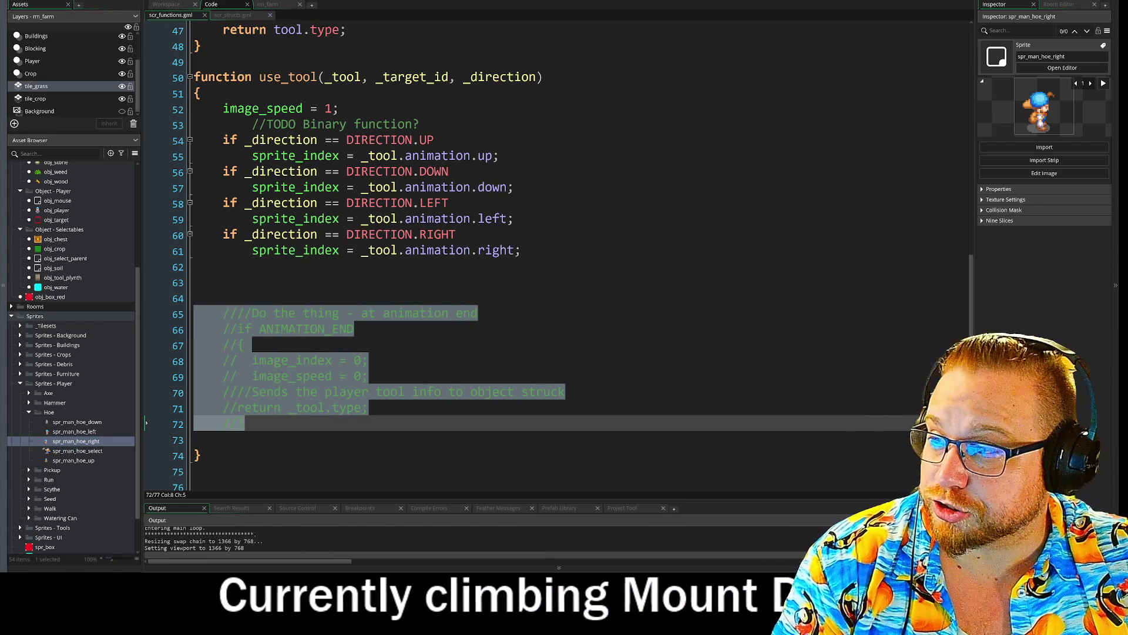
{"action": "key", "text": "d"}
{"action": "key", "text": "s"}
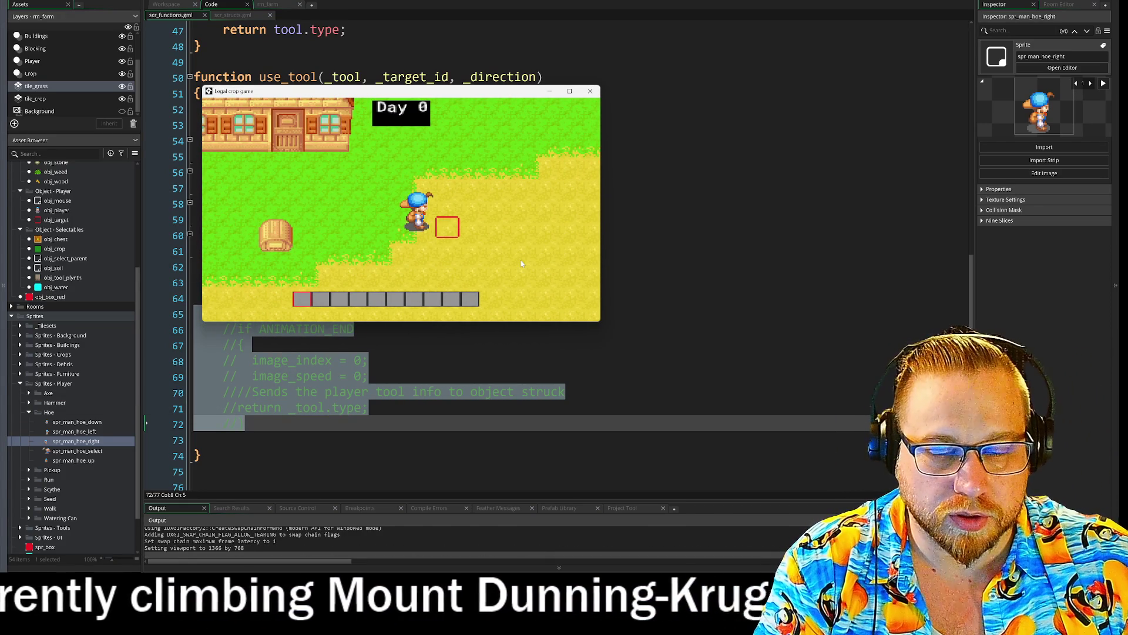
{"action": "key", "text": "i"}
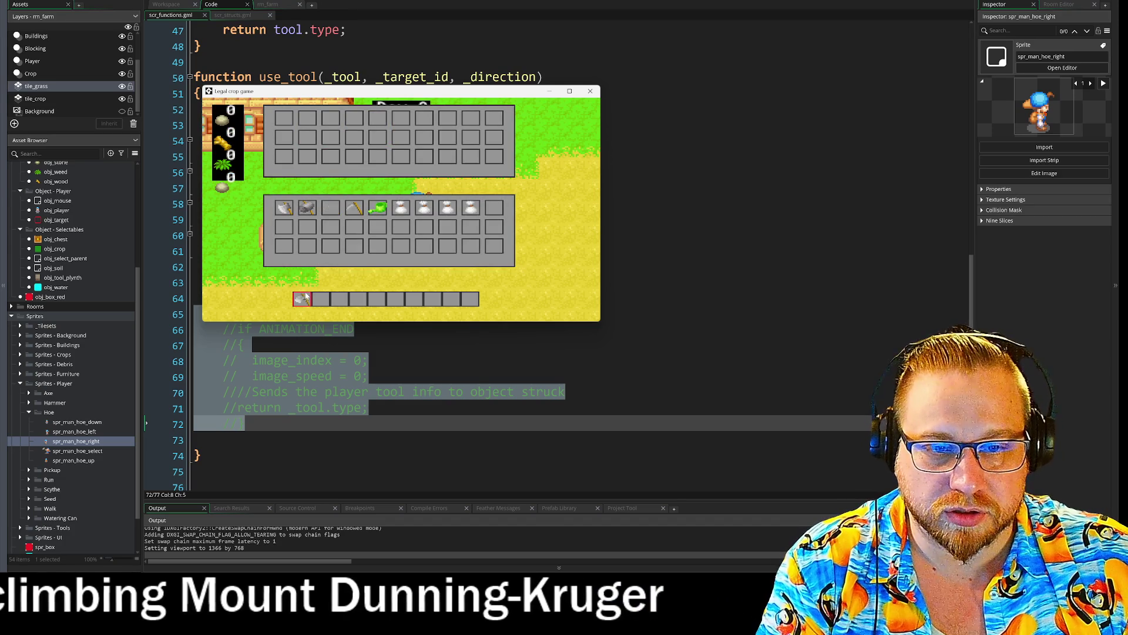
{"action": "key", "text": "i"}
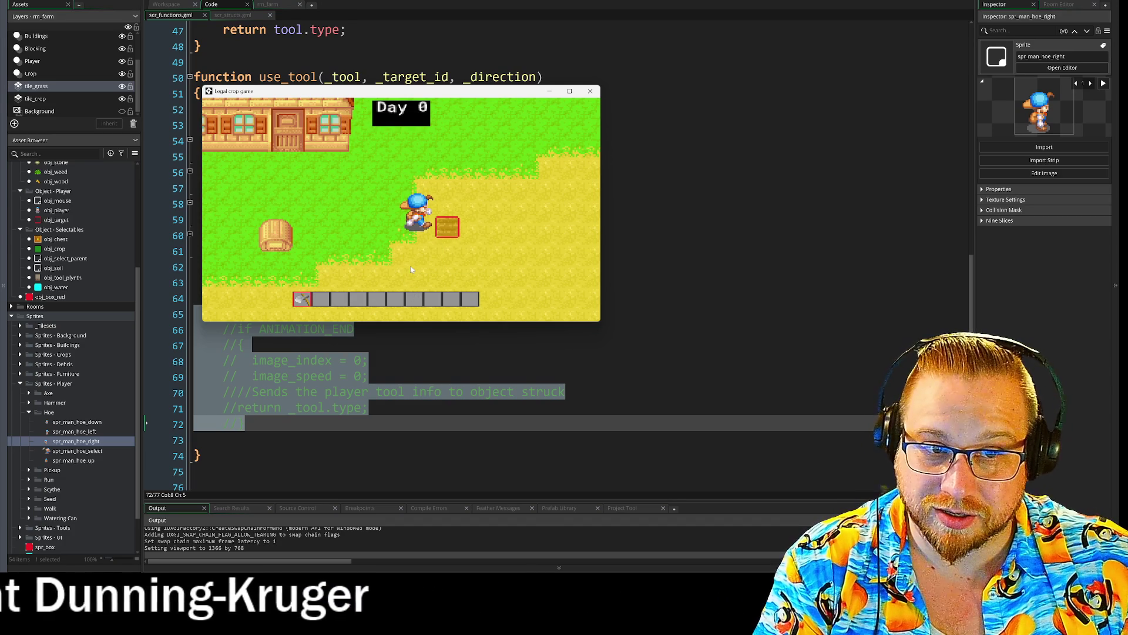
{"action": "left_click", "coordinate": [411, 268]}
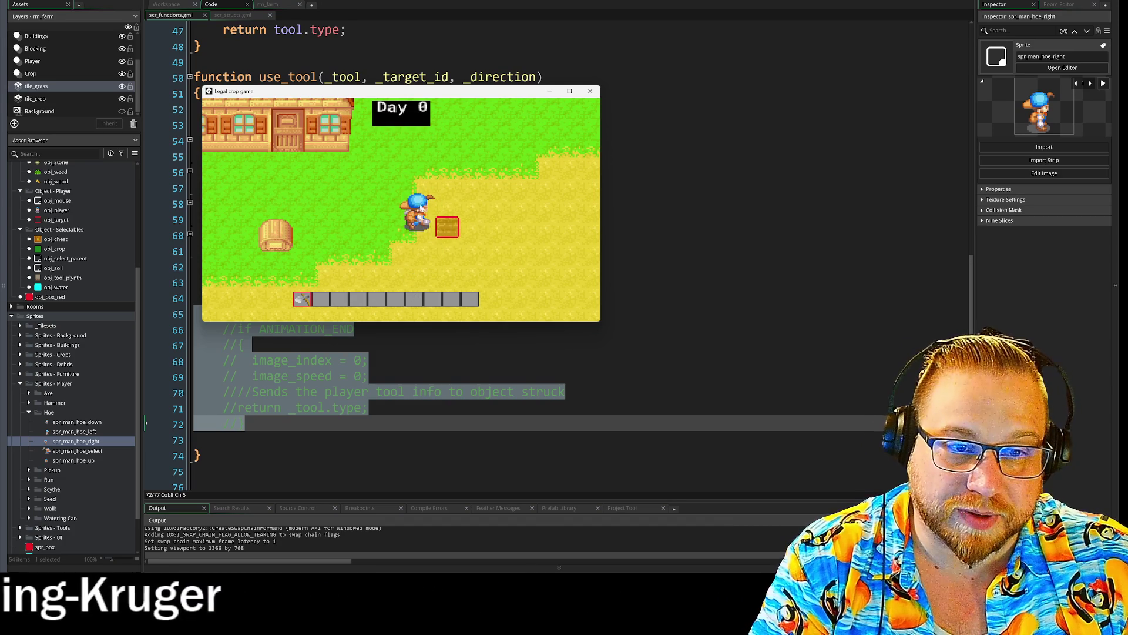
{"action": "left_click", "coordinate": [591, 92]}
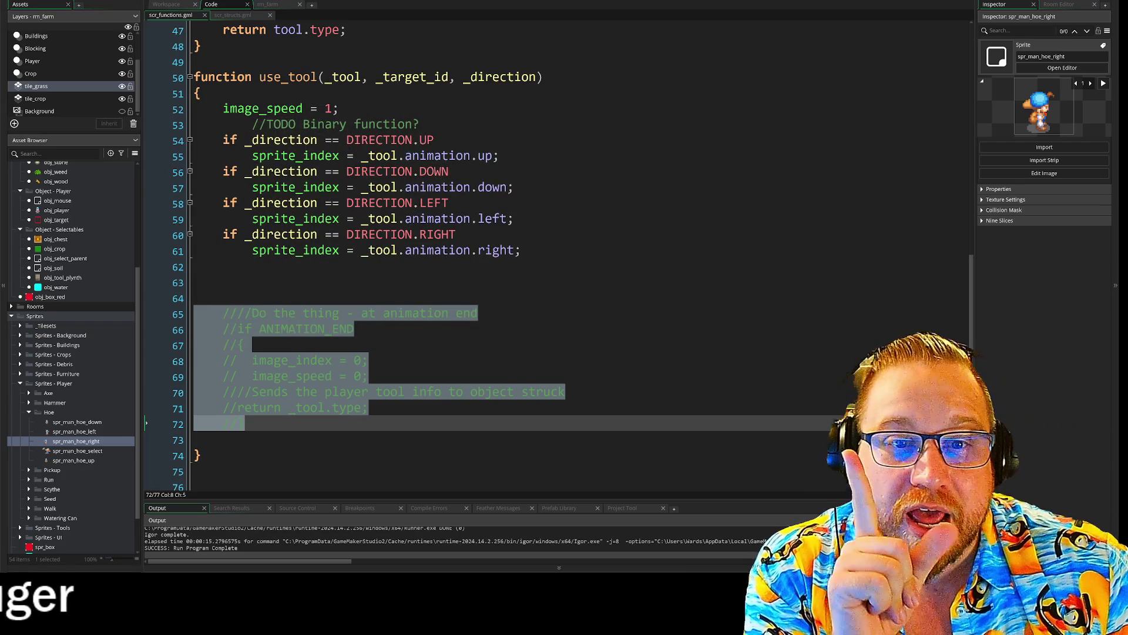
- Uncomment use_tool's animation-end block with Ctrl+Shift+K, then go back to obj_player's Step event
{"action": "left_click_drag", "start_coordinate": [223, 124], "coordinate": [456, 187]}
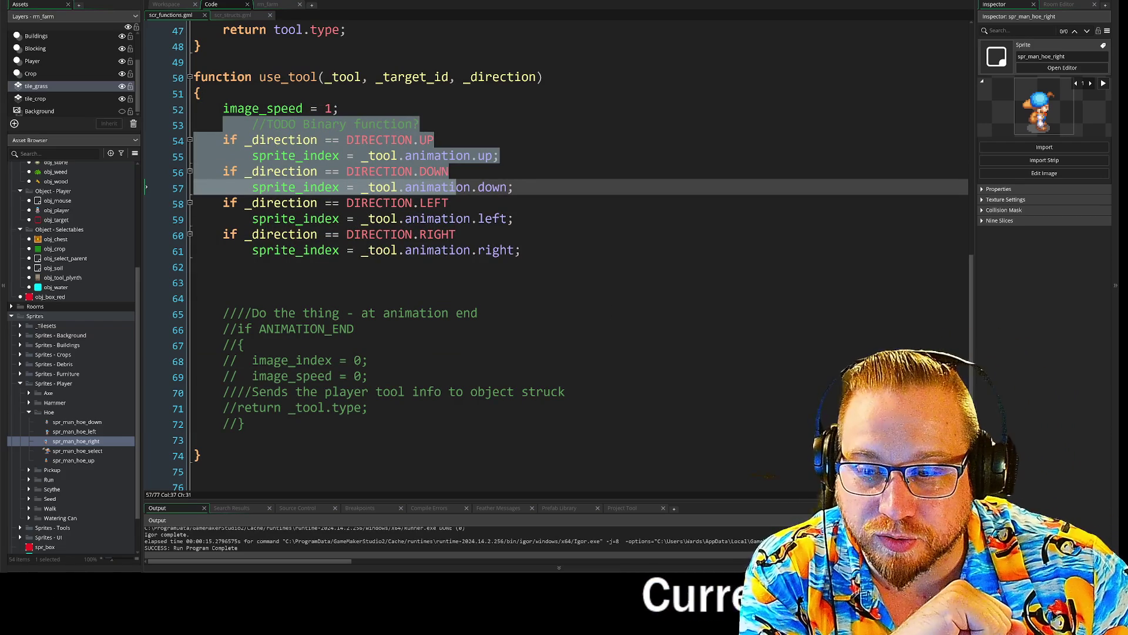
{"action": "left_click_drag", "start_coordinate": [246, 423], "coordinate": [155, 306]}
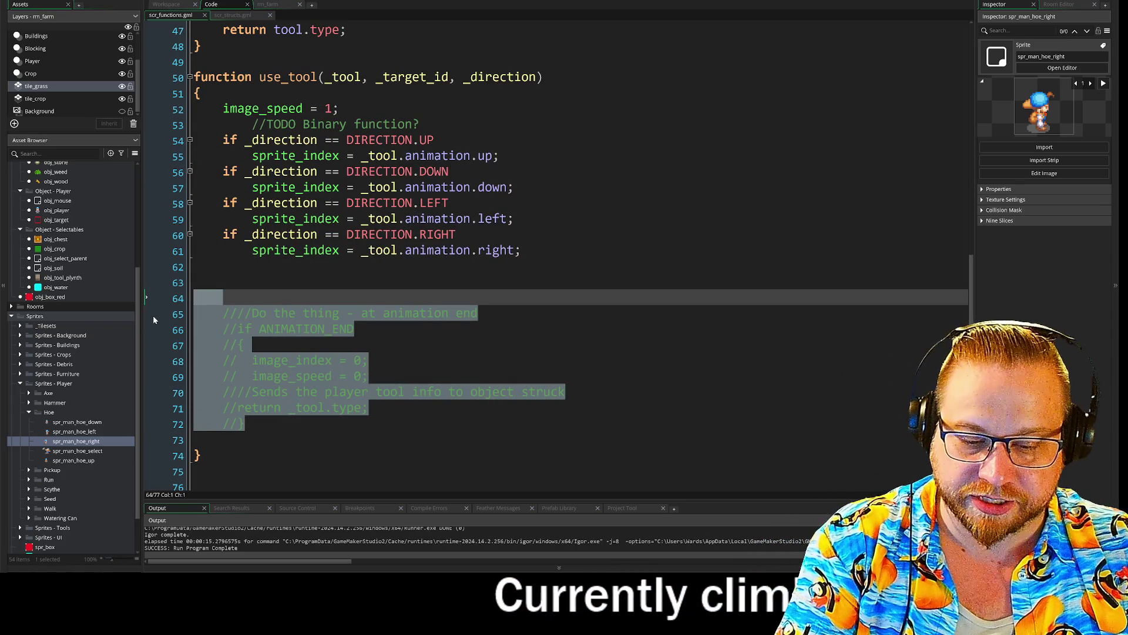
{"action": "key", "text": "ctrl+shift+k"}
{"action": "left_click", "coordinate": [341, 329]}
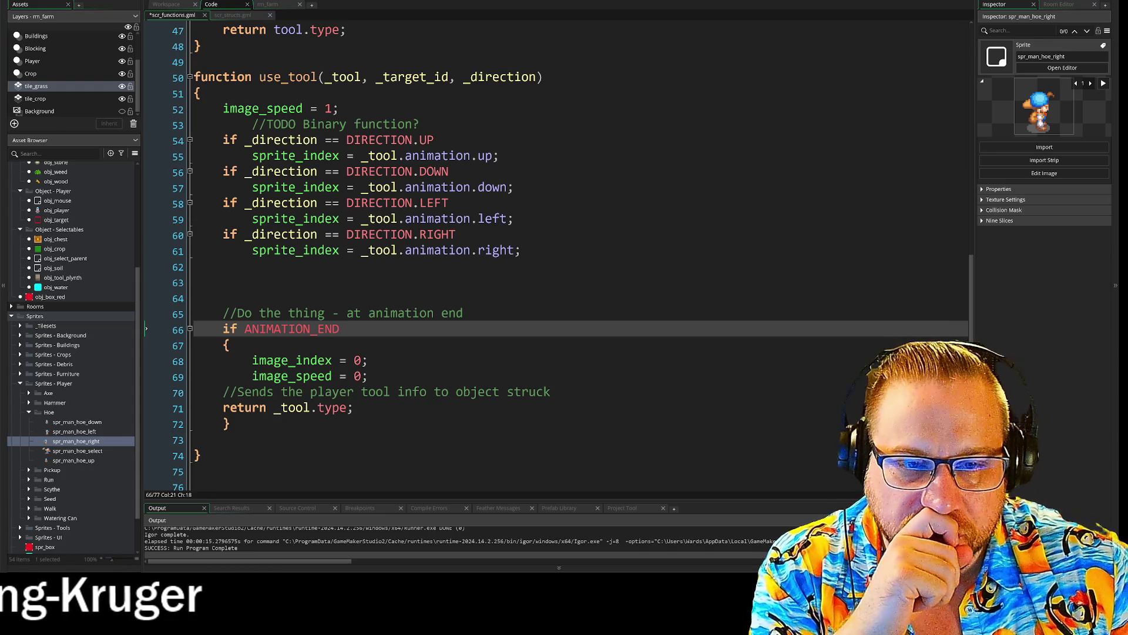
{"action": "left_click", "coordinate": [183, 5]}
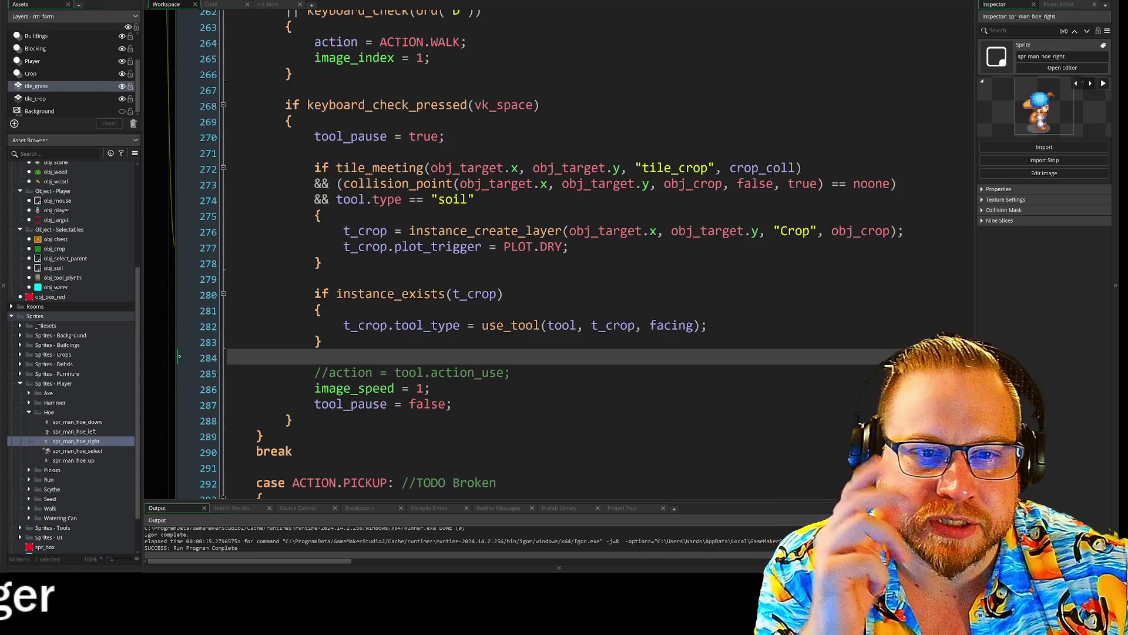
- Comment out the UP case's sprite_index and image_speed lines with Ctrl+K
{"action": "scroll", "scroll_direction": "down", "scroll_amount": 3}
{"action": "left_click", "coordinate": [505, 182]}
{"action": "scroll", "scroll_direction": "up", "scroll_amount": 3}
{"action": "scroll", "scroll_direction": "up", "scroll_amount": 3}
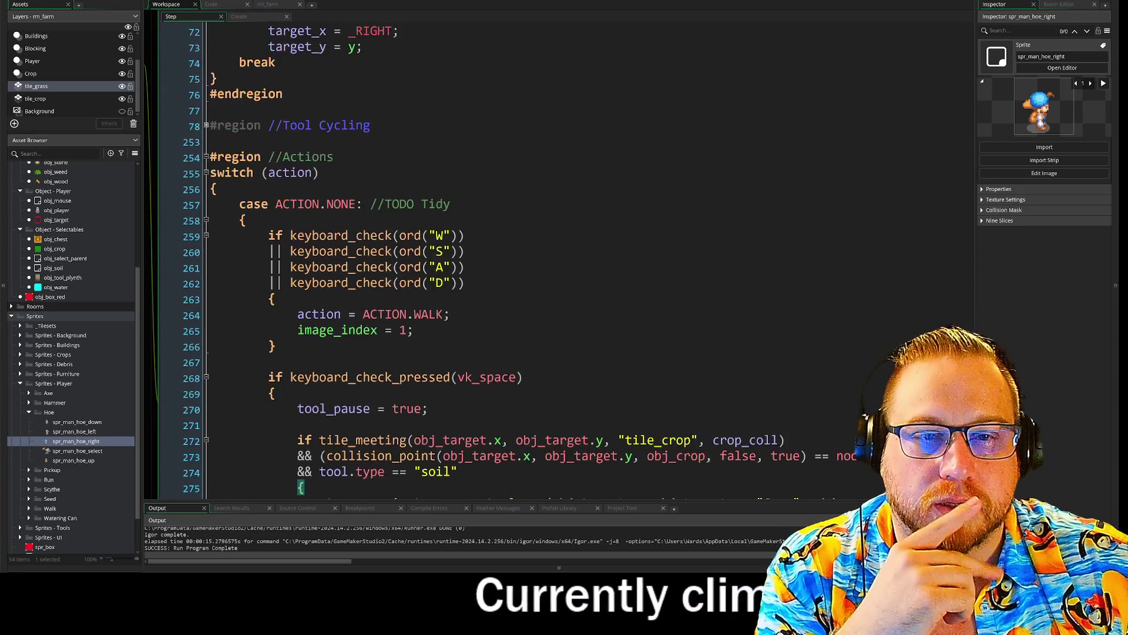
{"action": "scroll", "scroll_direction": "up", "scroll_amount": 3}
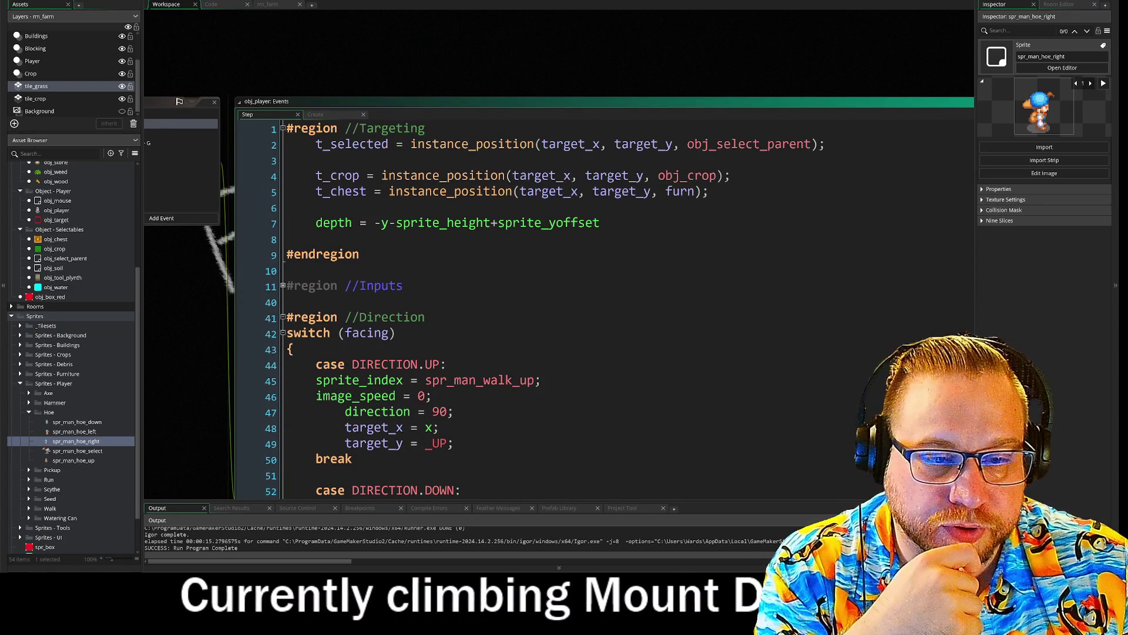
{"action": "scroll", "scroll_direction": "down", "scroll_amount": 3}
{"action": "left_click", "coordinate": [476, 252]}
{"action": "left_click", "coordinate": [439, 299]}
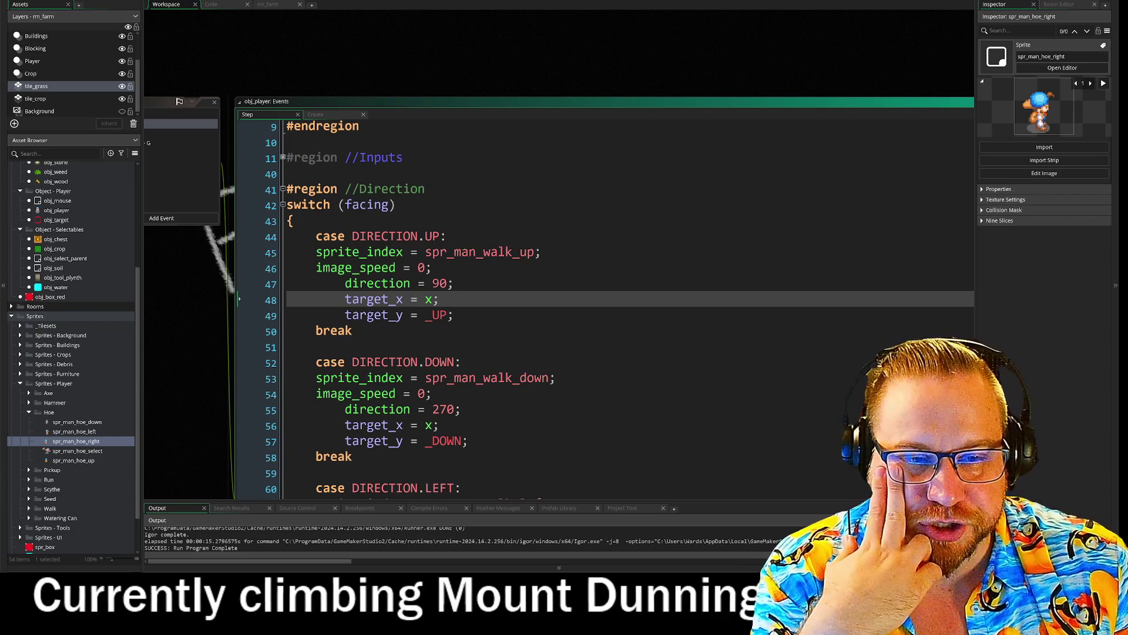
{"action": "scroll", "scroll_direction": "down", "scroll_amount": 3}
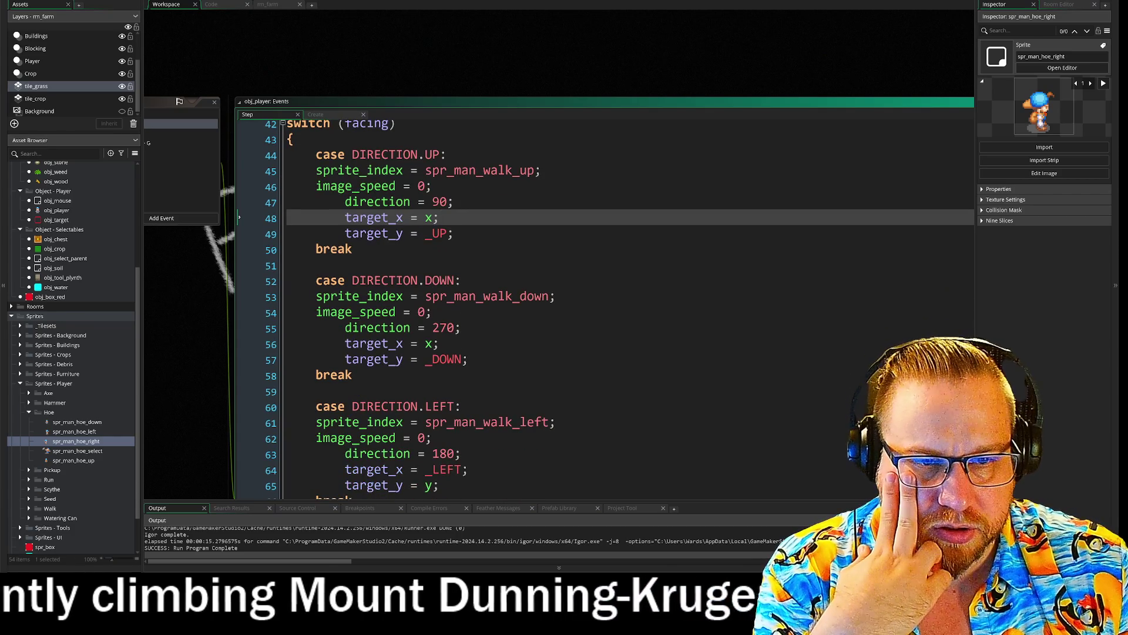
{"action": "double_click", "coordinate": [360, 170]}
{"action": "left_click", "coordinate": [316, 170]}
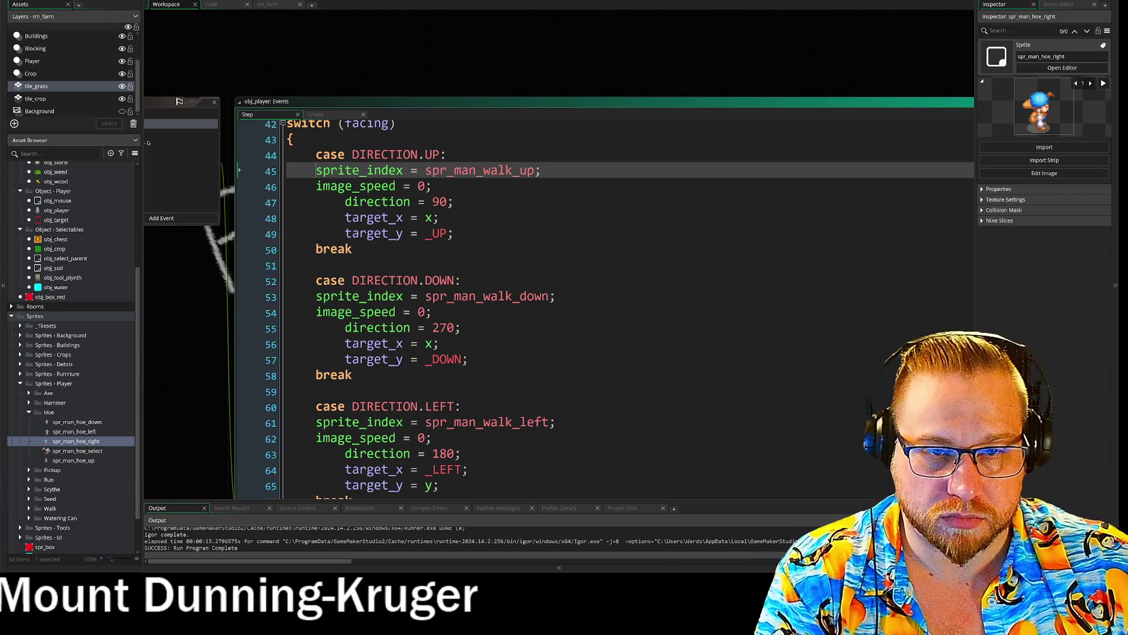
{"action": "left_click", "coordinate": [316, 185]}
{"action": "left_click_drag", "start_coordinate": [316, 186], "coordinate": [312, 171]}
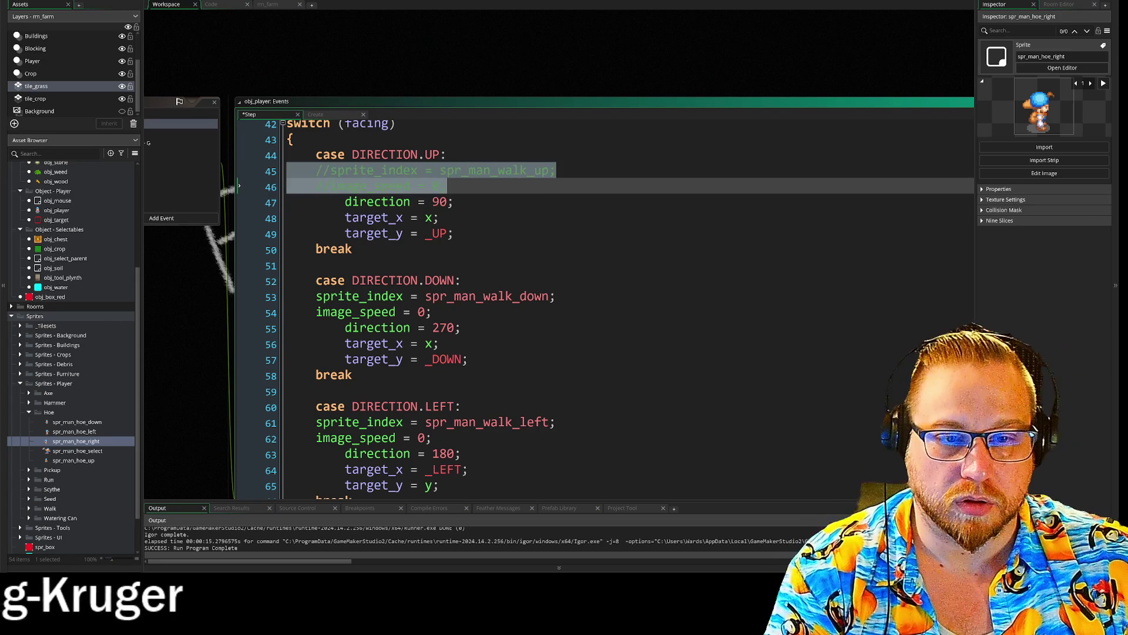
{"action": "key", "text": "ctrl+k"}
- Comment out the sprite_index and image_speed lines in the DOWN, LEFT and RIGHT cases
{"action": "left_click_drag", "start_coordinate": [316, 312], "coordinate": [317, 296]}
{"action": "key", "text": "ctrl+k"}
{"action": "scroll", "scroll_direction": "down", "scroll_amount": 3}
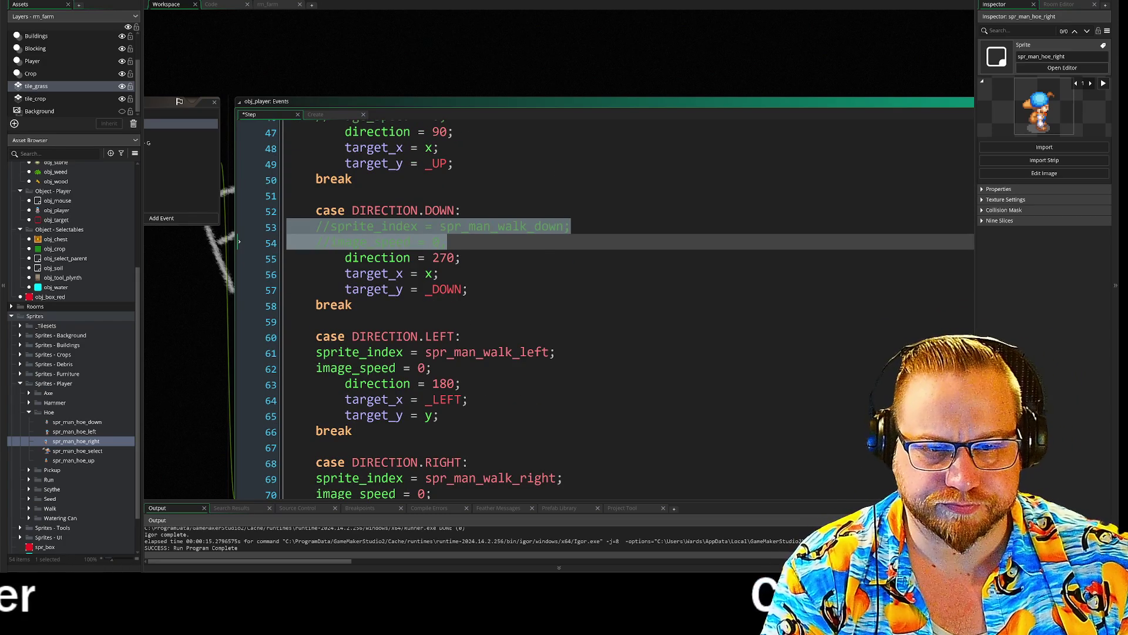
{"action": "left_click_drag", "start_coordinate": [317, 351], "coordinate": [307, 368]}
{"action": "key", "text": "ctrl+k"}
{"action": "scroll", "scroll_direction": "down", "scroll_amount": 3}
{"action": "left_click_drag", "start_coordinate": [316, 443], "coordinate": [307, 450]}
{"action": "key", "text": "ctrl+k"}
- Inspect the ACTION.HOE reset code that sets action back to ACTION.NONE
{"action": "scroll", "scroll_direction": "down", "scroll_amount": 3}
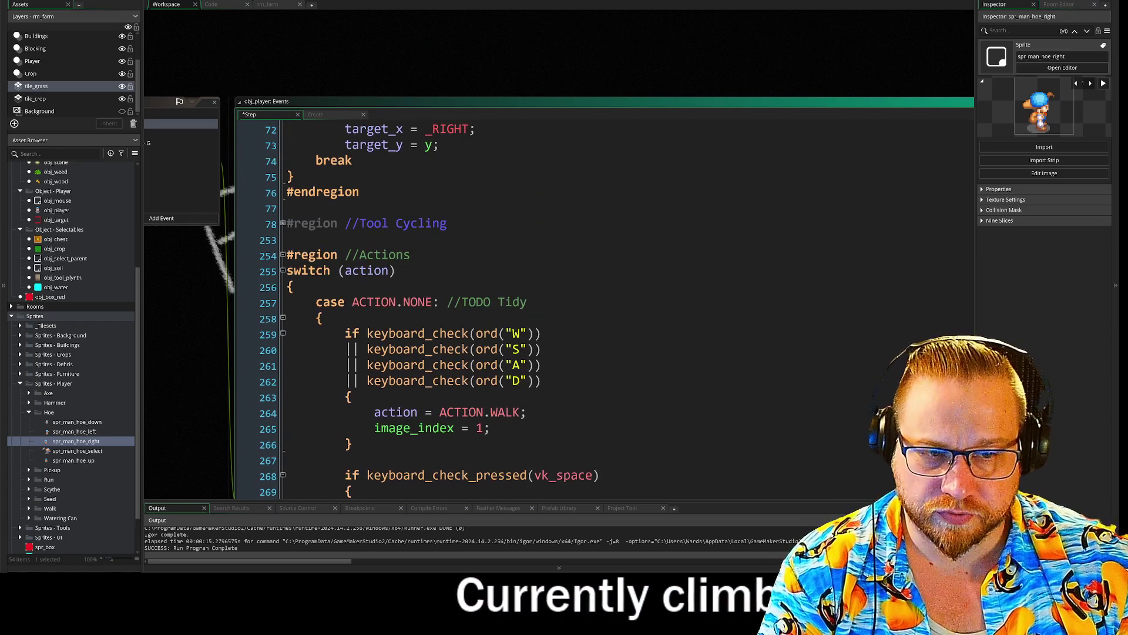
{"action": "scroll", "scroll_direction": "down", "scroll_amount": 3}
{"action": "scroll", "scroll_direction": "down", "scroll_amount": 3}
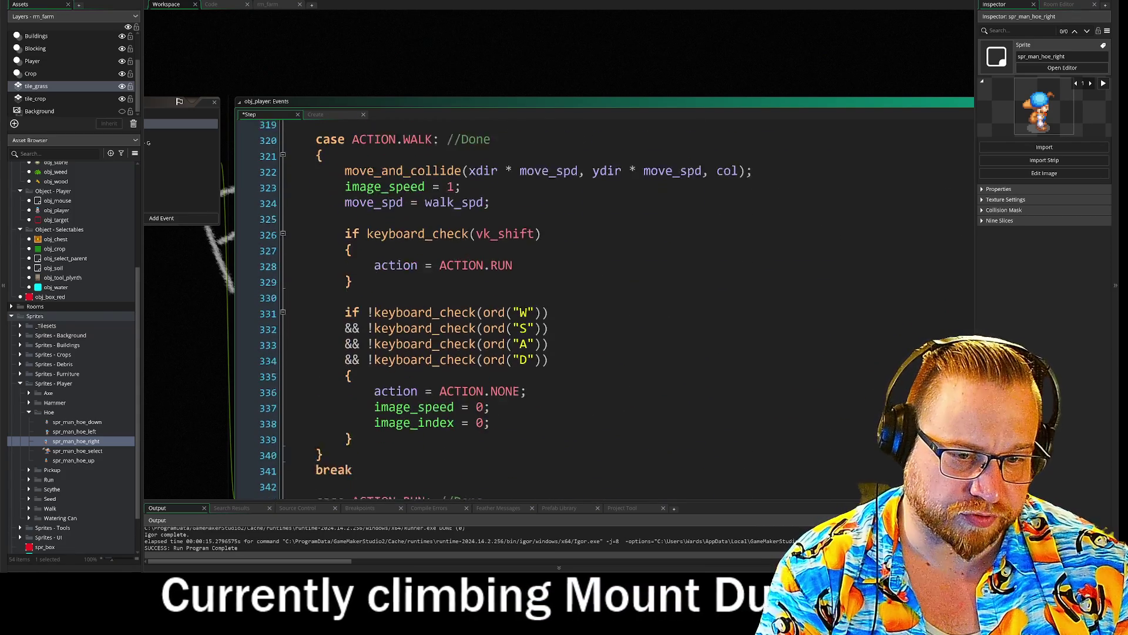
{"action": "scroll", "scroll_direction": "down", "scroll_amount": 3}
{"action": "scroll", "scroll_direction": "down", "scroll_amount": 3}
{"action": "left_click", "coordinate": [176, 360]}
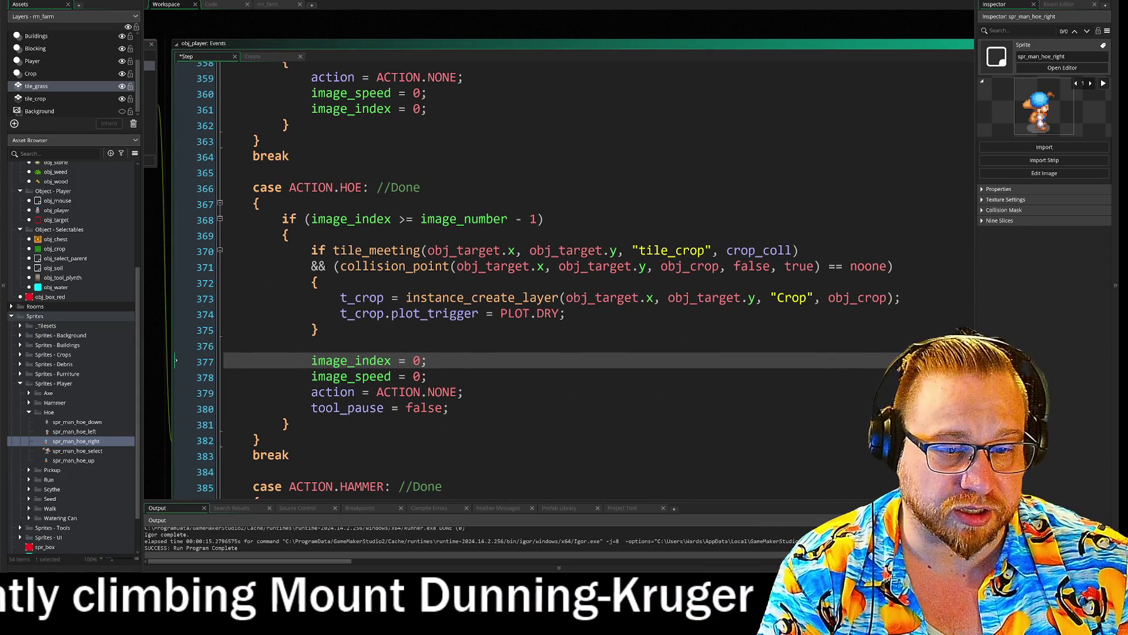
{"action": "scroll", "scroll_direction": "down", "scroll_amount": 3}
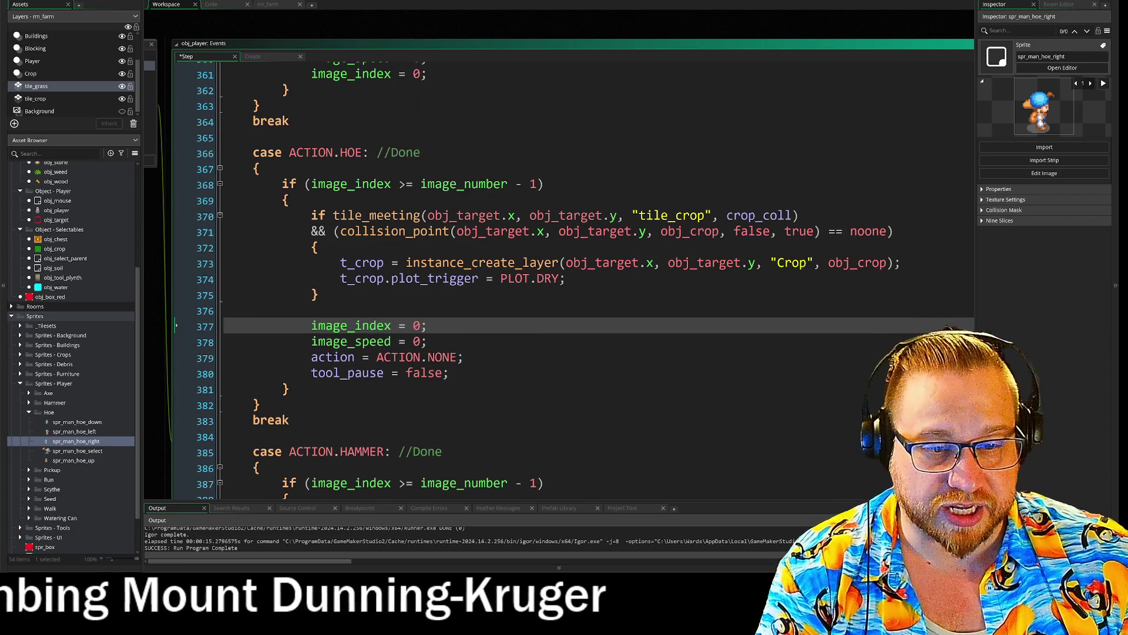
{"action": "left_click_drag", "start_coordinate": [225, 357], "coordinate": [232, 371]}
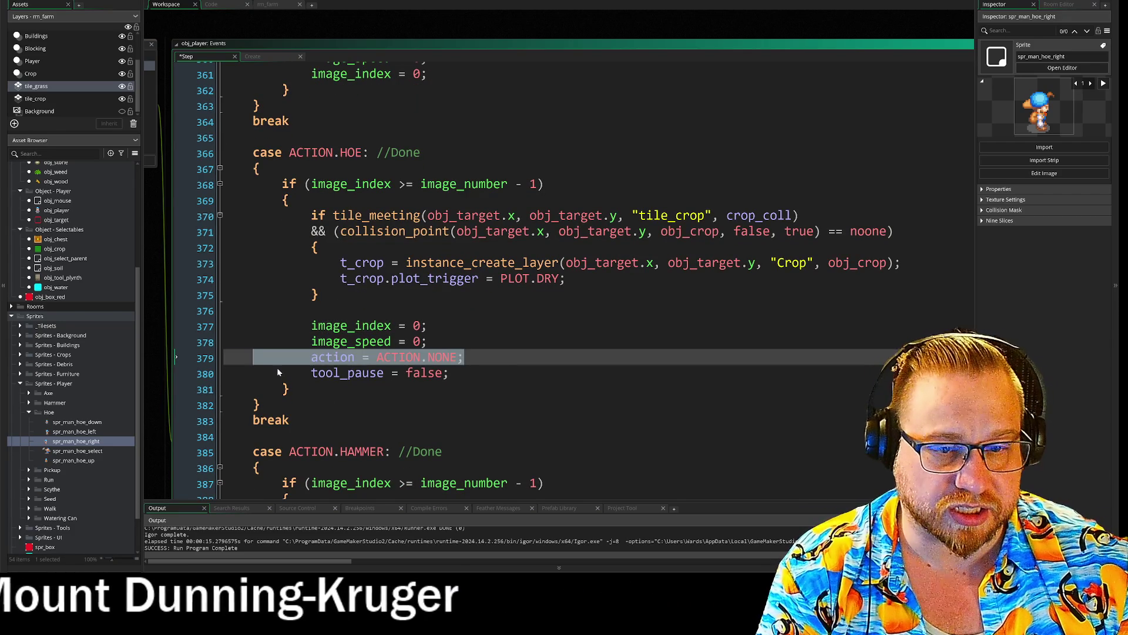
{"action": "left_click_drag", "start_coordinate": [465, 357], "coordinate": [362, 357]}
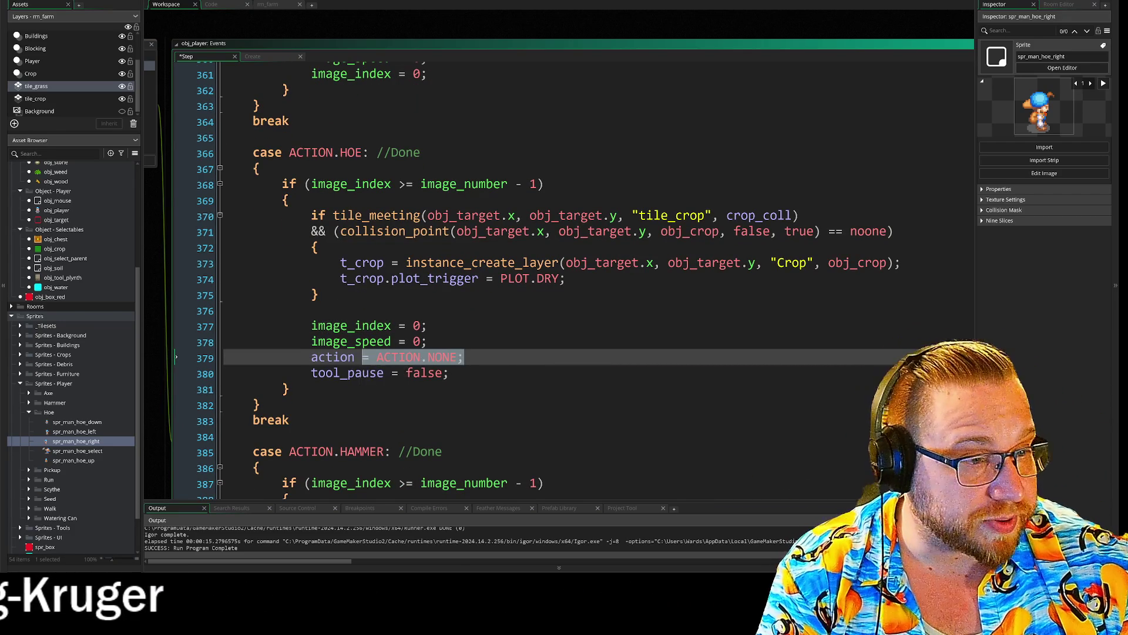
- Select the use_tool block through tool_pause to review it
{"action": "scroll", "scroll_direction": "up", "scroll_amount": 3}
{"action": "scroll", "scroll_direction": "up", "scroll_amount": 3}
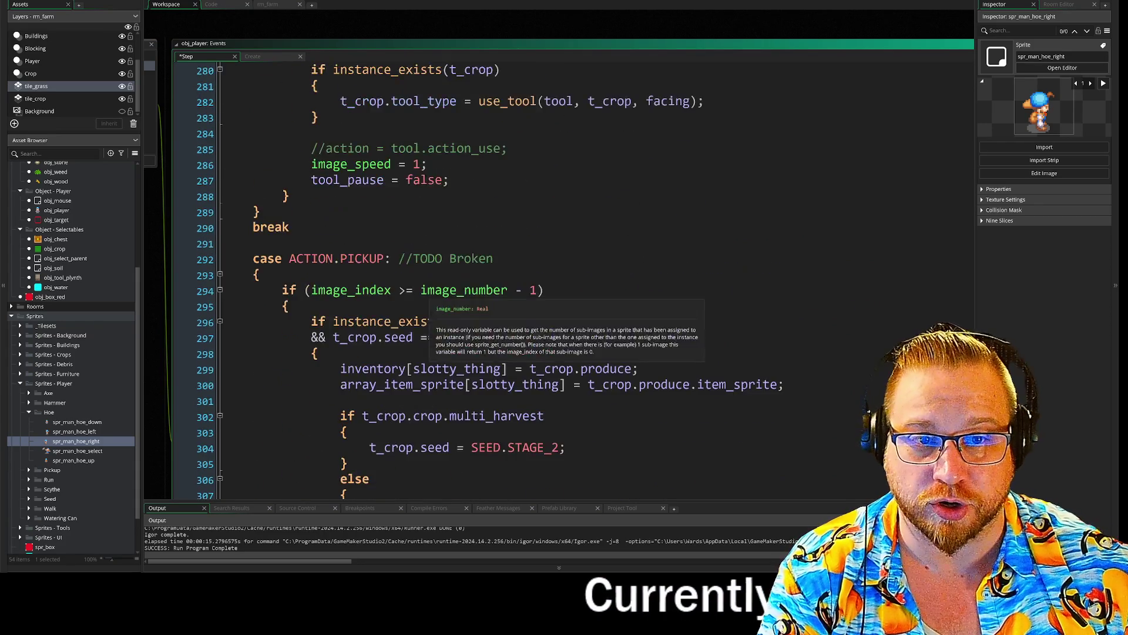
{"action": "scroll", "scroll_direction": "up", "scroll_amount": 3}
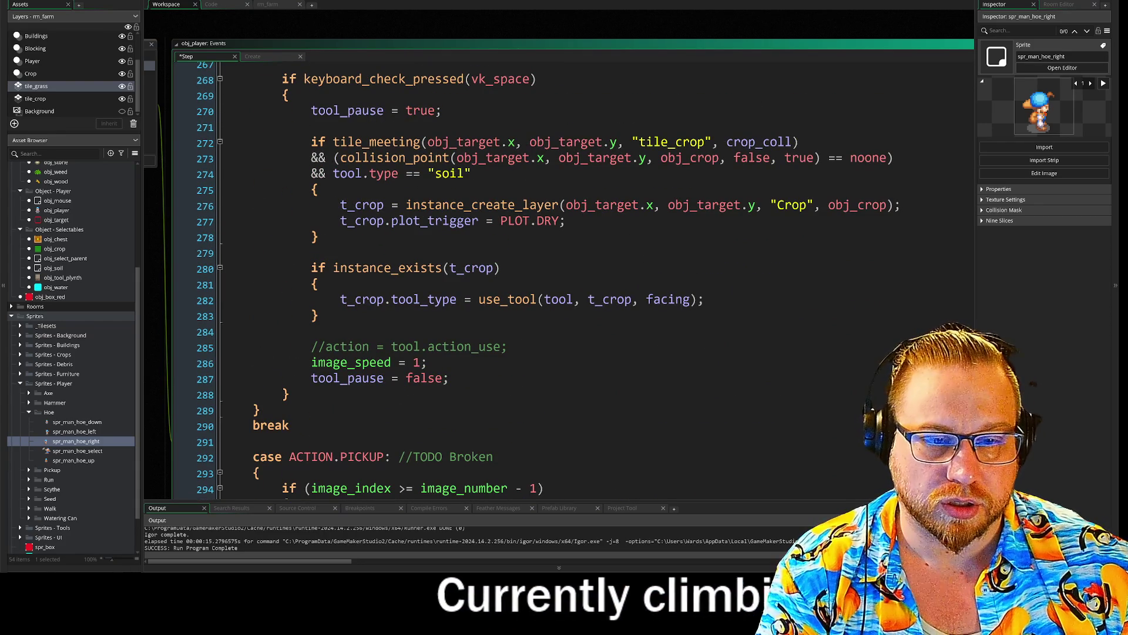
{"action": "left_click_drag", "start_coordinate": [177, 379], "coordinate": [177, 298]}
{"action": "key", "text": "Escape"}
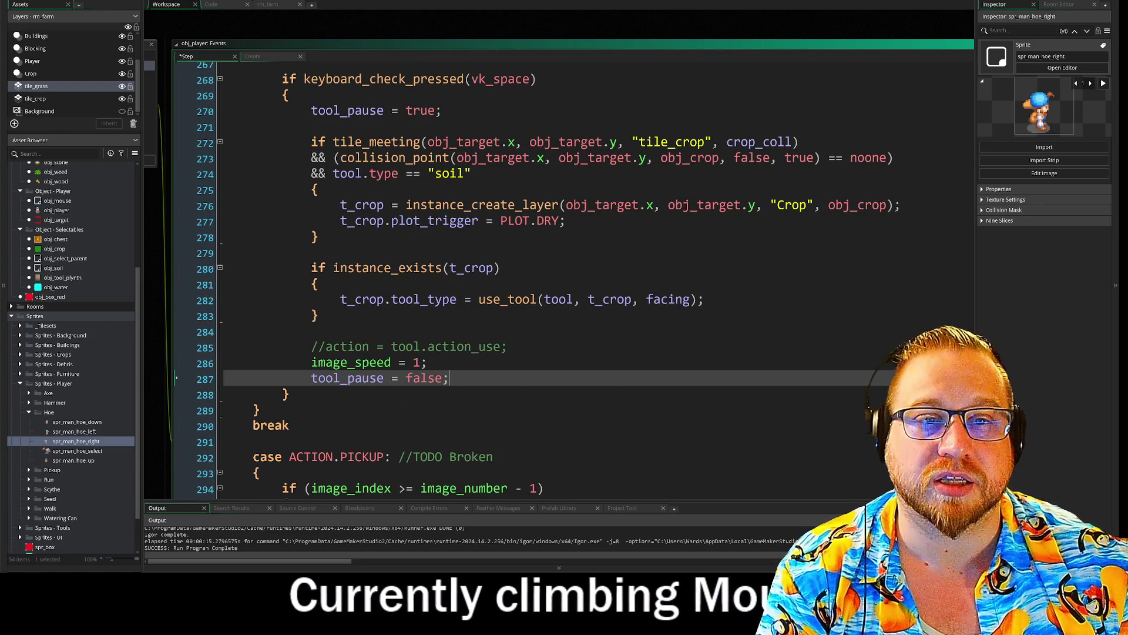
{"action": "scroll", "scroll_direction": "up", "scroll_amount": 3}
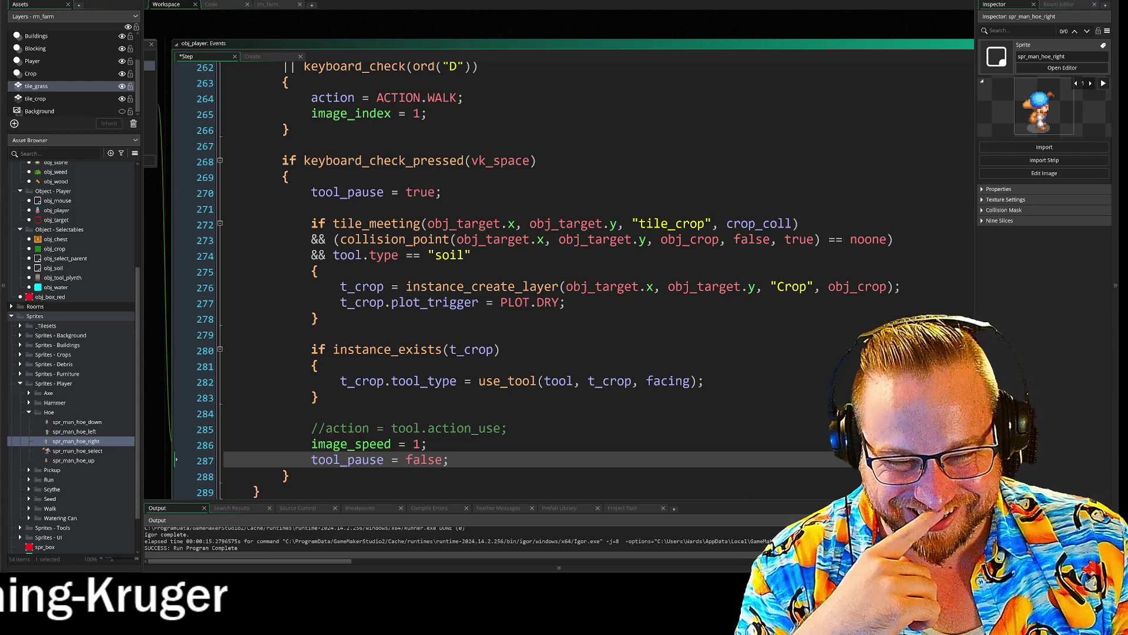
{"action": "left_click", "coordinate": [428, 445]}
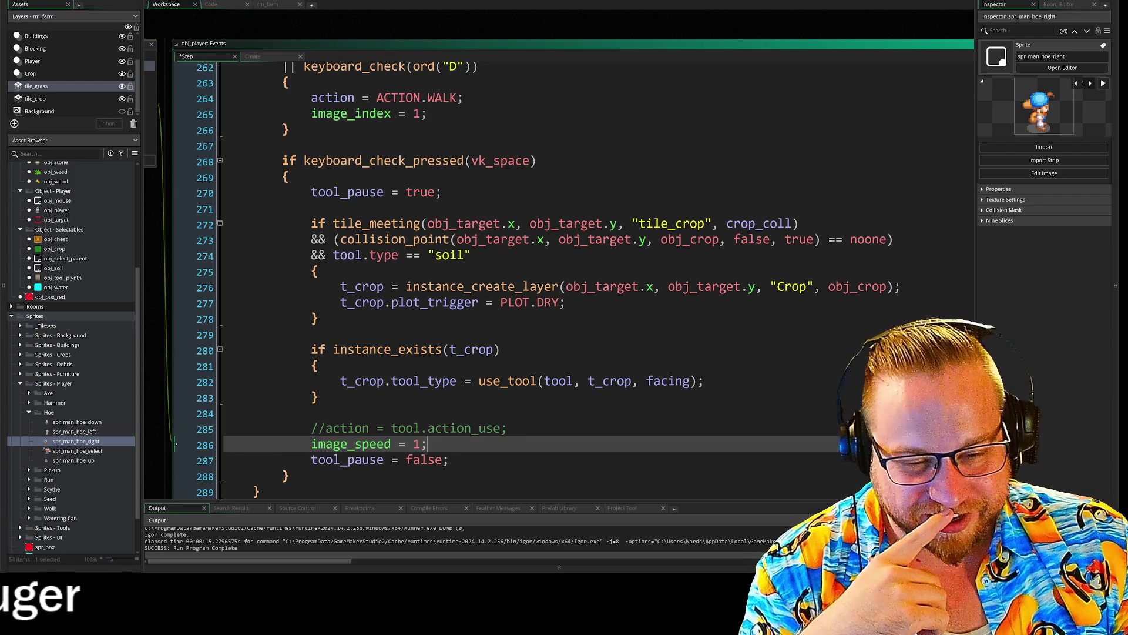
{"action": "left_click", "coordinate": [449, 459]}
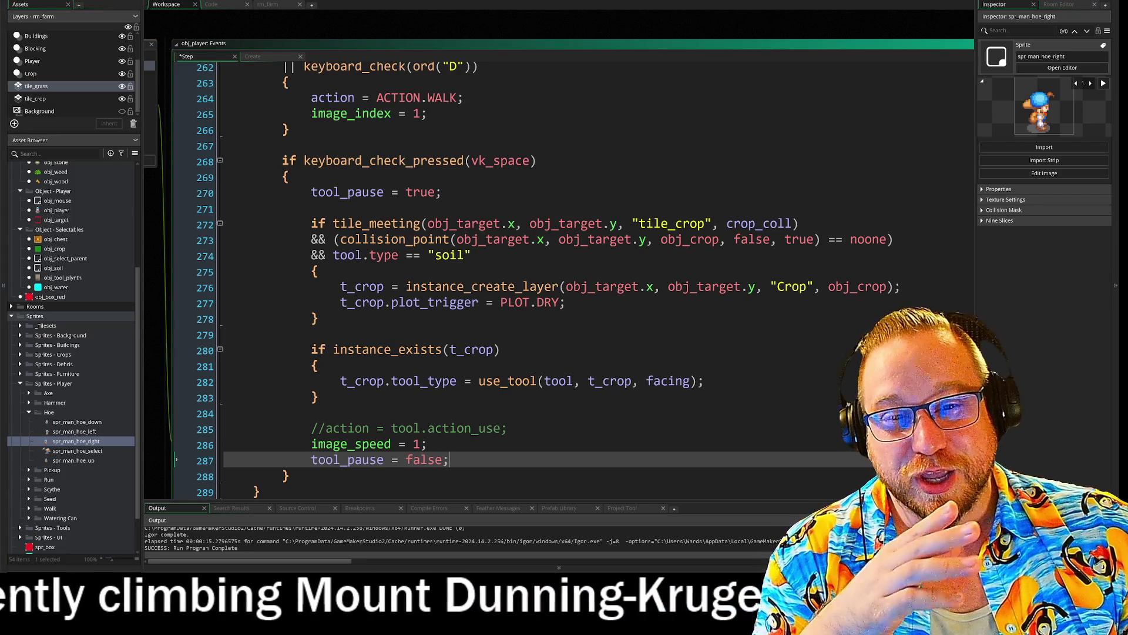
{"action": "left_click", "coordinate": [176, 211]}
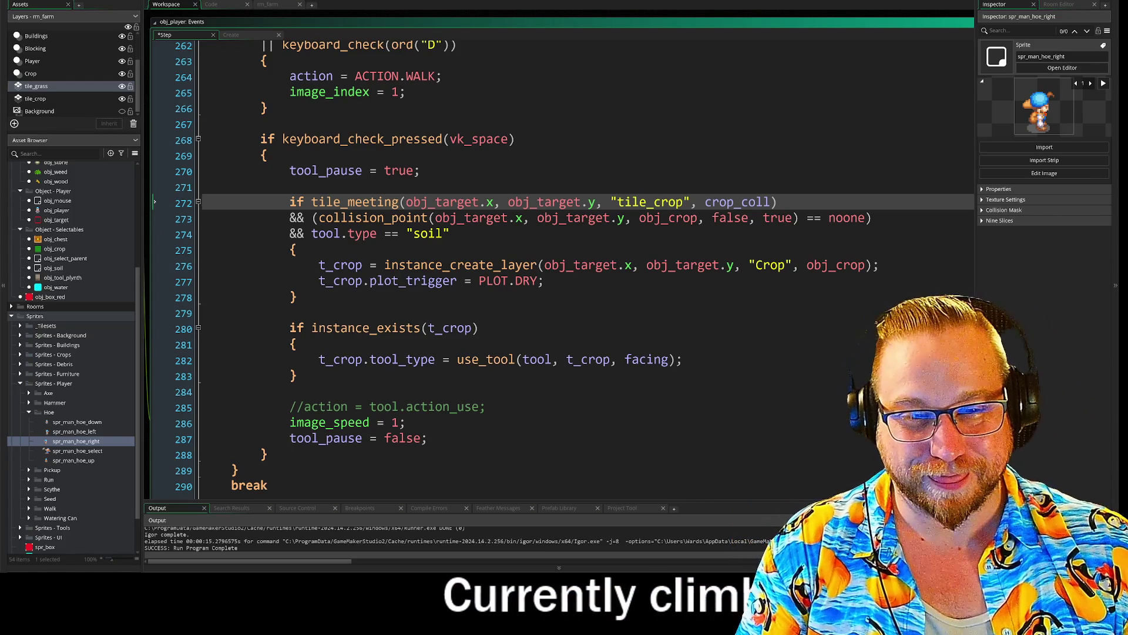
{"action": "left_click", "coordinate": [289, 187]}
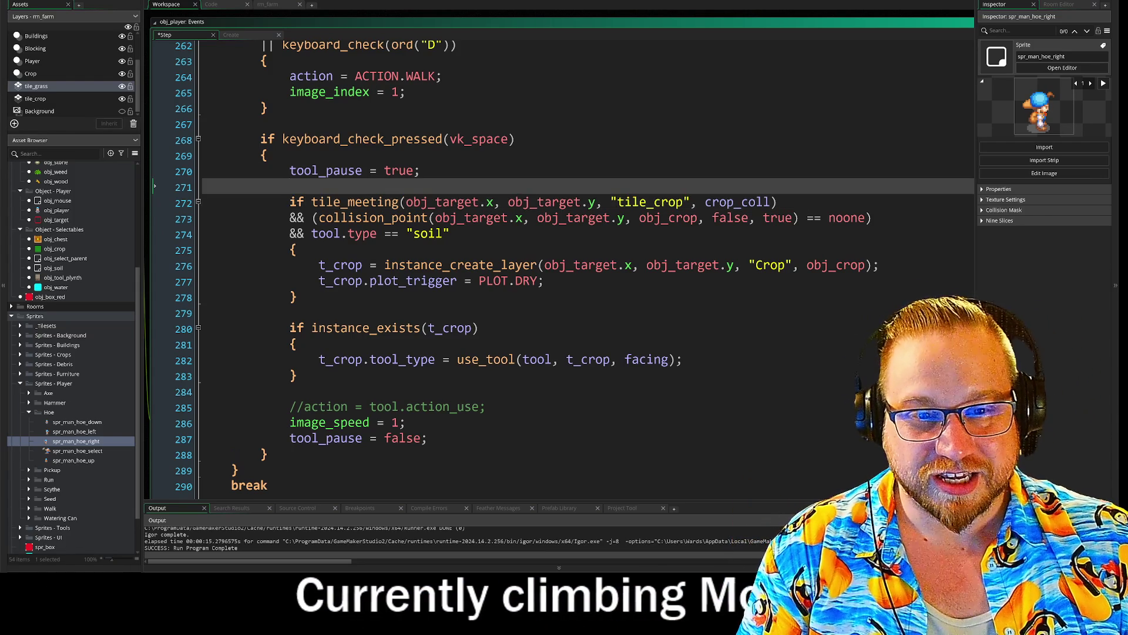
{"action": "key", "text": "Up"}
{"action": "key", "text": "Up"}
{"action": "key", "text": "Down"}
{"action": "key", "text": "Down"}
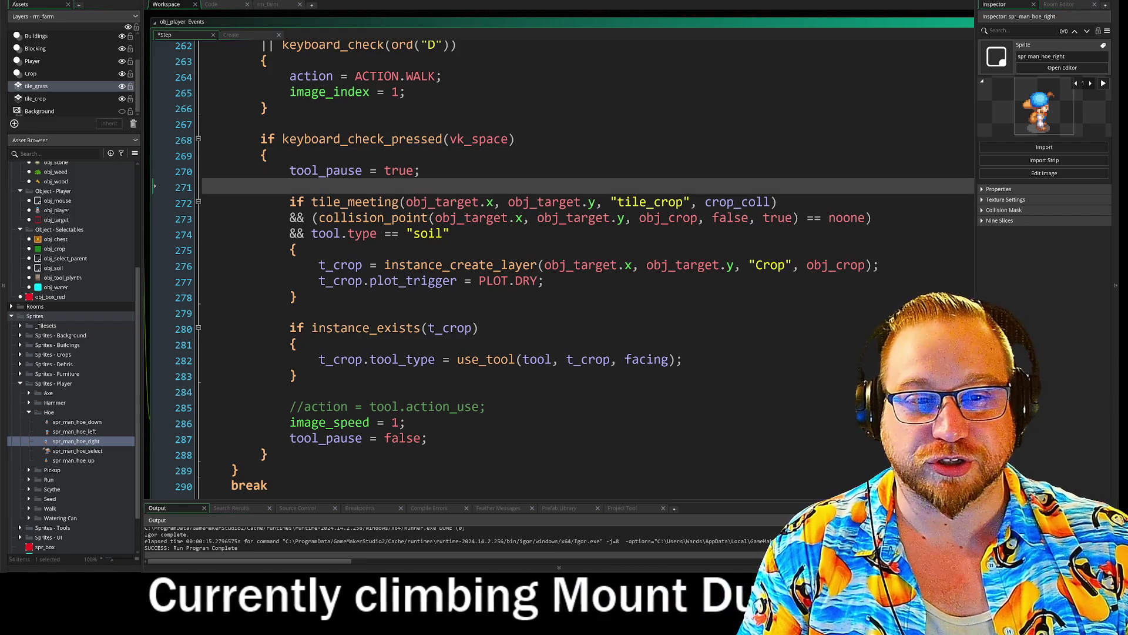
{"action": "key", "text": "Up"}
{"action": "key", "text": "Up"}
{"action": "key", "text": "Down"}
{"action": "key", "text": "Down"}
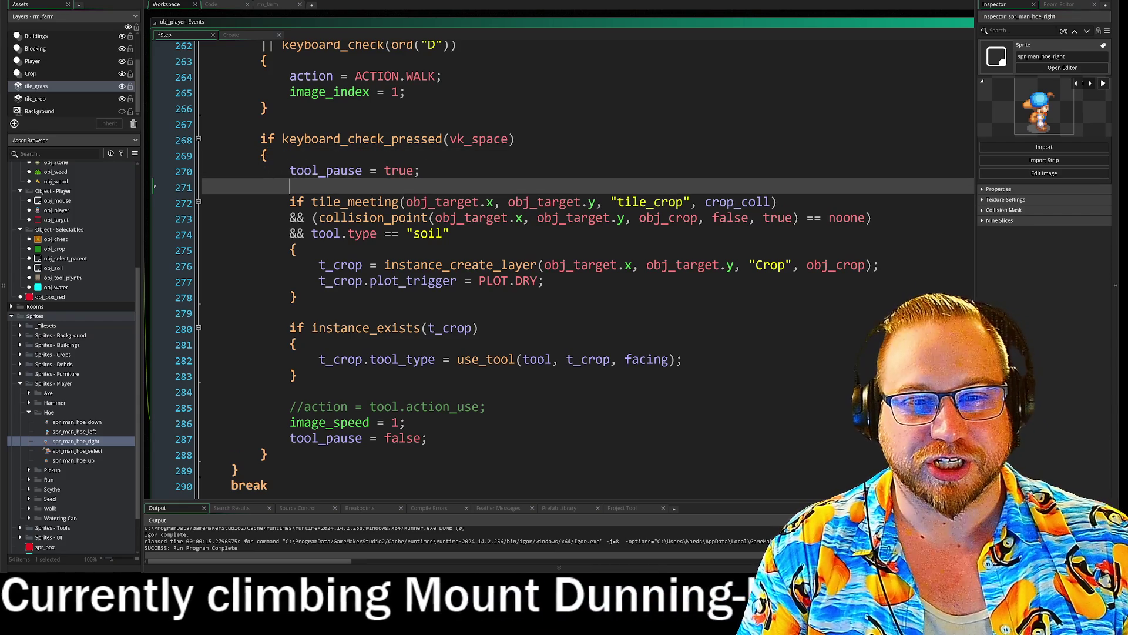
{"action": "key", "text": "Down"}
{"action": "key", "text": "Down"}
{"action": "key", "text": "Down"}
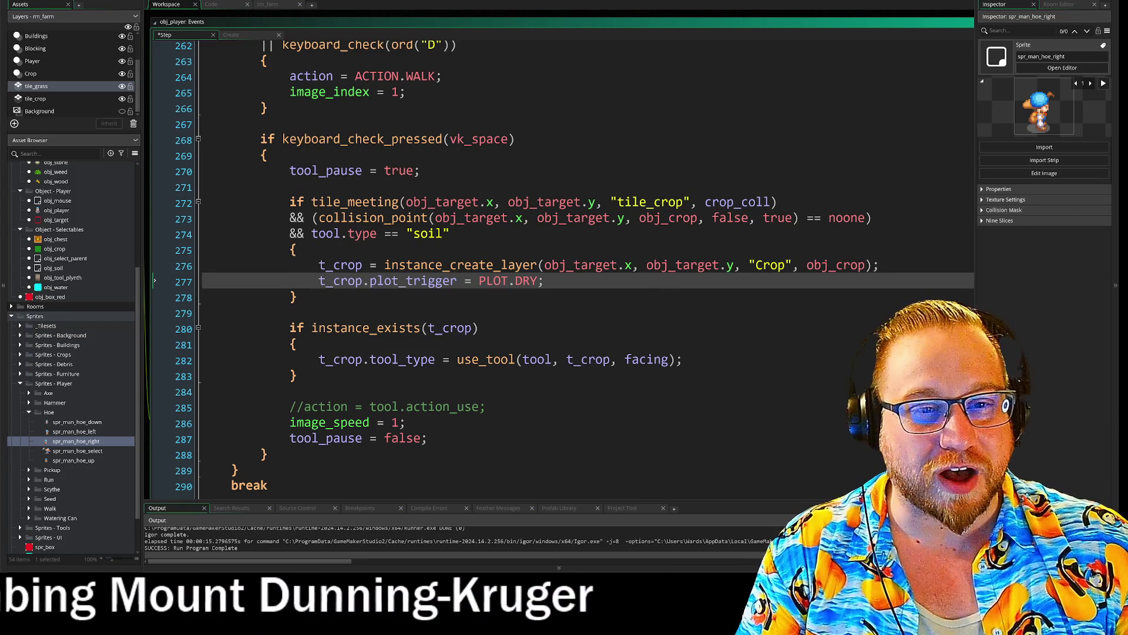
{"action": "left_click", "coordinate": [261, 124]}
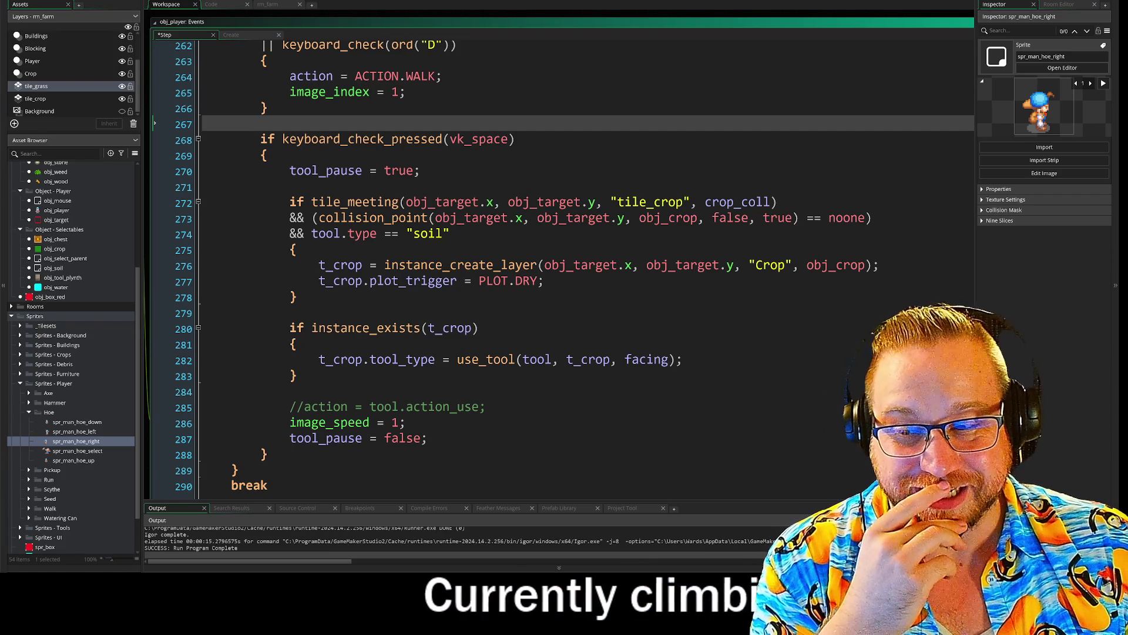
{"action": "left_click", "coordinate": [293, 250]}
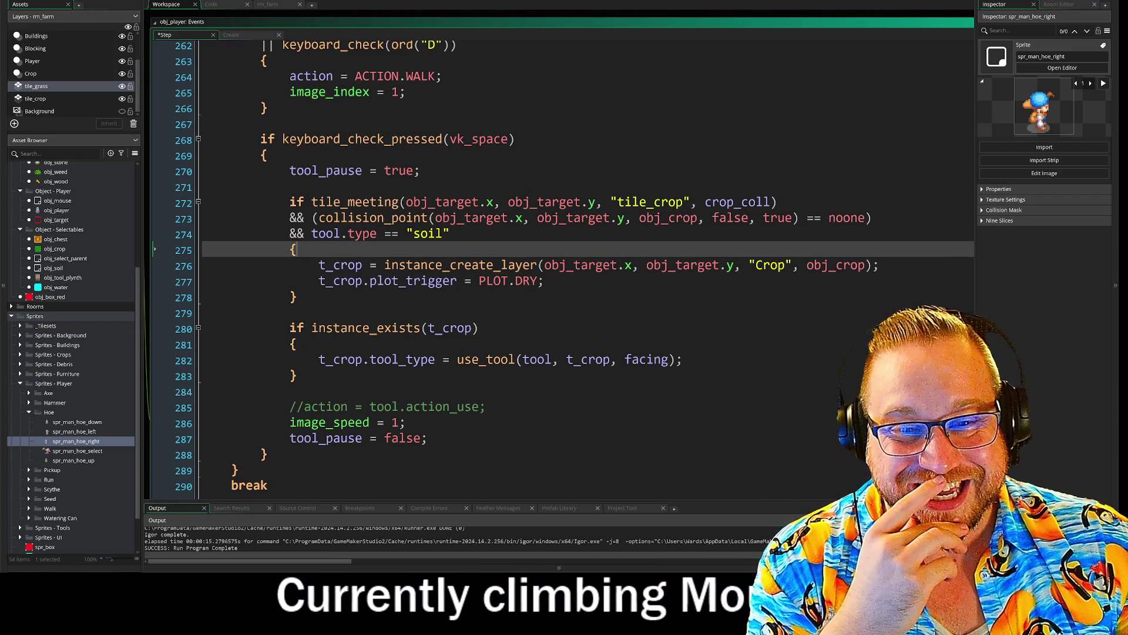
{"action": "key", "text": "Down"}
{"action": "key", "text": "Down"}
{"action": "key", "text": "Down"}
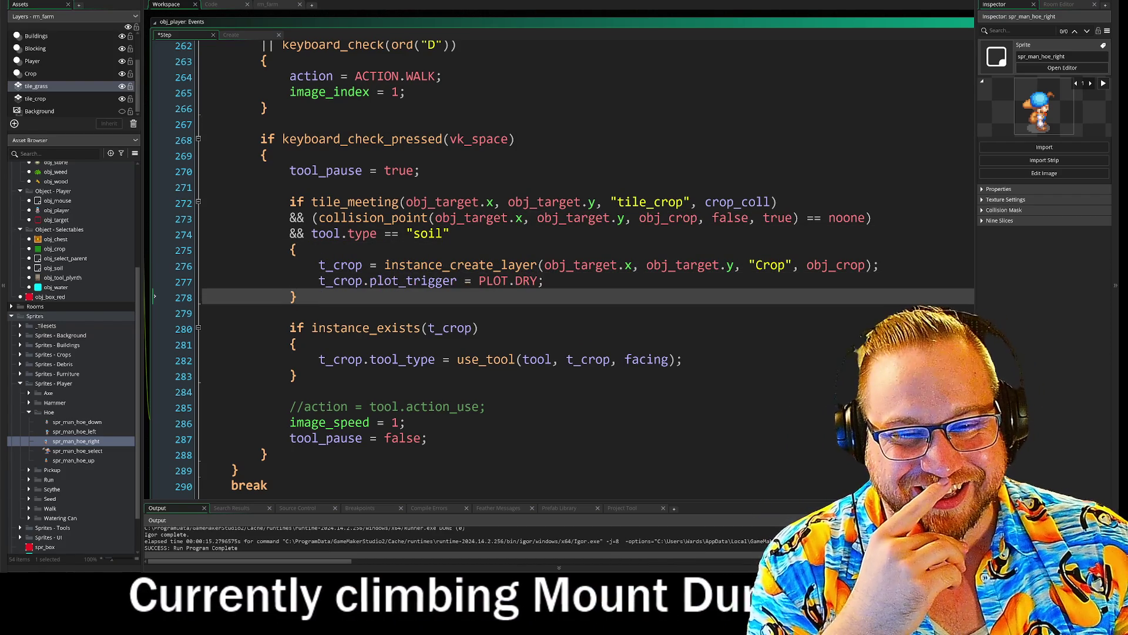
{"action": "key", "text": "Down"}
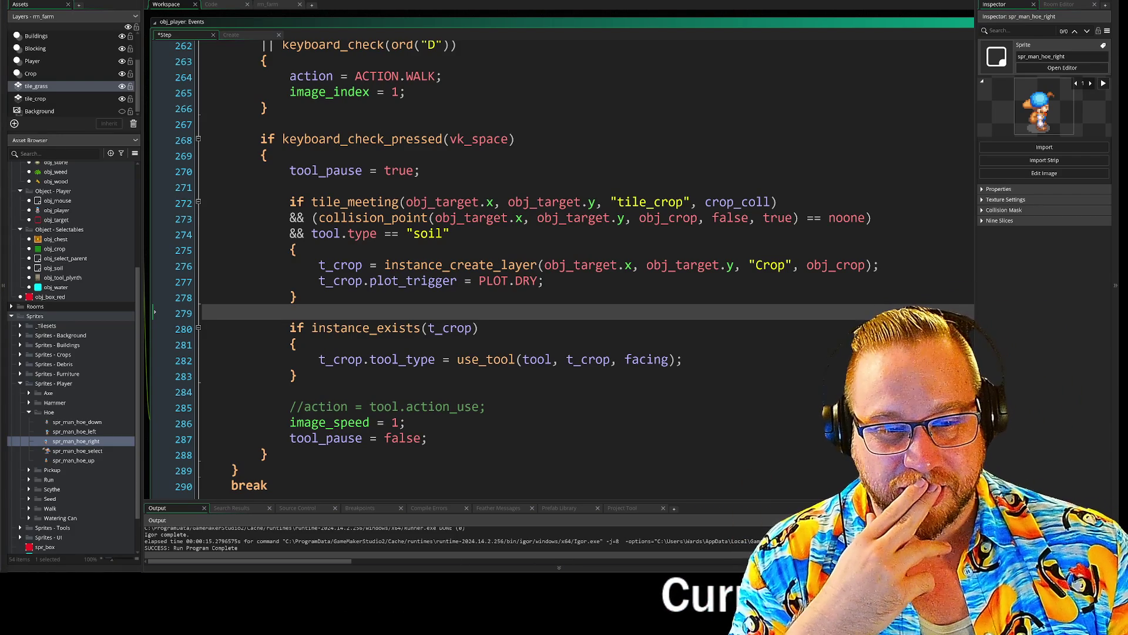
{"action": "scroll", "scroll_direction": "down", "scroll_amount": 3}
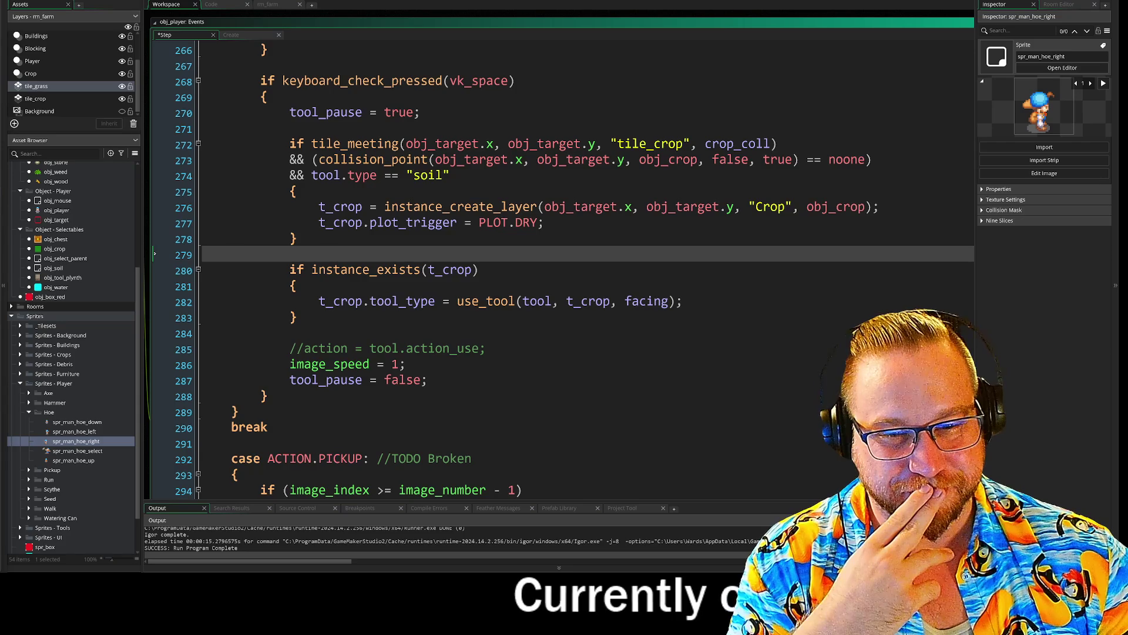
{"action": "scroll", "scroll_direction": "up", "scroll_amount": 3}
{"action": "left_click", "coordinate": [406, 410]}
{"action": "scroll", "scroll_direction": "up", "scroll_amount": 3}
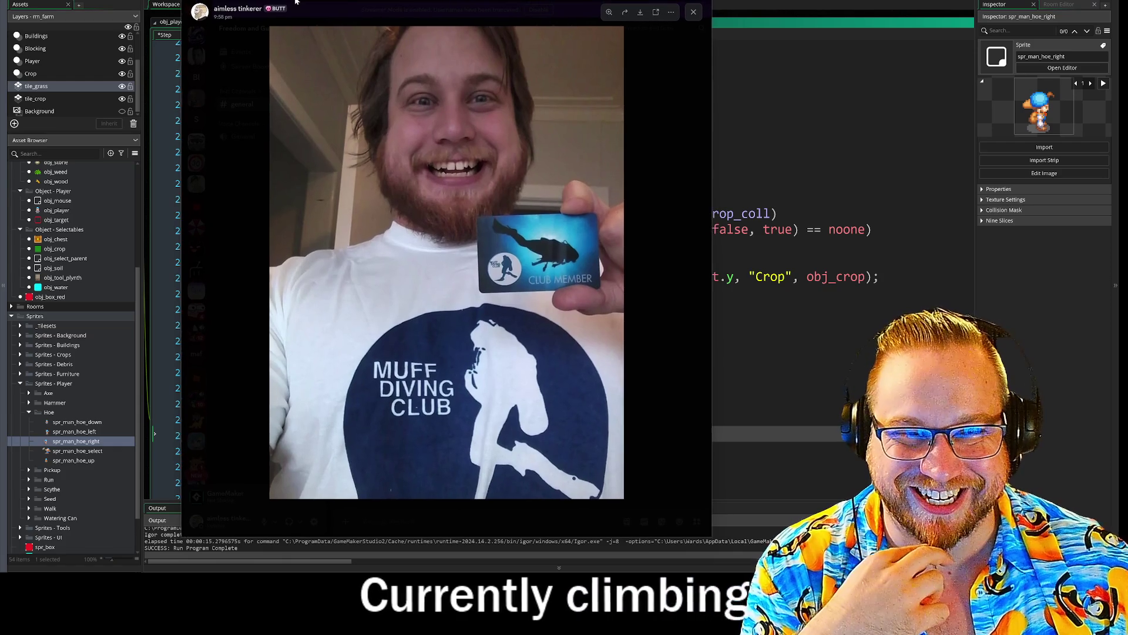
- Move the Discord photo viewer slightly to the left
{"action": "left_click_drag", "start_coordinate": [301, 1], "coordinate": [0, 37]}
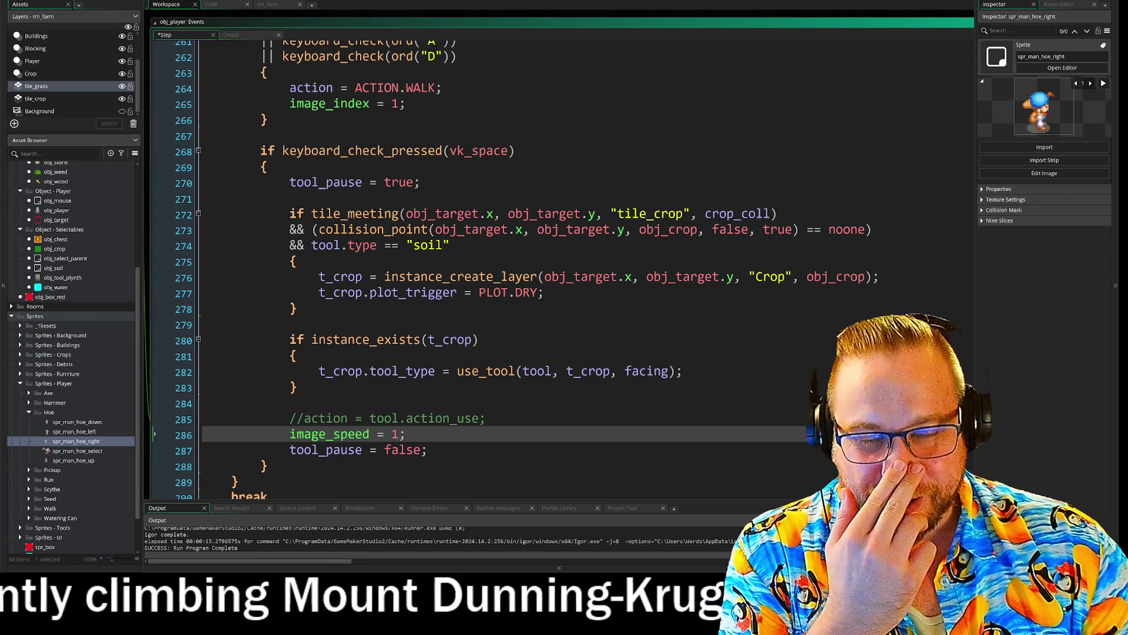
{"action": "scroll", "scroll_direction": "down", "scroll_amount": 3}
{"action": "left_click", "coordinate": [289, 353]}
{"action": "scroll", "scroll_direction": "down", "scroll_amount": 3}
{"action": "left_click", "coordinate": [501, 264]}
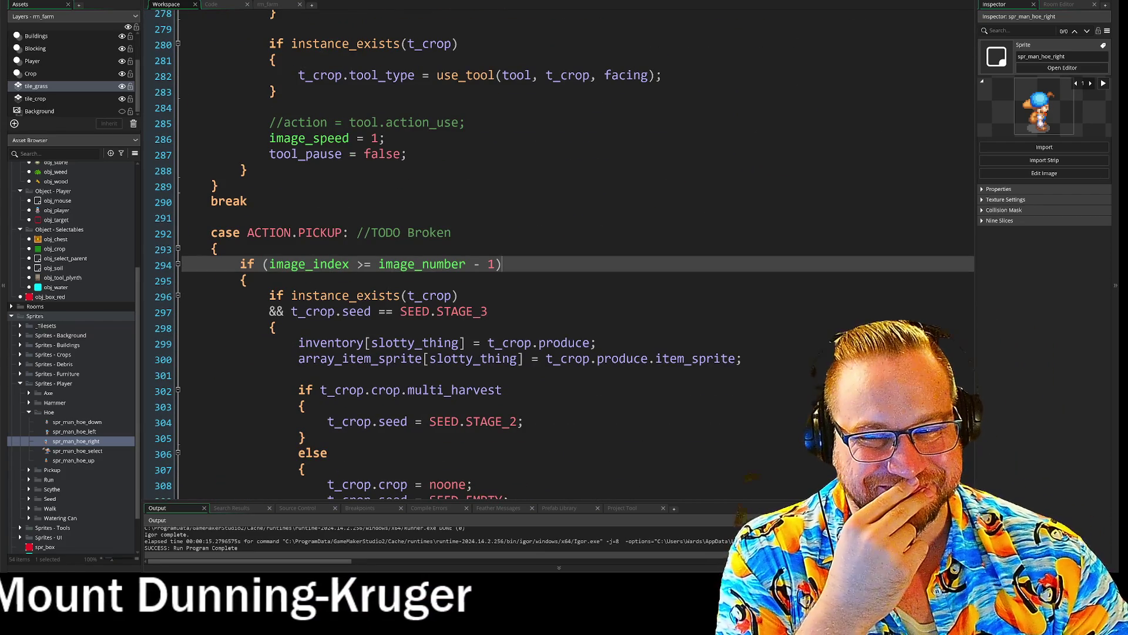
{"action": "scroll", "scroll_direction": "up", "scroll_amount": 3}
{"action": "left_click", "coordinate": [490, 481]}
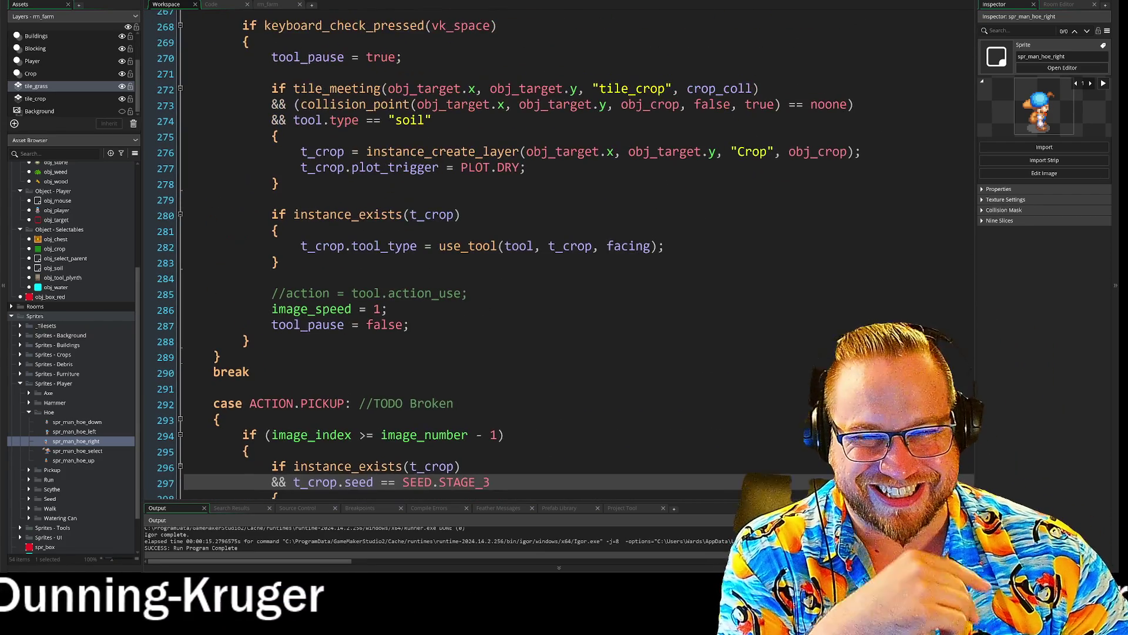
{"action": "scroll", "scroll_direction": "up", "scroll_amount": 3}
{"action": "left_click", "coordinate": [761, 251]}
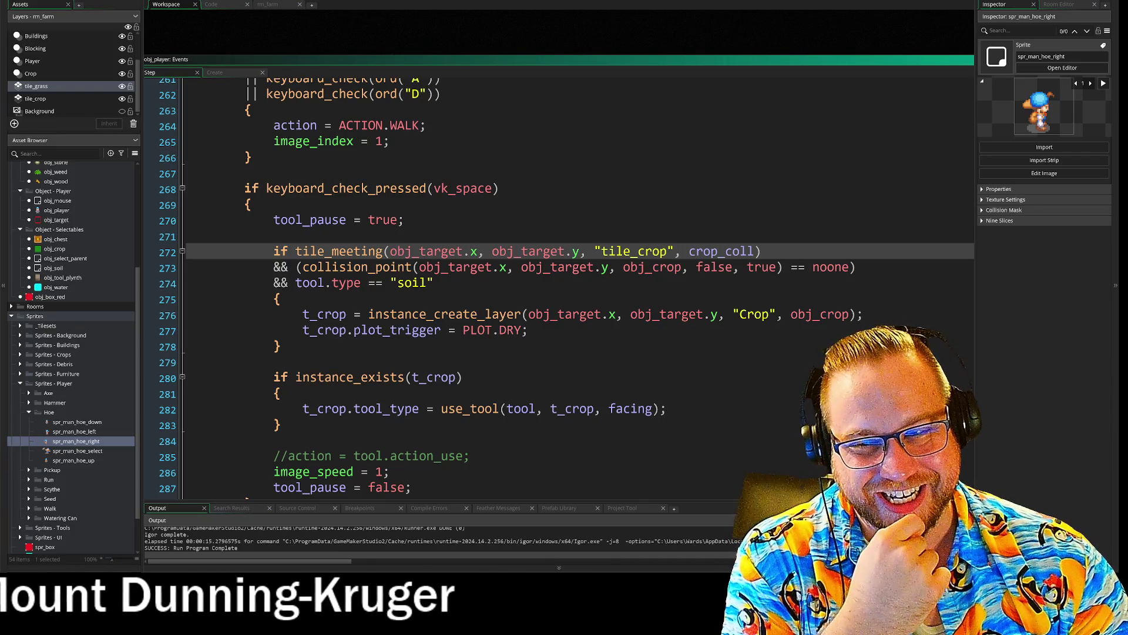
{"action": "left_click", "coordinate": [462, 376]}
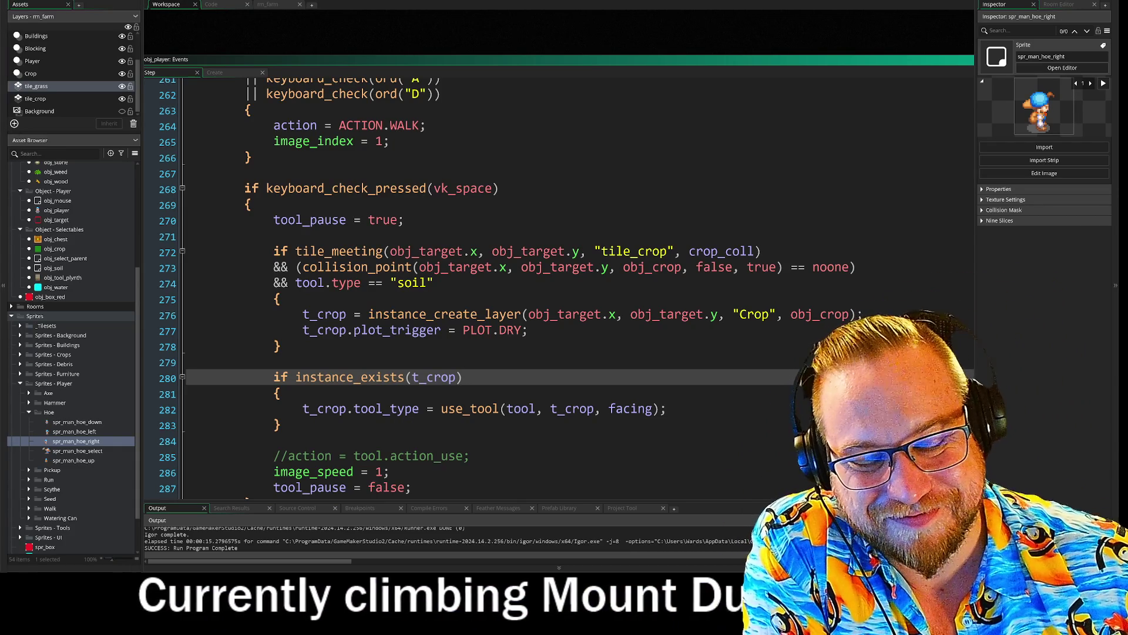
{"action": "scroll", "scroll_direction": "down", "scroll_amount": 3}
{"action": "scroll", "scroll_direction": "down", "scroll_amount": 3}
{"action": "scroll", "scroll_direction": "up", "scroll_amount": 3}
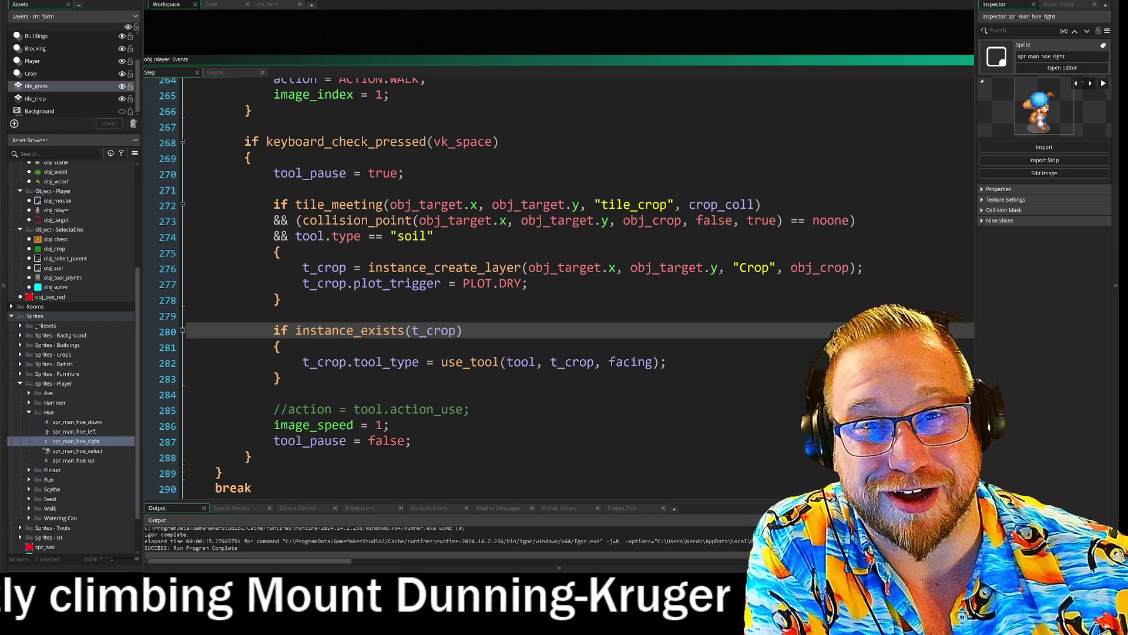
{"action": "scroll", "scroll_direction": "down", "scroll_amount": 3}
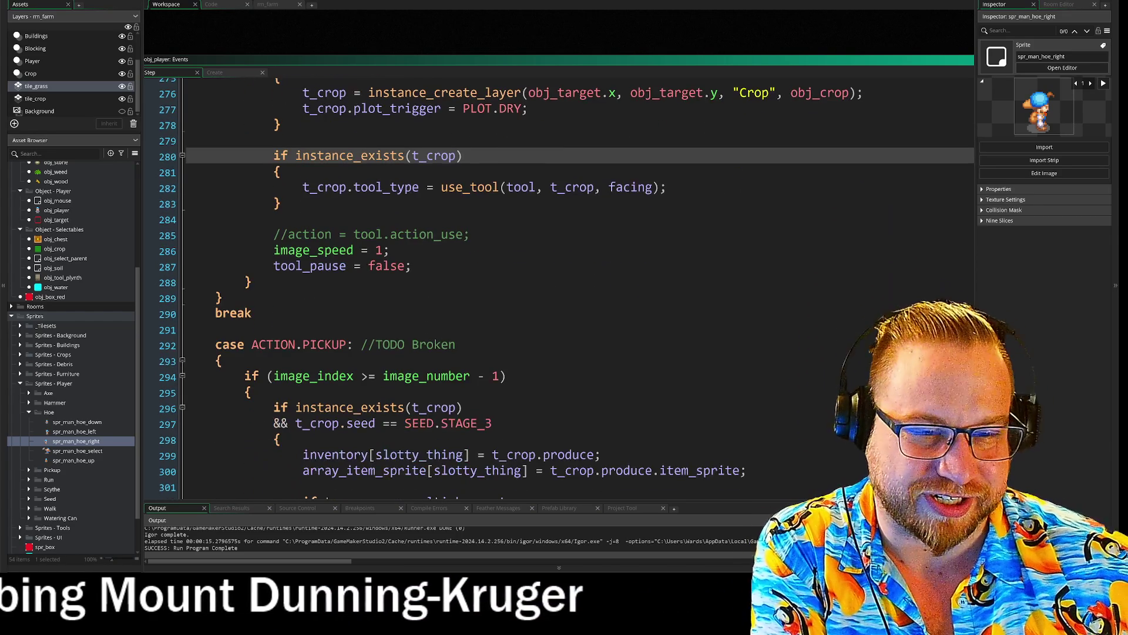
{"action": "scroll", "scroll_direction": "down", "scroll_amount": 3}
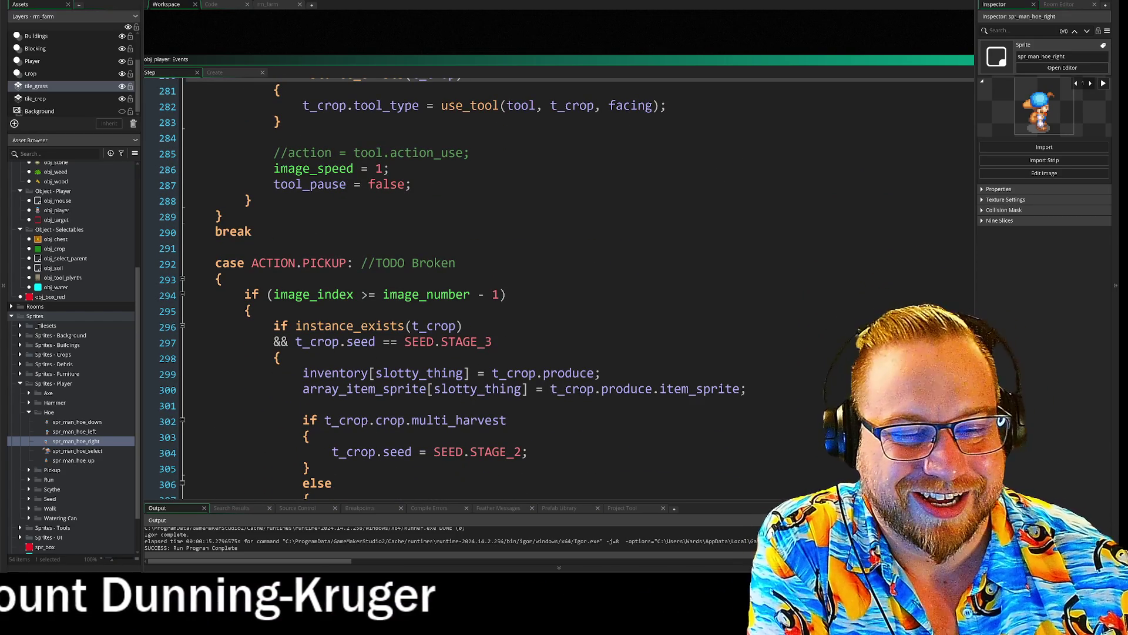
{"action": "scroll", "scroll_direction": "down", "scroll_amount": 3}
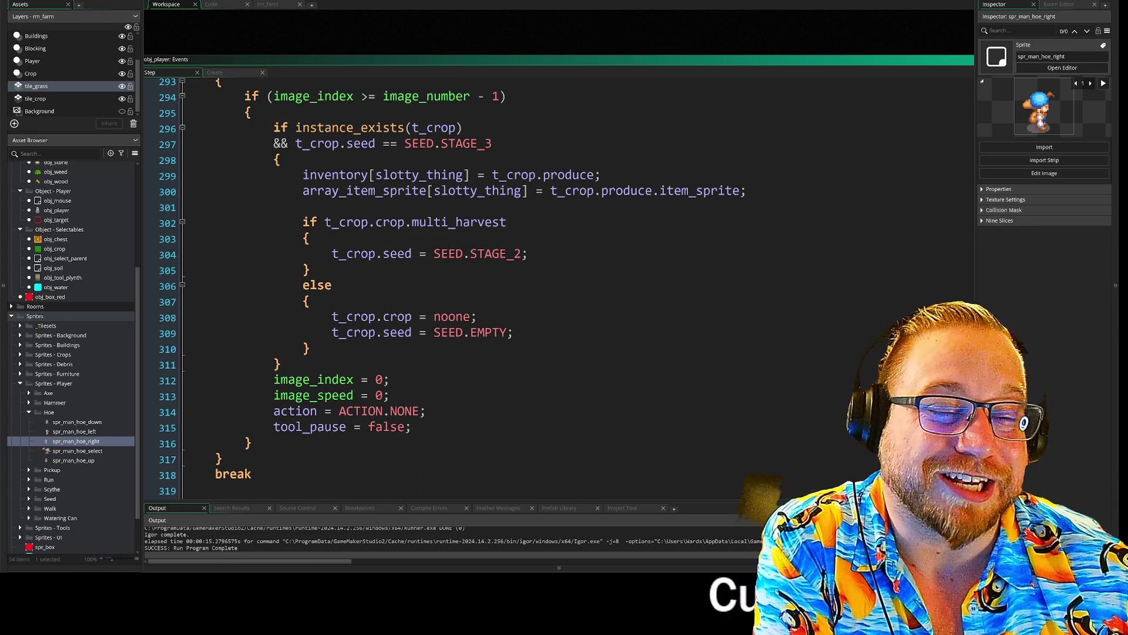
{"action": "scroll", "scroll_direction": "up", "scroll_amount": 3}
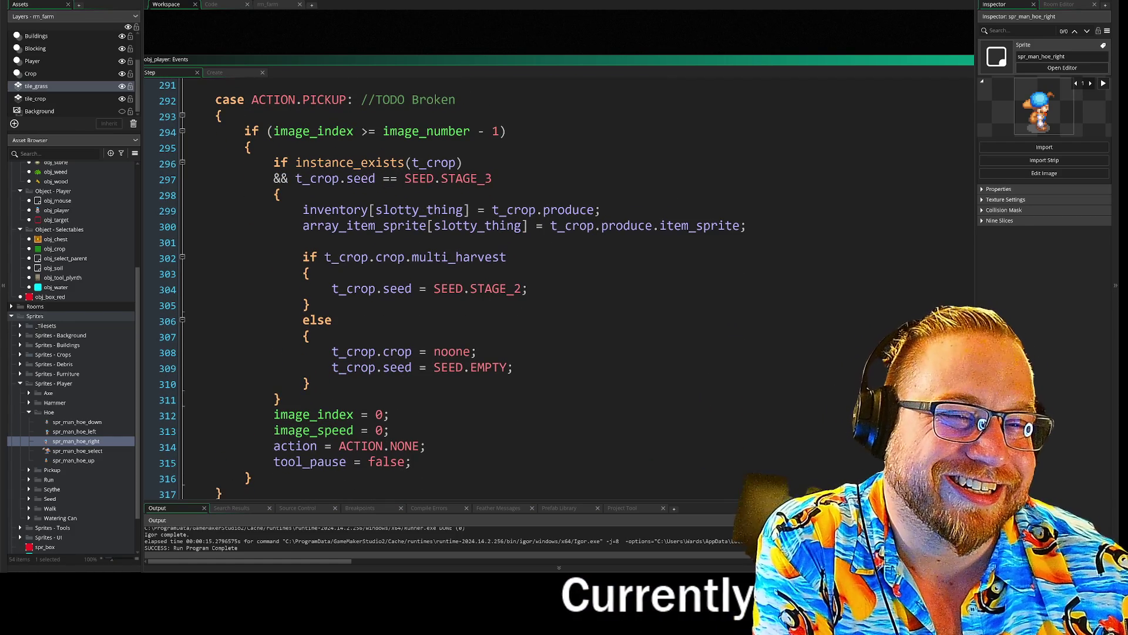
{"action": "left_click", "coordinate": [309, 383]}
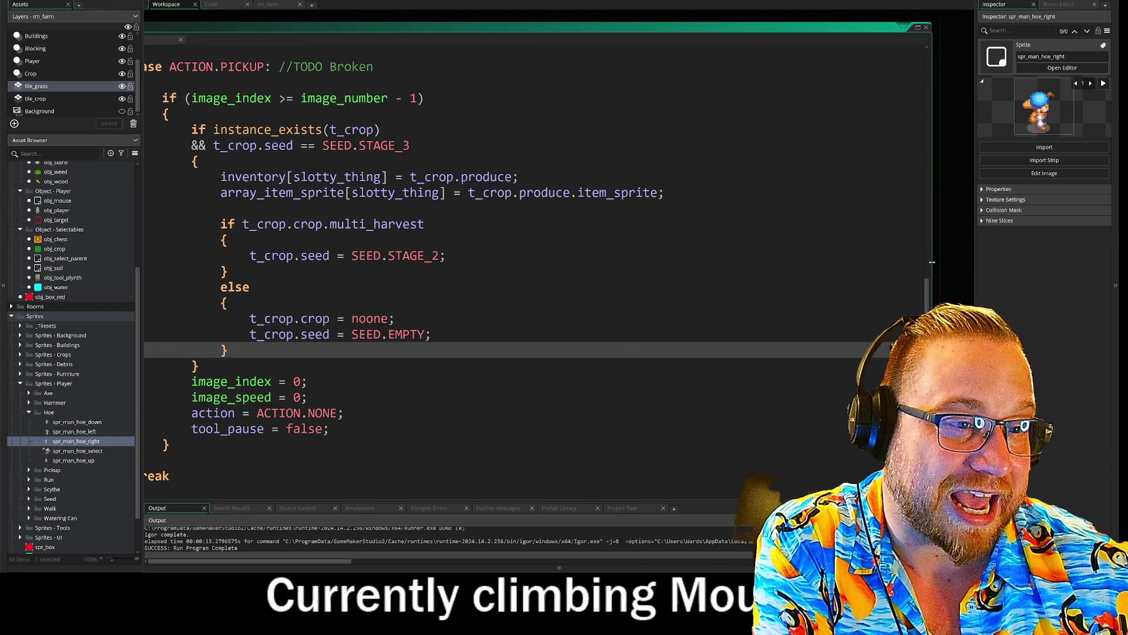
{"action": "left_click", "coordinate": [344, 284]}
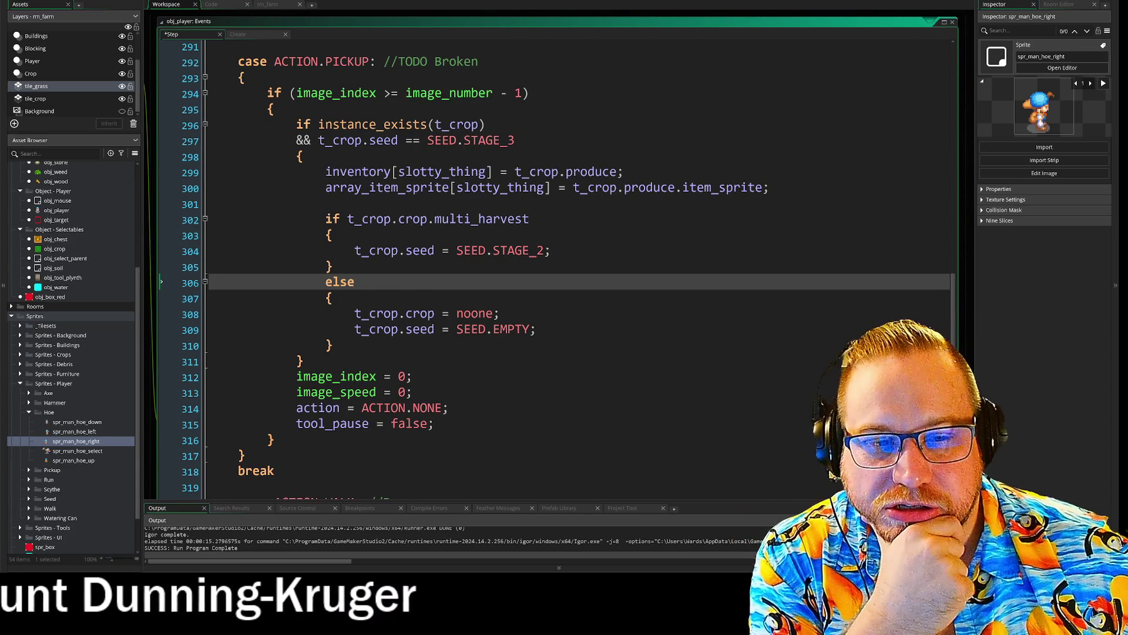
- Fold the ACTION.PICKUP case block shut
{"action": "scroll", "scroll_direction": "up", "scroll_amount": 3}
{"action": "scroll", "scroll_direction": "down", "scroll_amount": 3}
{"action": "scroll", "scroll_direction": "up", "scroll_amount": 3}
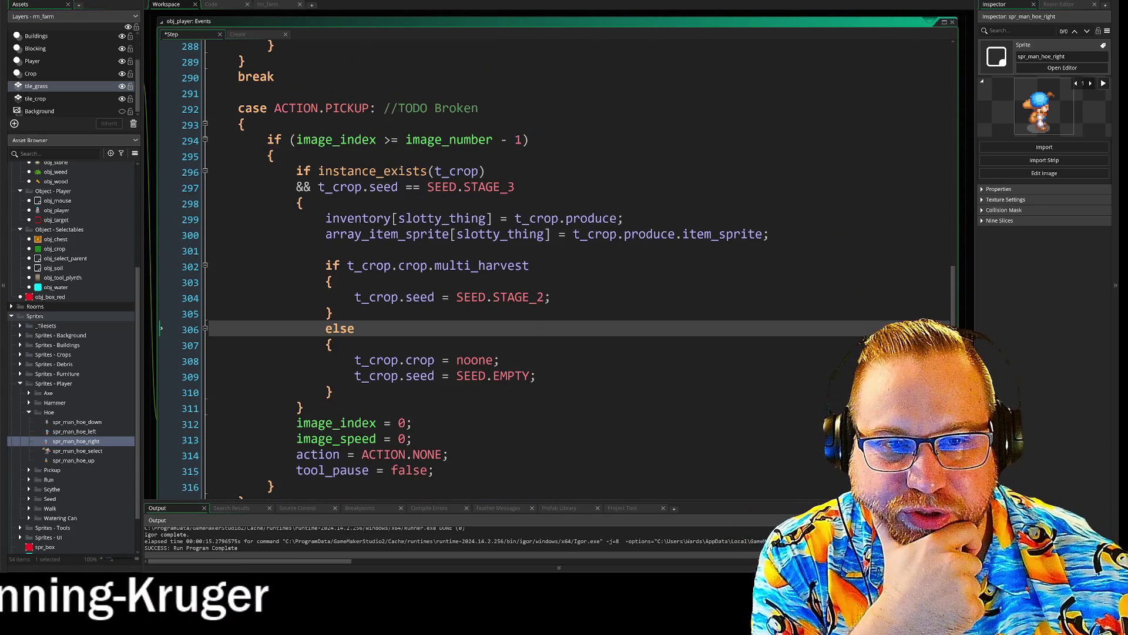
{"action": "left_click", "coordinate": [205, 124]}
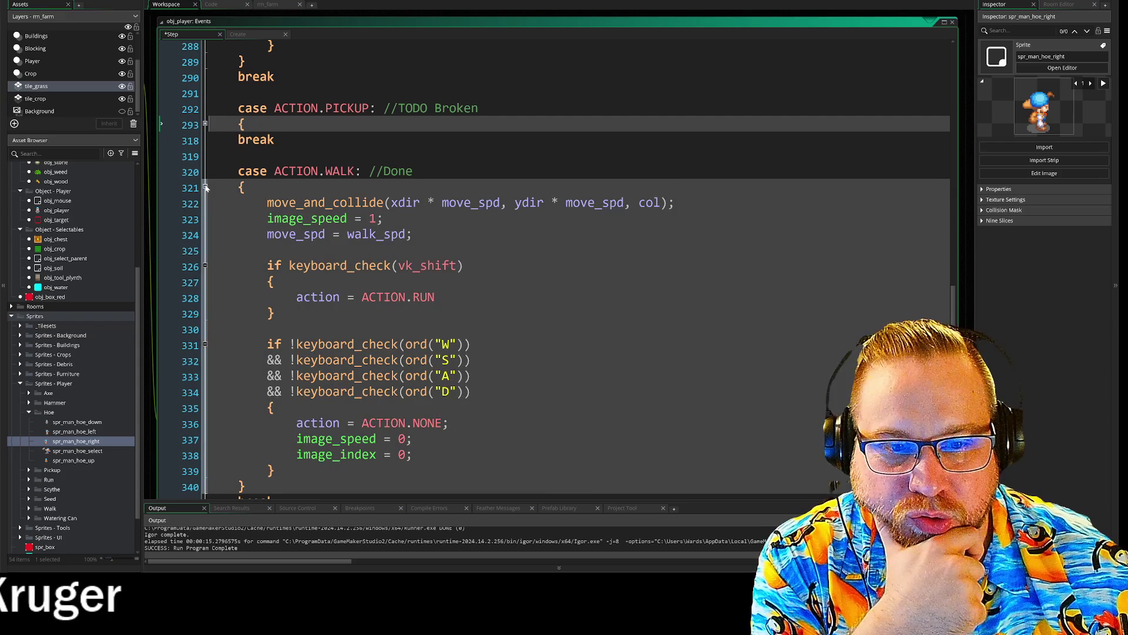
{"action": "scroll", "scroll_direction": "down", "scroll_amount": 3}
{"action": "scroll", "scroll_direction": "up", "scroll_amount": 3}
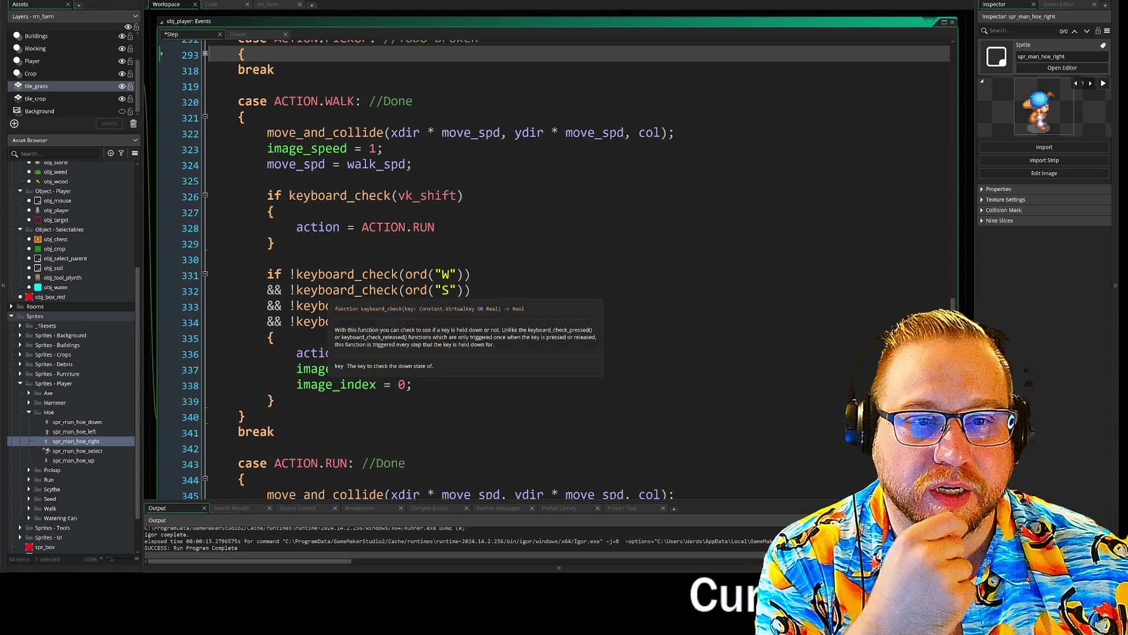
{"action": "left_click_drag", "start_coordinate": [268, 149], "coordinate": [383, 149]}
{"action": "left_click_drag", "start_coordinate": [267, 133], "coordinate": [506, 134]}
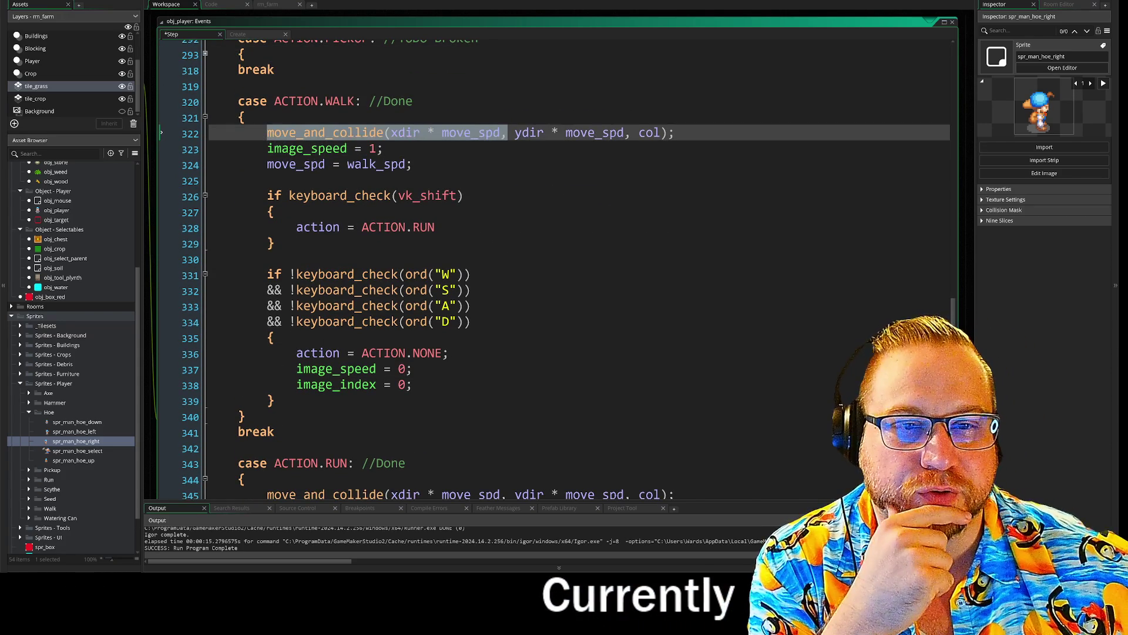
- Fold the ACTION.RUN case and return to the use_tool call on line 282
{"action": "left_click", "coordinate": [435, 196]}
{"action": "scroll", "scroll_direction": "down", "scroll_amount": 3}
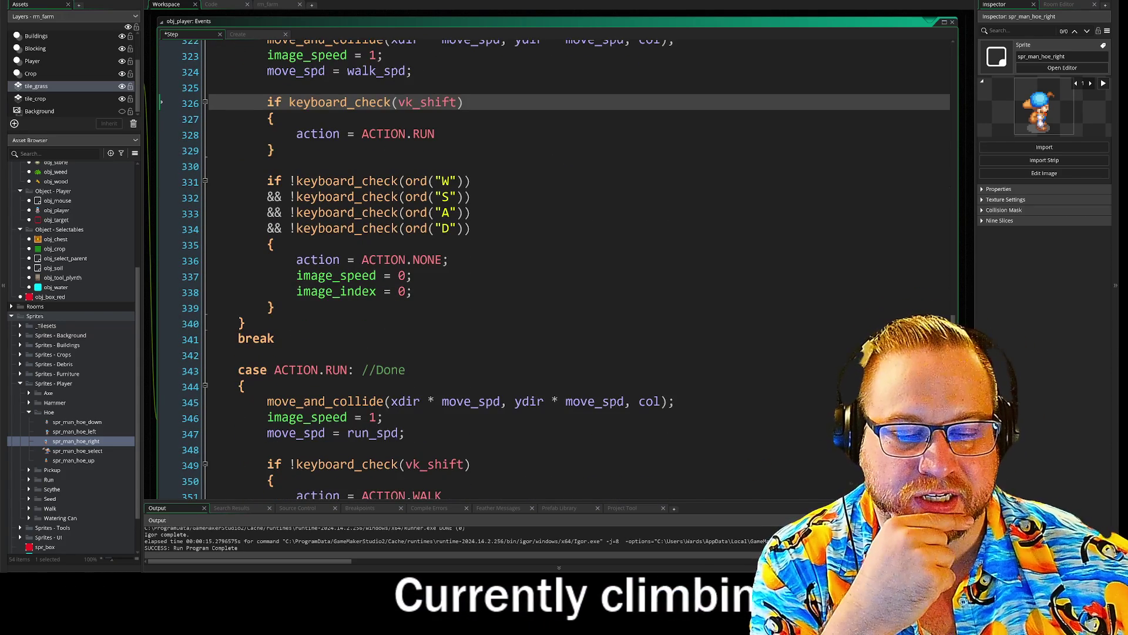
{"action": "scroll", "scroll_direction": "down", "scroll_amount": 3}
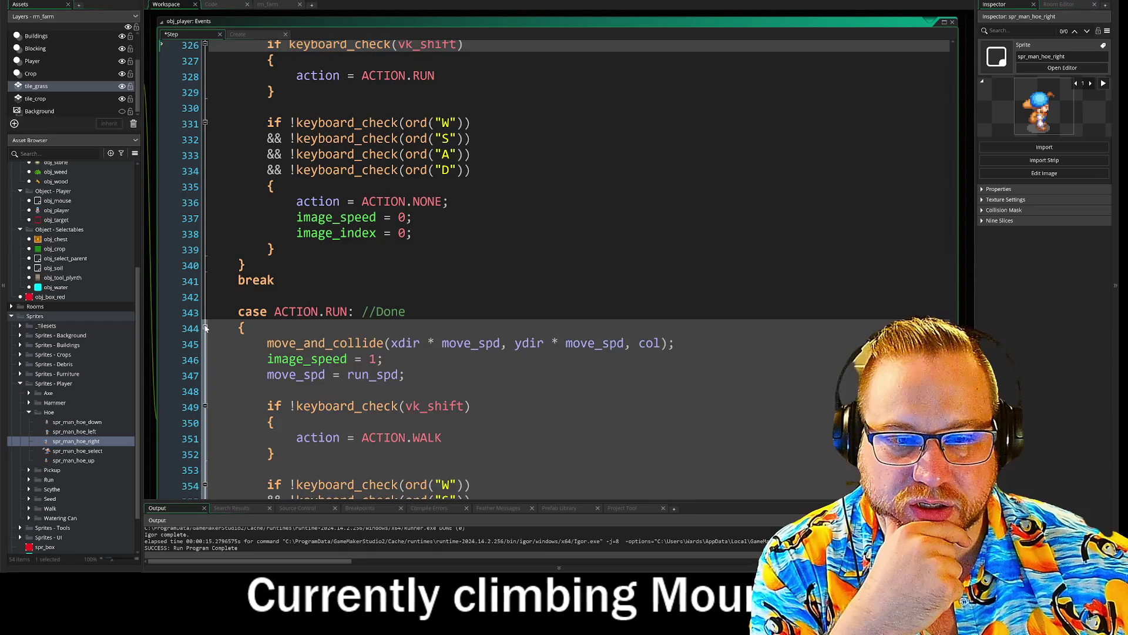
{"action": "left_click", "coordinate": [207, 327]}
{"action": "scroll", "scroll_direction": "down", "scroll_amount": 3}
{"action": "scroll", "scroll_direction": "down", "scroll_amount": 3}
{"action": "scroll", "scroll_direction": "up", "scroll_amount": 3}
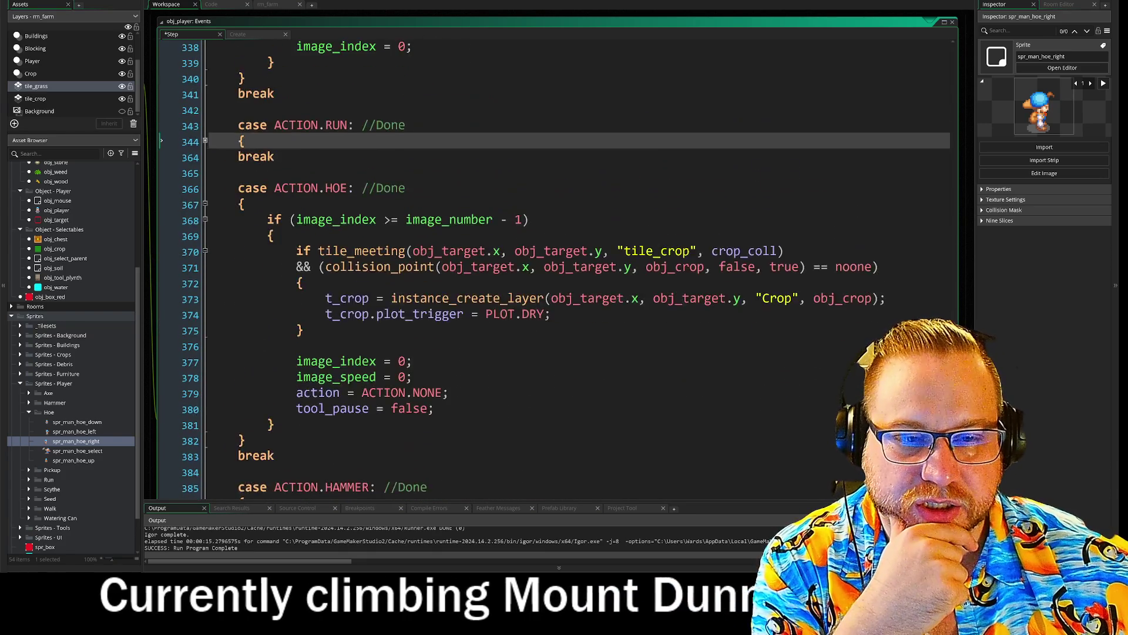
{"action": "scroll", "scroll_direction": "up", "scroll_amount": 3}
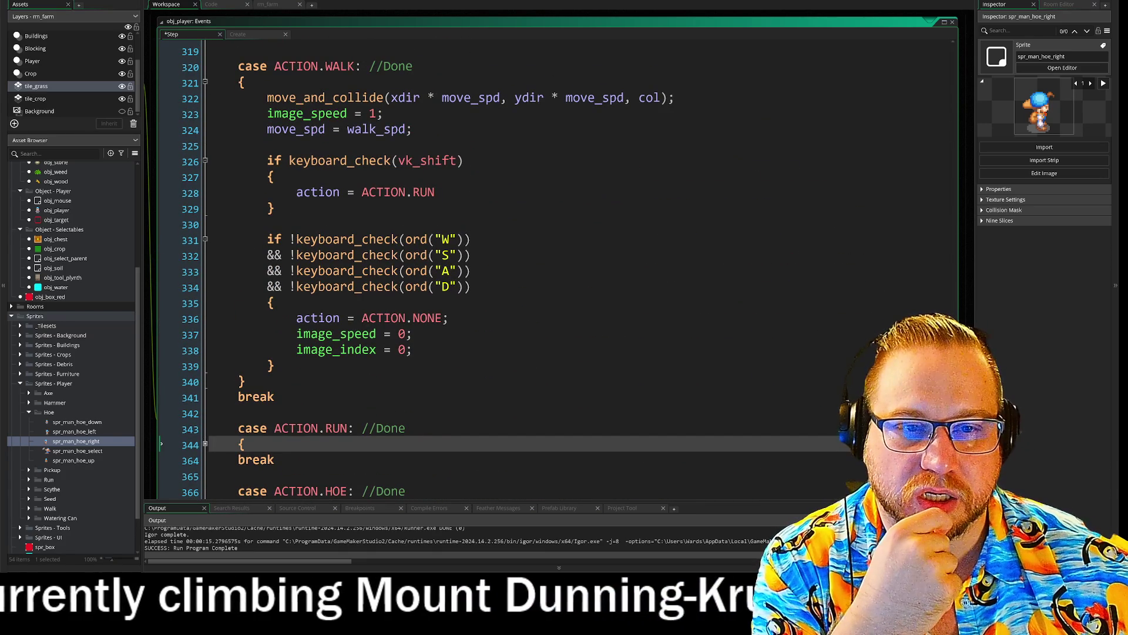
{"action": "scroll", "scroll_direction": "up", "scroll_amount": 3}
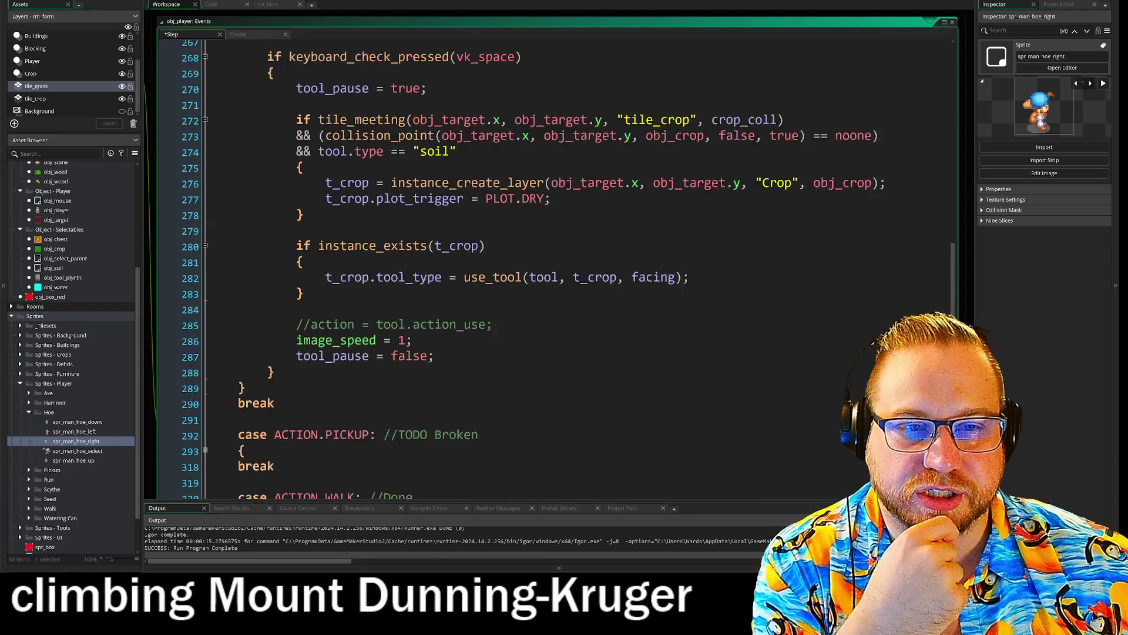
{"action": "scroll", "scroll_direction": "up", "scroll_amount": 3}
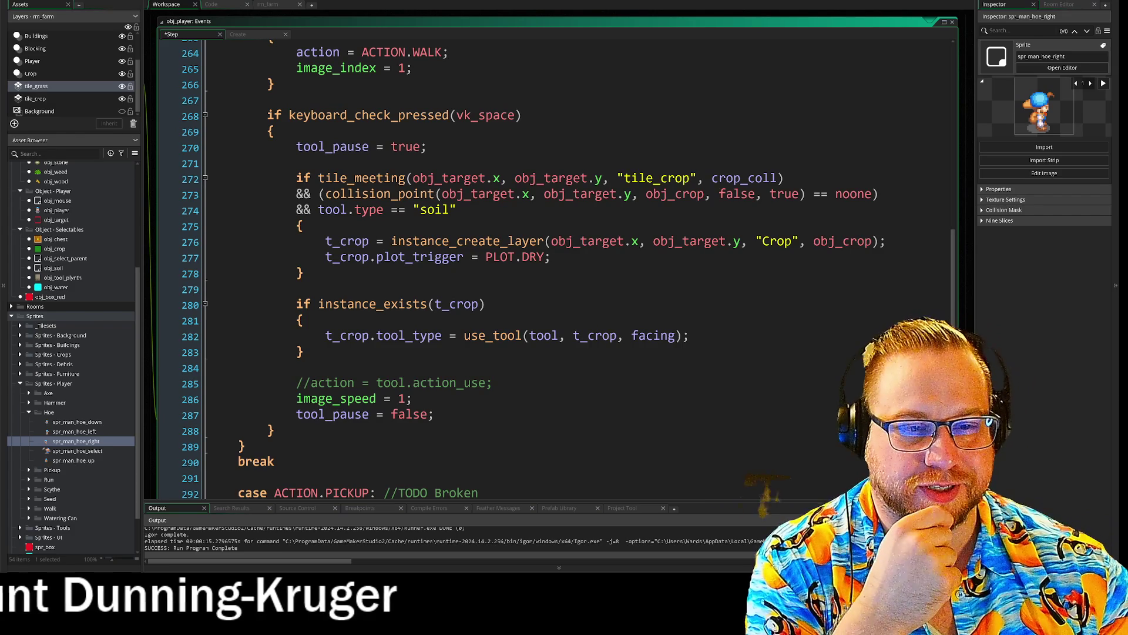
{"action": "left_click", "coordinate": [329, 335]}
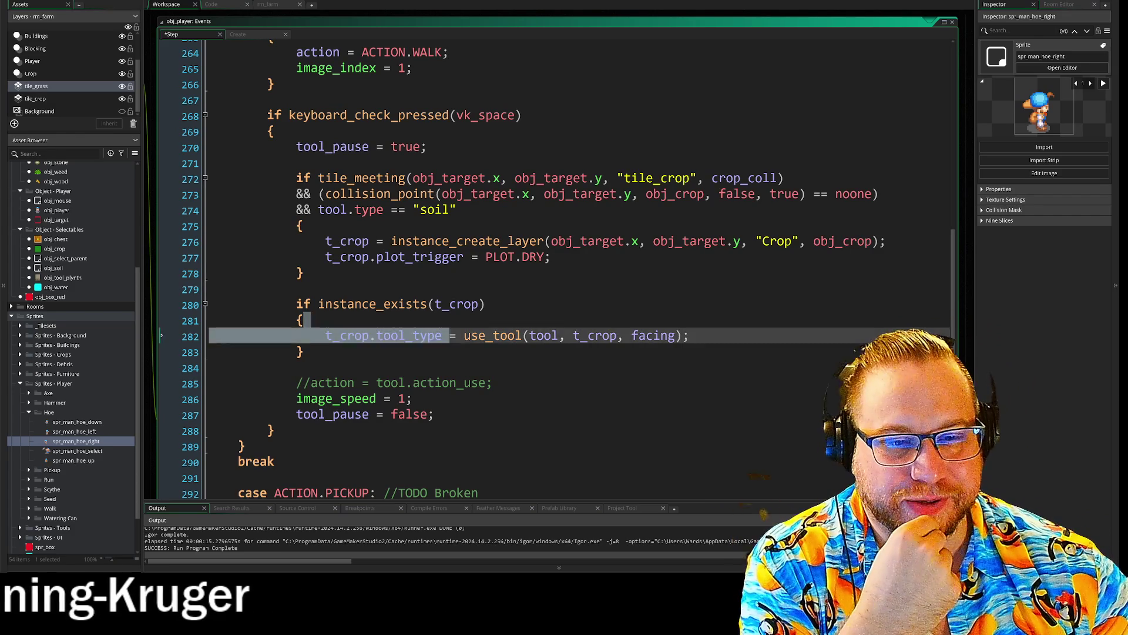
- Open obj_crop's Step event, expand the plot switch and review the PLOT.DRY case
{"action": "key", "text": "Down"}
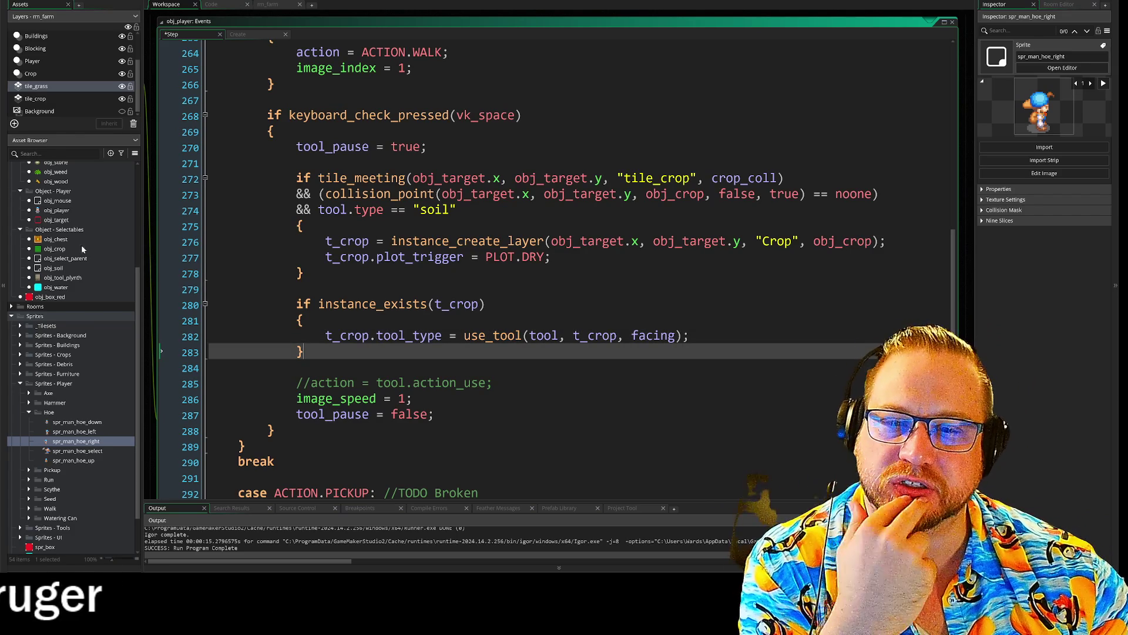
{"action": "double_click", "coordinate": [59, 249]}
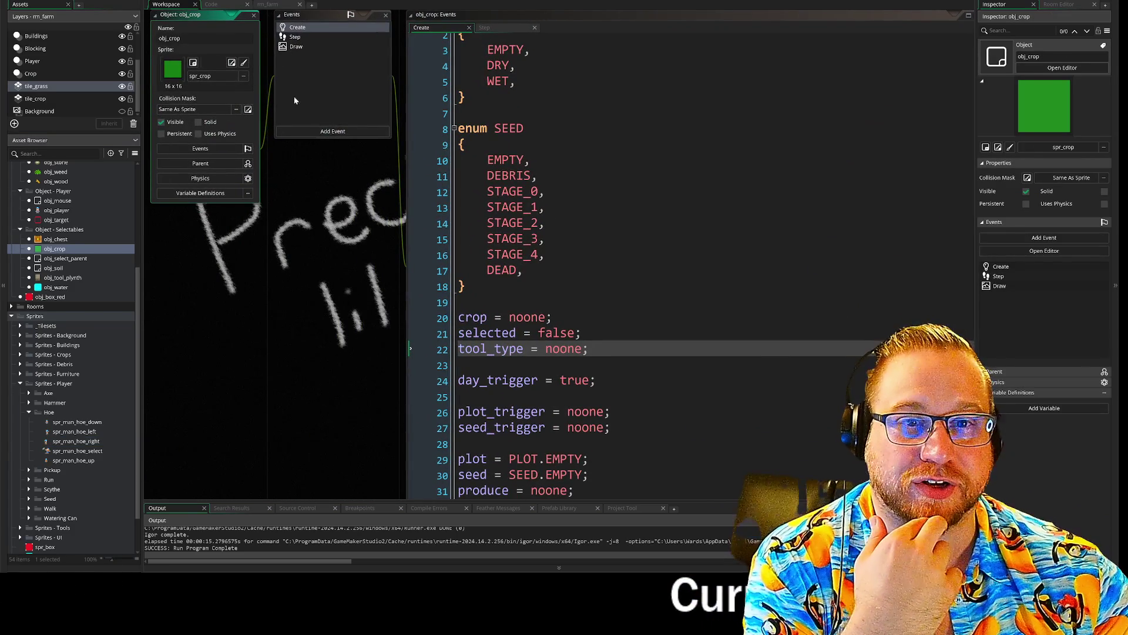
{"action": "left_click", "coordinate": [295, 37]}
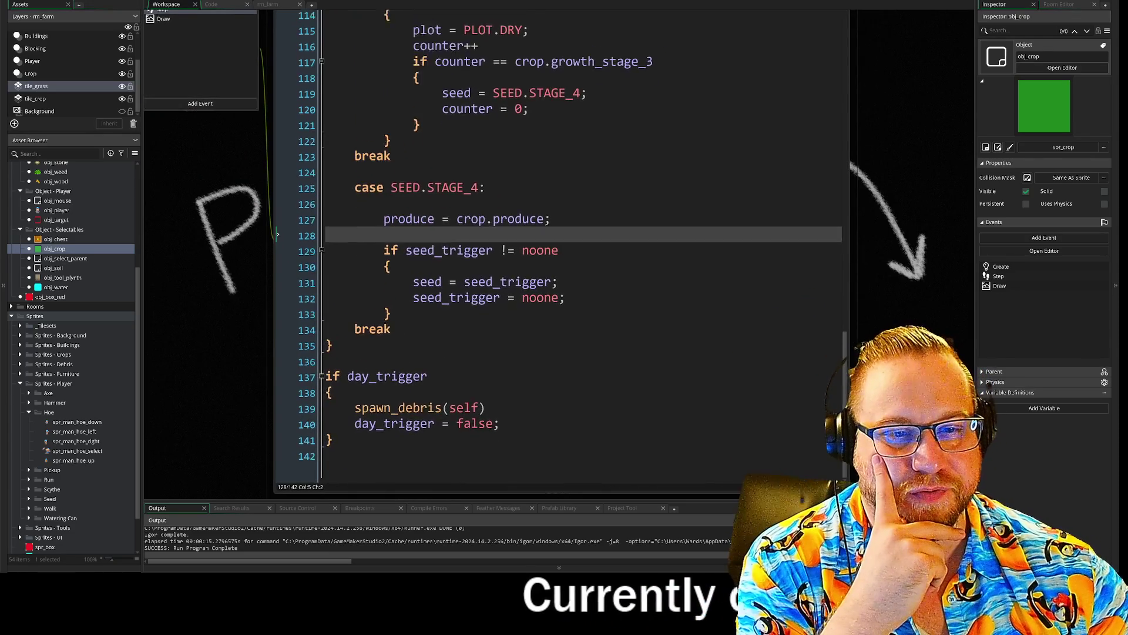
{"action": "scroll", "scroll_direction": "up", "scroll_amount": 3}
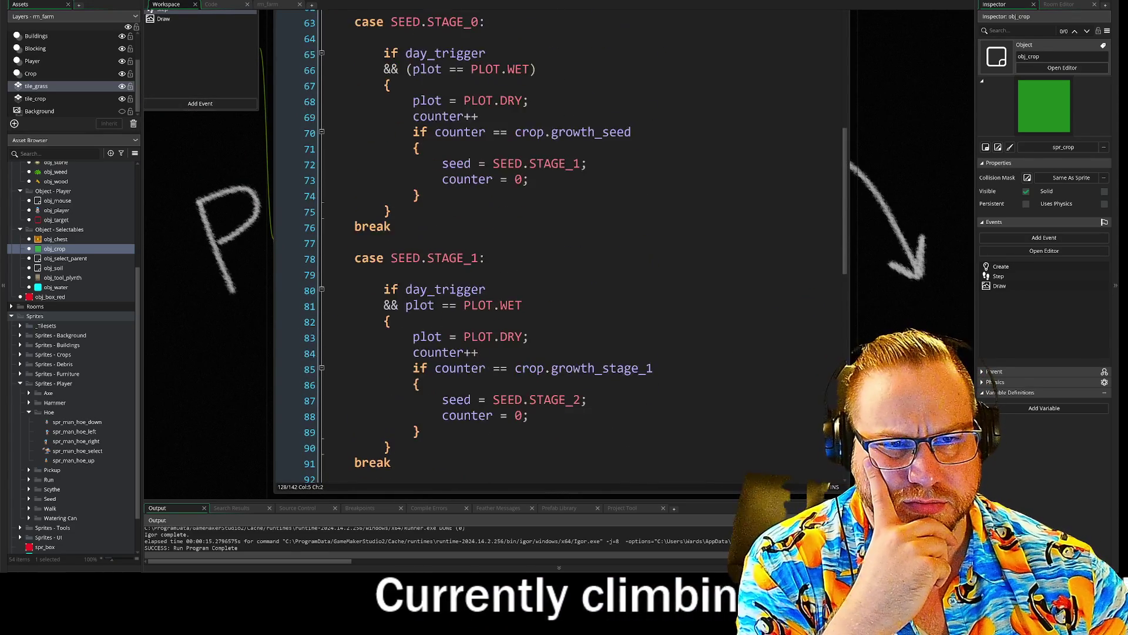
{"action": "scroll", "scroll_direction": "up", "scroll_amount": 3}
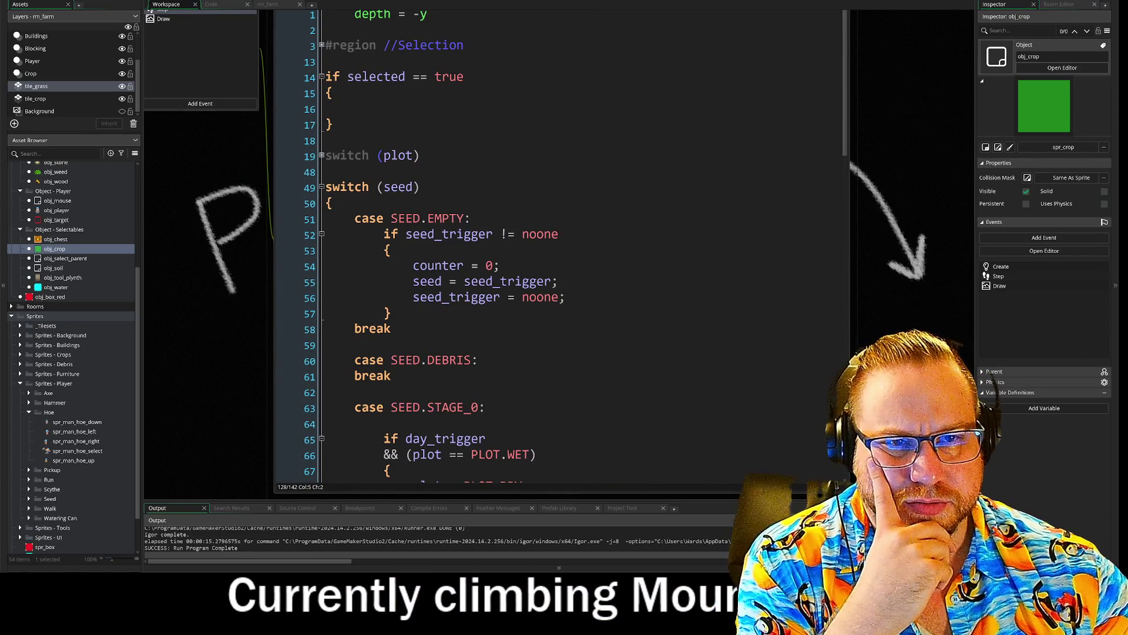
{"action": "left_click", "coordinate": [321, 157]}
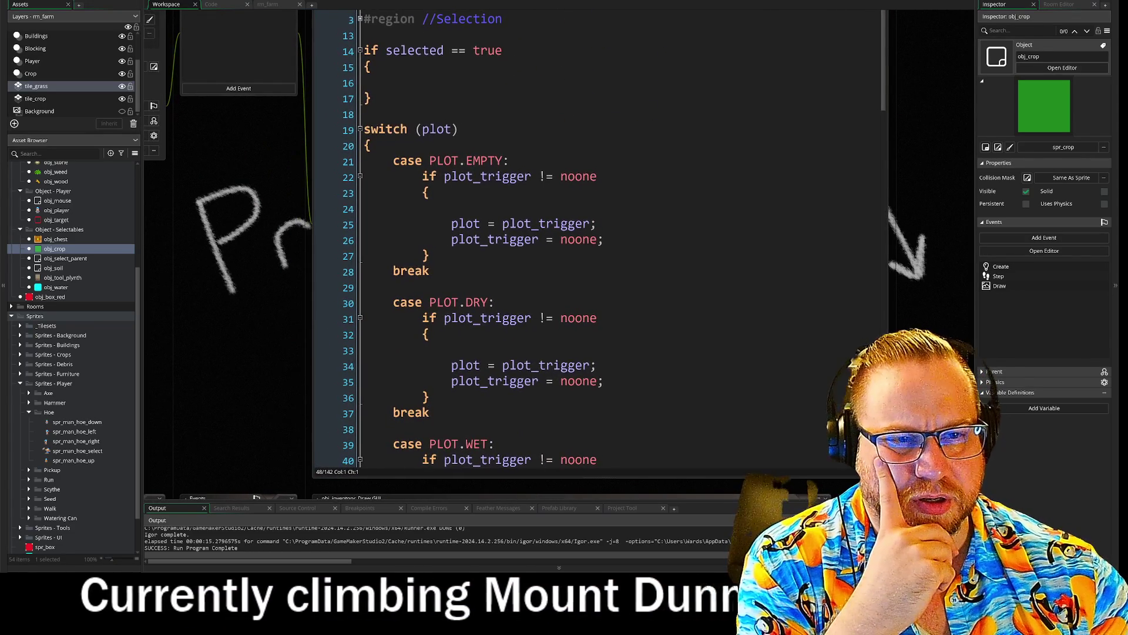
{"action": "scroll", "scroll_direction": "down", "scroll_amount": 3}
{"action": "left_click_drag", "start_coordinate": [289, 325], "coordinate": [295, 331]}
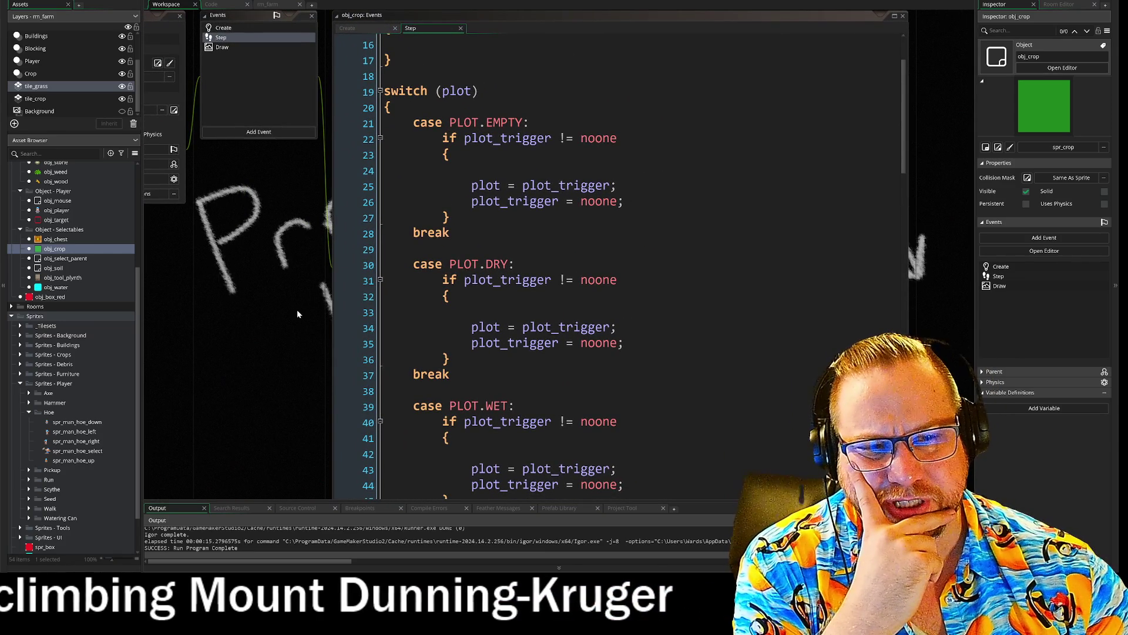
{"action": "left_click_drag", "start_coordinate": [336, 256], "coordinate": [336, 357]}
{"action": "left_click", "coordinate": [337, 358]}
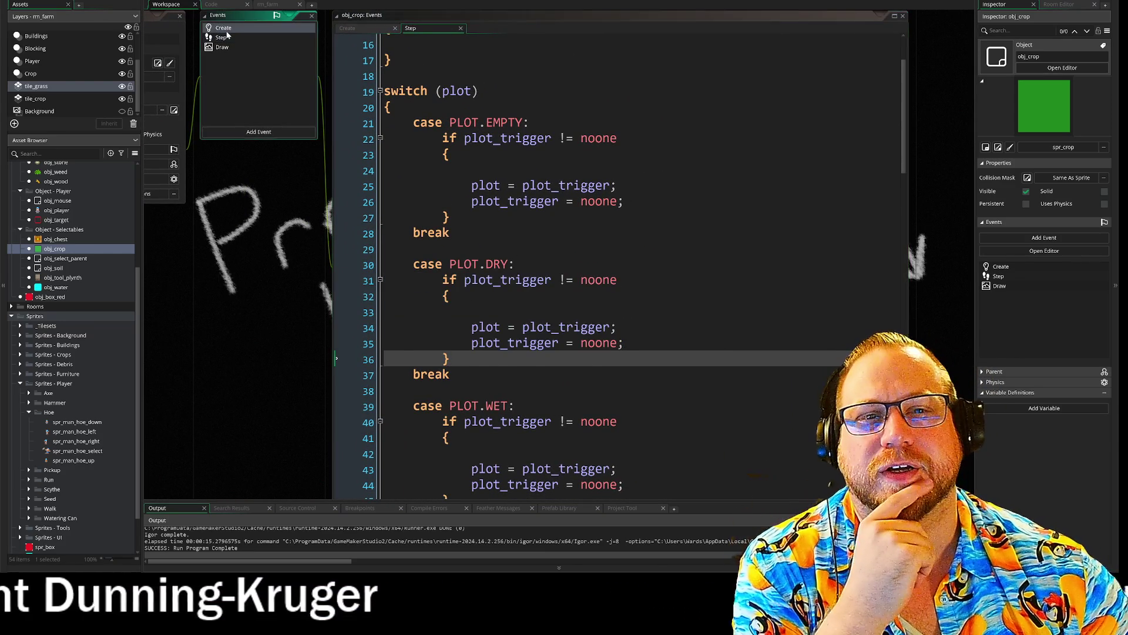
- Compare obj_crop's Create event with its Step plot switch, then show scr_functions.gml
{"action": "left_click", "coordinate": [224, 28]}
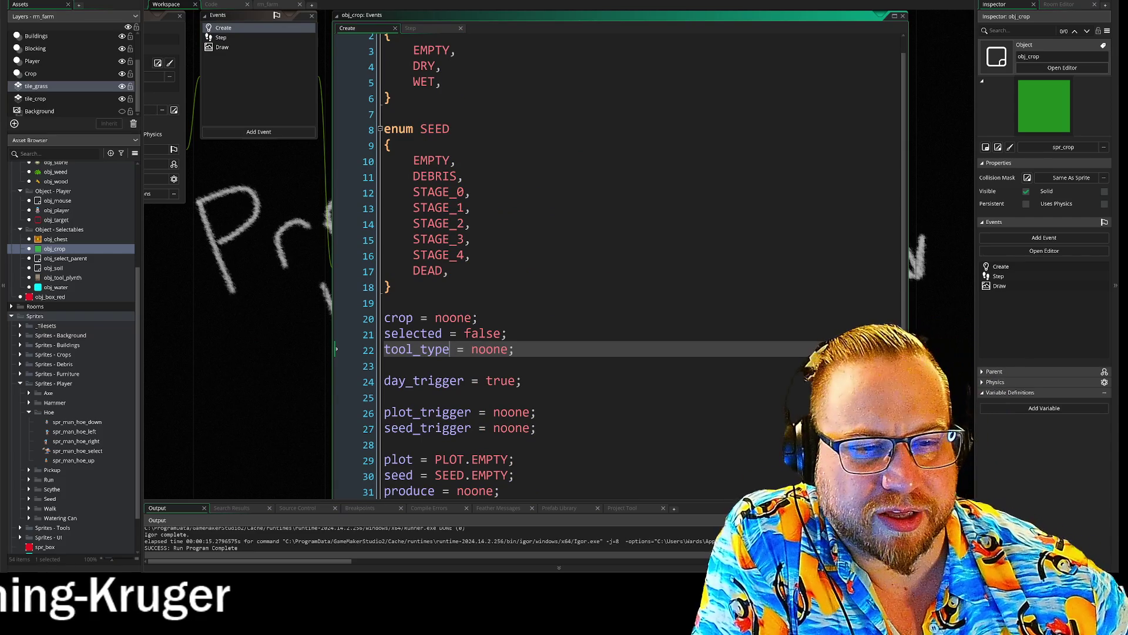
{"action": "left_click", "coordinate": [222, 38]}
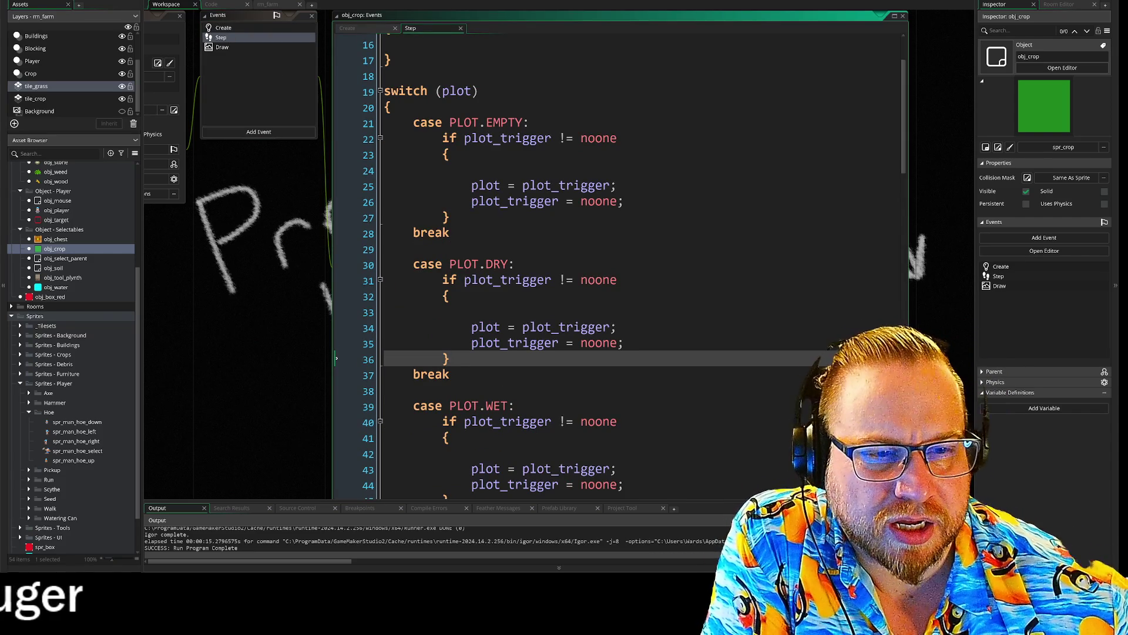
{"action": "left_click_drag", "start_coordinate": [336, 91], "coordinate": [336, 264]}
{"action": "left_click", "coordinate": [336, 264]}
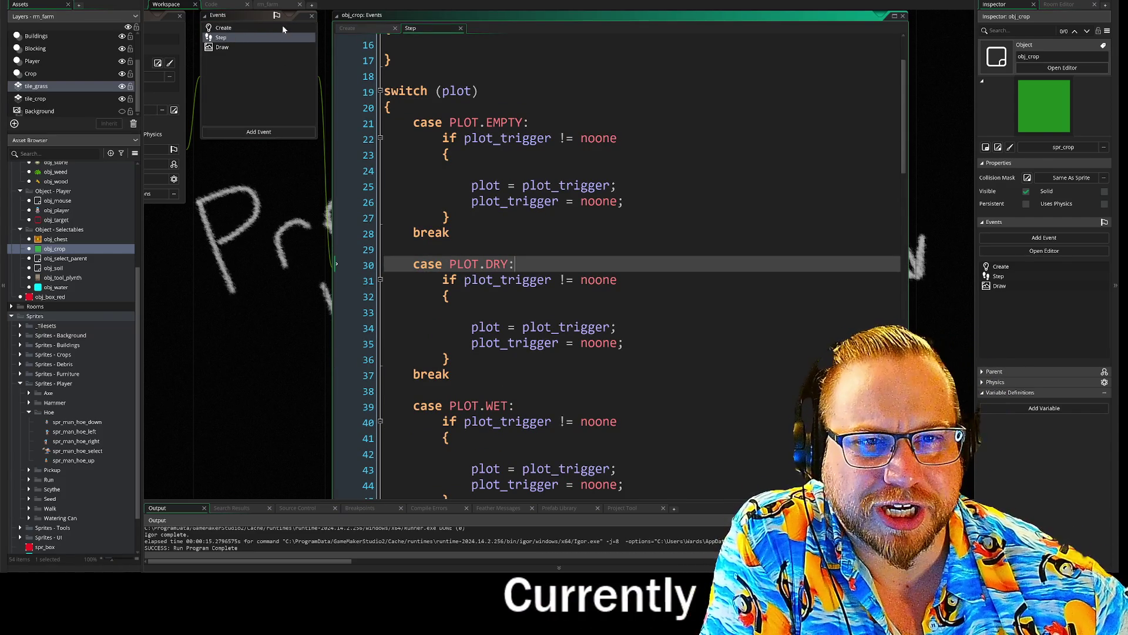
{"action": "left_click", "coordinate": [212, 5]}
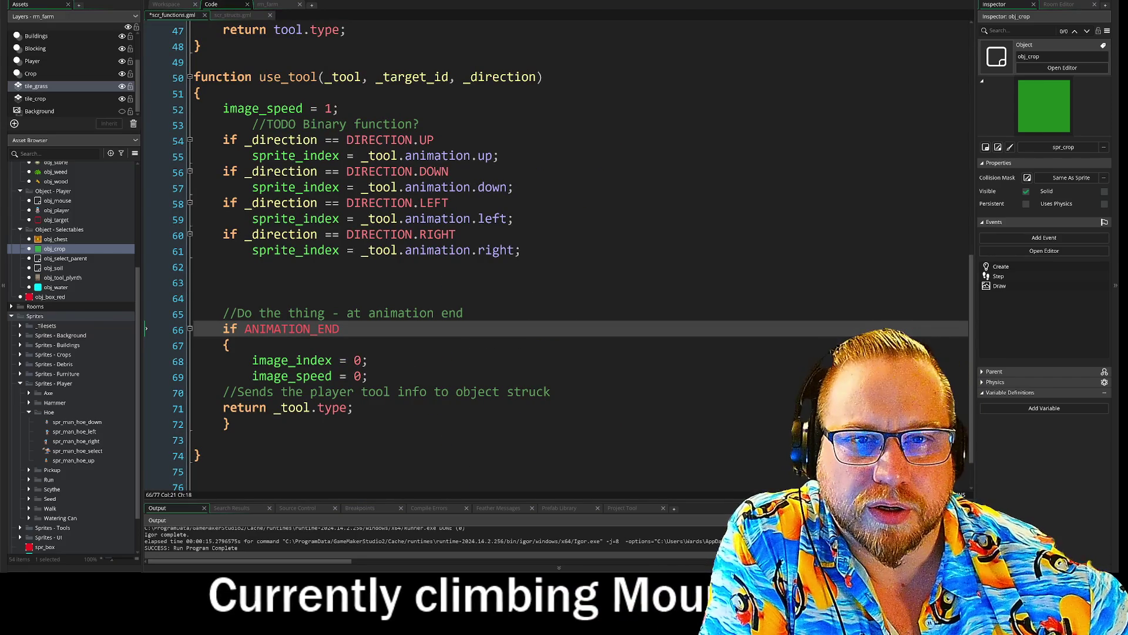
- Back in the workspace, review the use_tool call on line 282
{"action": "left_click", "coordinate": [166, 5]}
{"action": "scroll", "scroll_direction": "up", "scroll_amount": 3}
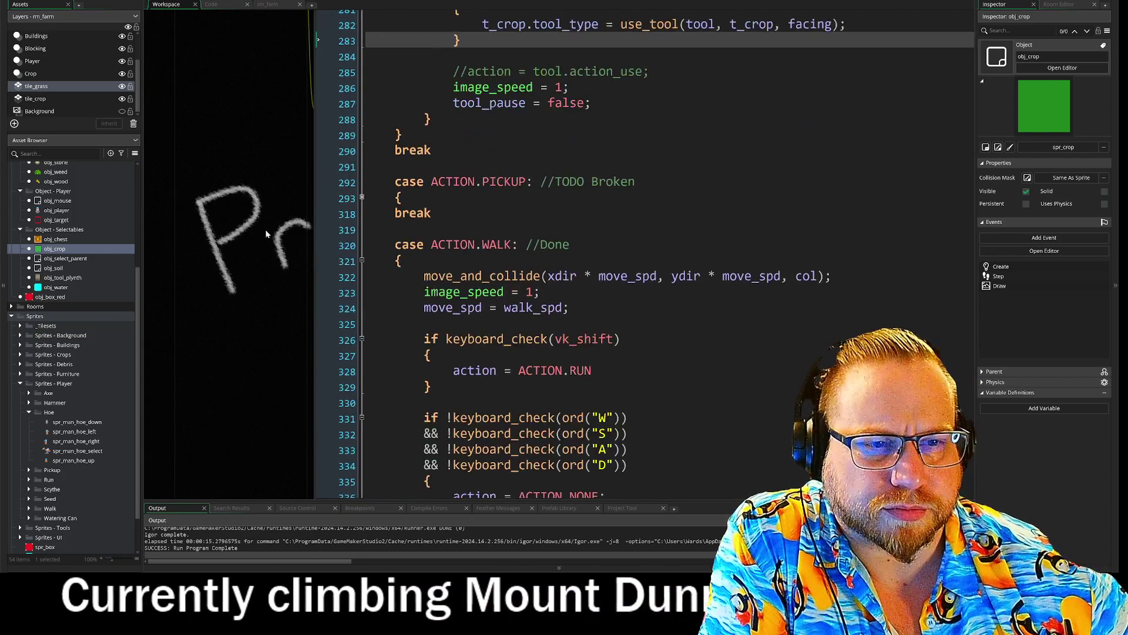
{"action": "left_click_drag", "start_coordinate": [449, 267], "coordinate": [770, 267]}
{"action": "left_click", "coordinate": [449, 267]}
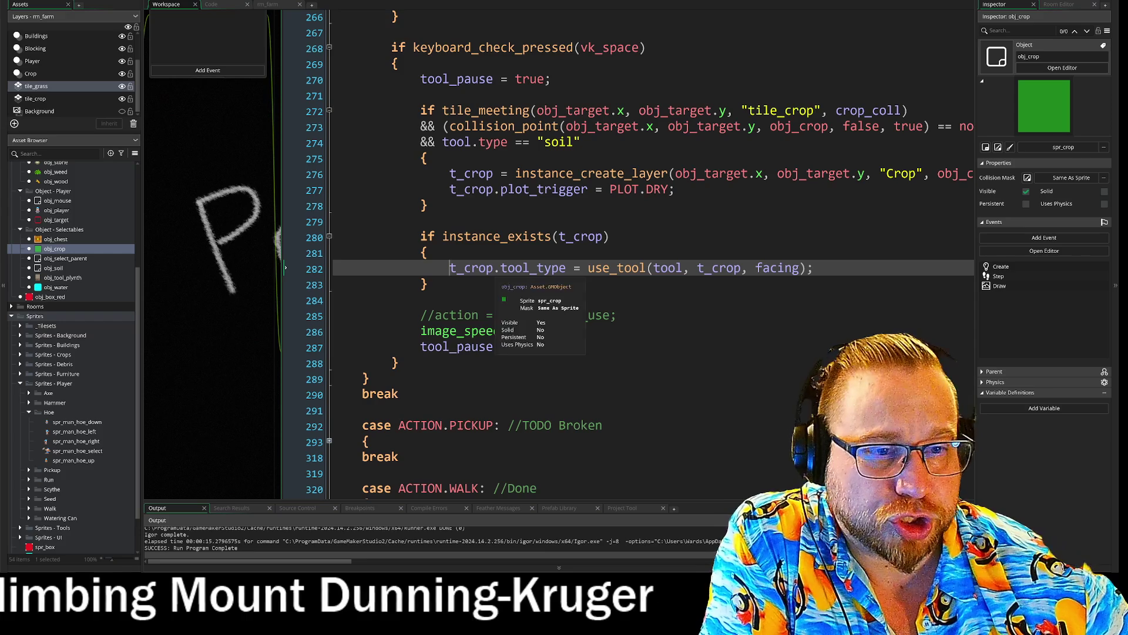
{"action": "scroll", "scroll_direction": "down", "scroll_amount": 3}
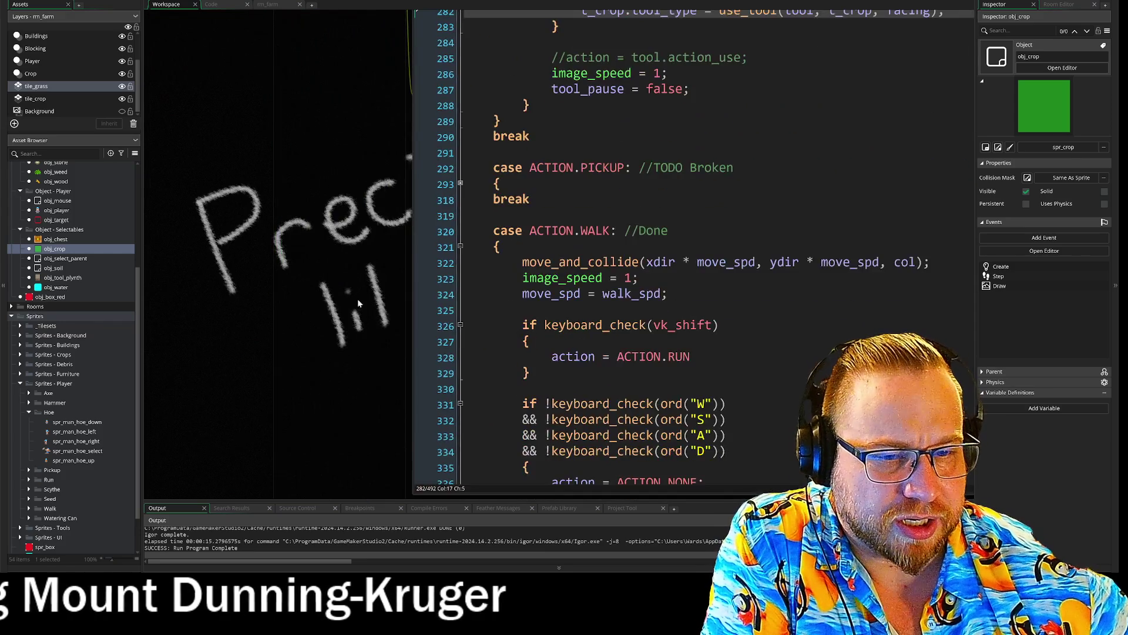
{"action": "scroll", "scroll_direction": "down", "scroll_amount": 3}
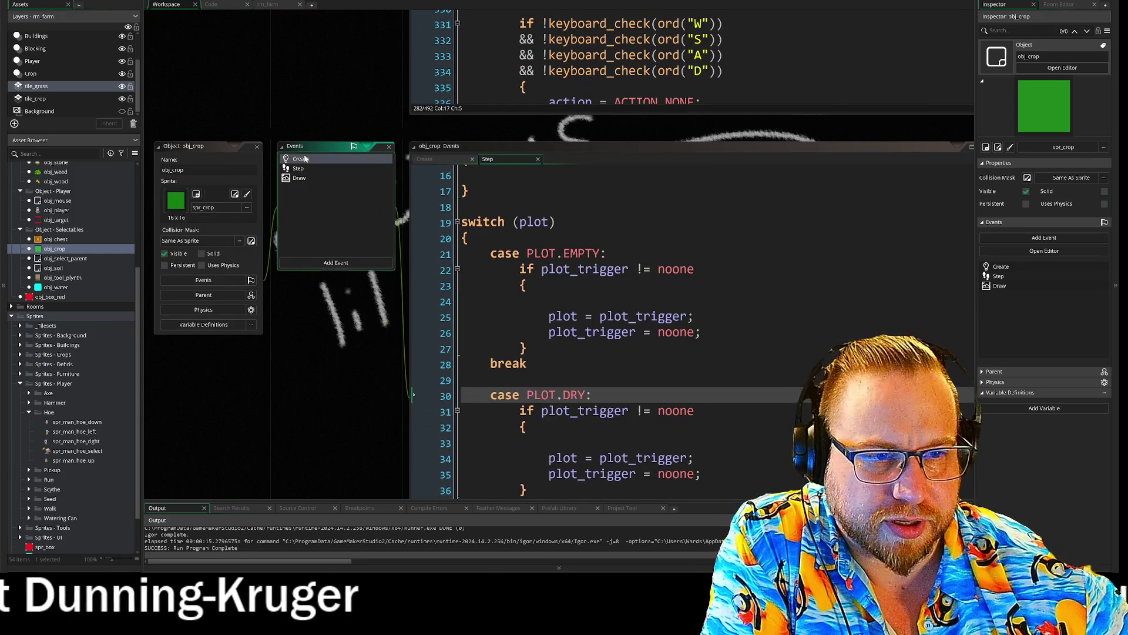
- Review obj_crop's Create and Step events, then select ACTION.HOE's end-of-animation block
{"action": "left_click", "coordinate": [300, 158]}
{"action": "scroll", "scroll_direction": "down", "scroll_amount": 3}
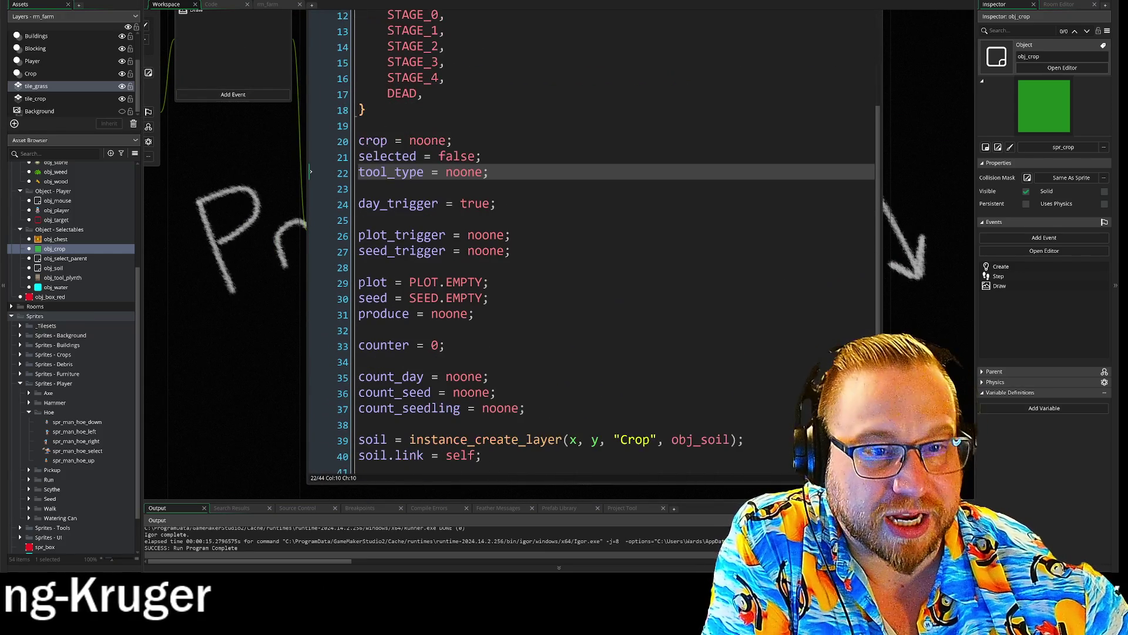
{"action": "scroll", "scroll_direction": "down", "scroll_amount": 3}
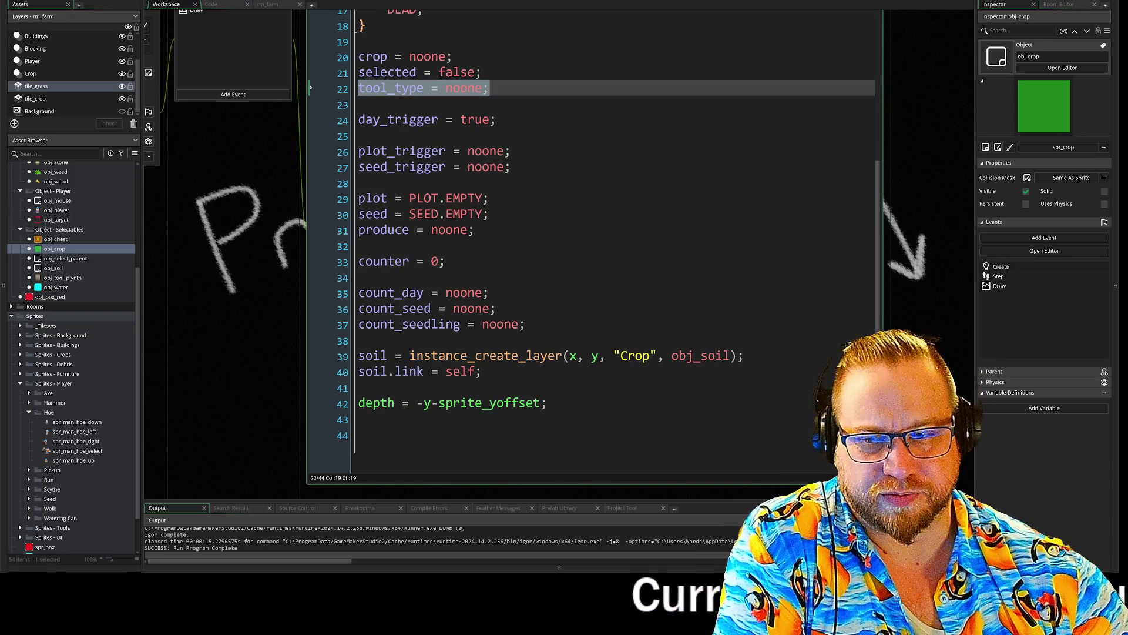
{"action": "scroll", "scroll_direction": "up", "scroll_amount": 3}
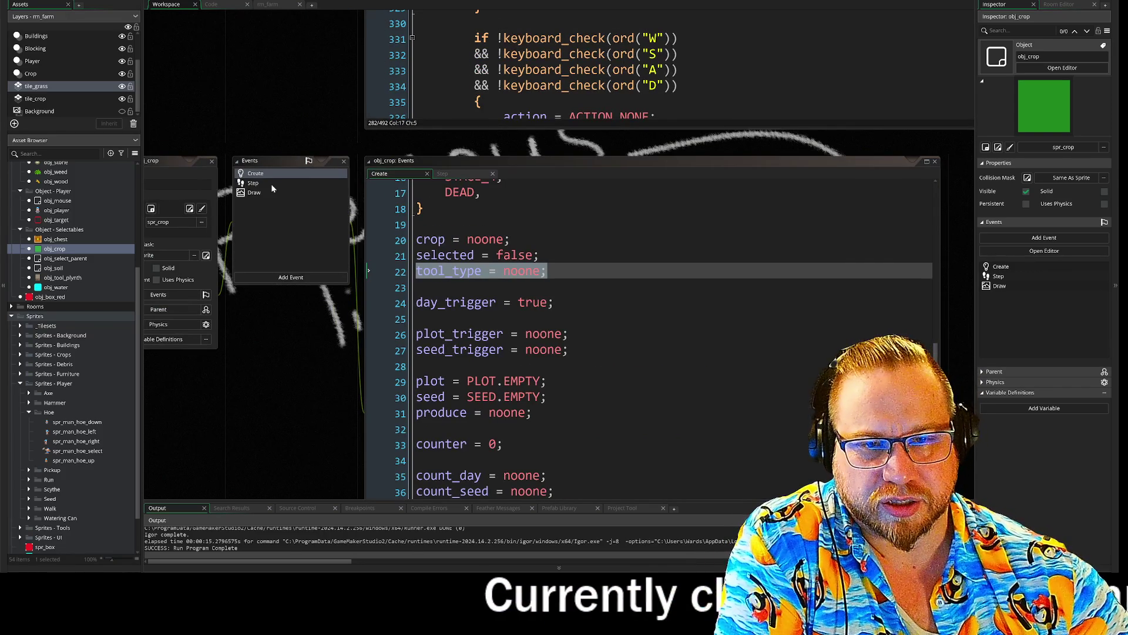
{"action": "left_click", "coordinate": [270, 184]}
{"action": "scroll", "scroll_direction": "down", "scroll_amount": 3}
{"action": "scroll", "scroll_direction": "up", "scroll_amount": 3}
{"action": "scroll", "scroll_direction": "up", "scroll_amount": 3}
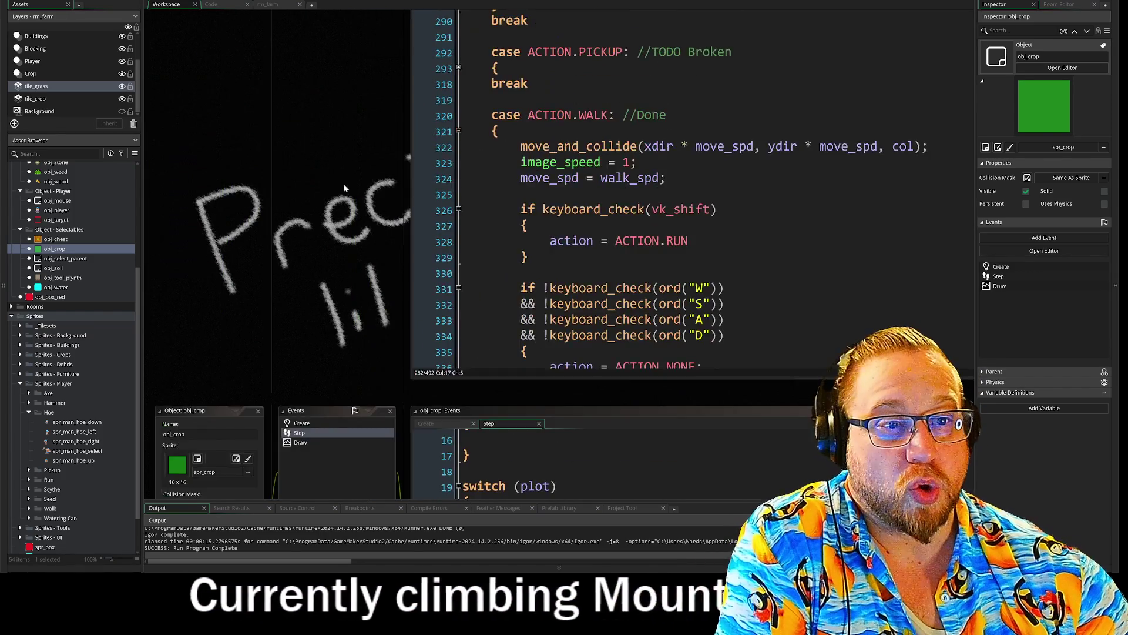
{"action": "scroll", "scroll_direction": "down", "scroll_amount": 3}
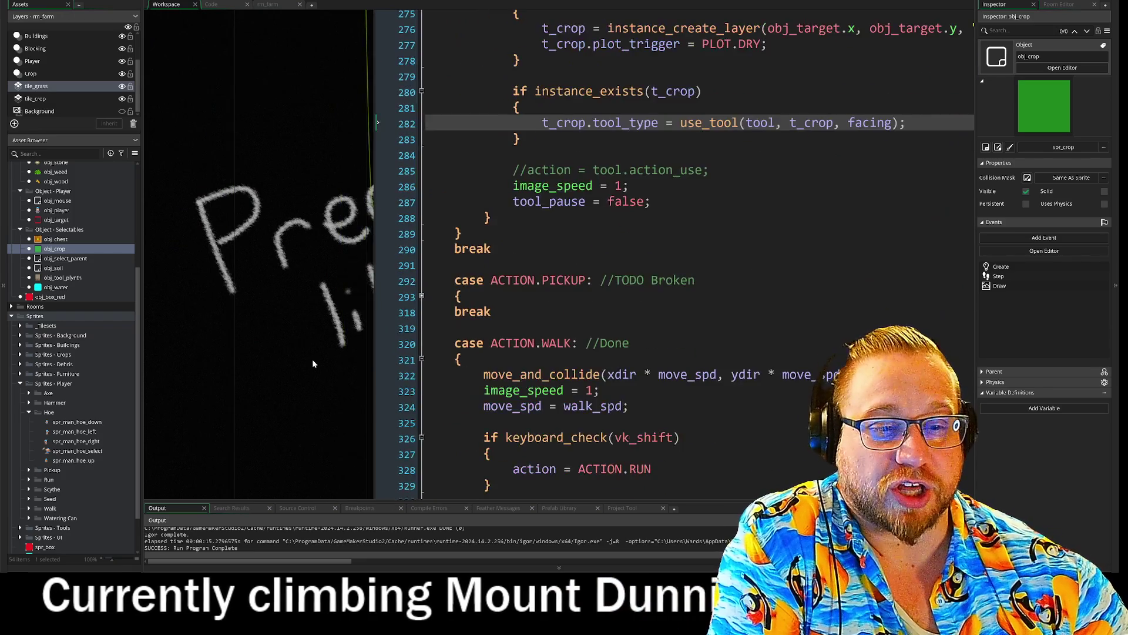
{"action": "scroll", "scroll_direction": "down", "scroll_amount": 3}
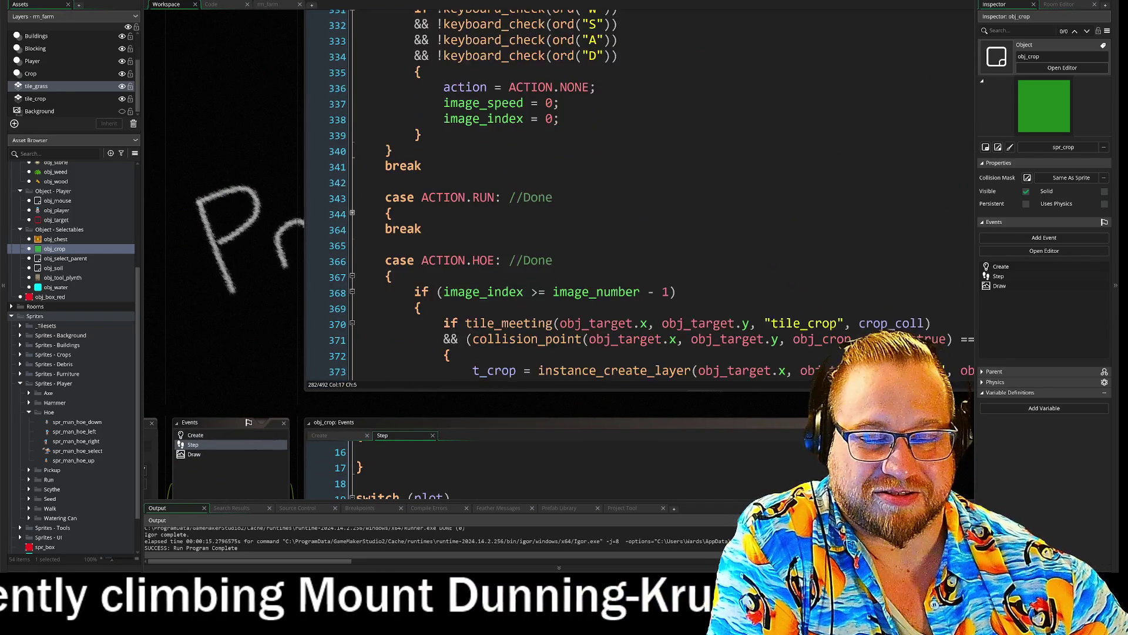
{"action": "scroll", "scroll_direction": "up", "scroll_amount": 3}
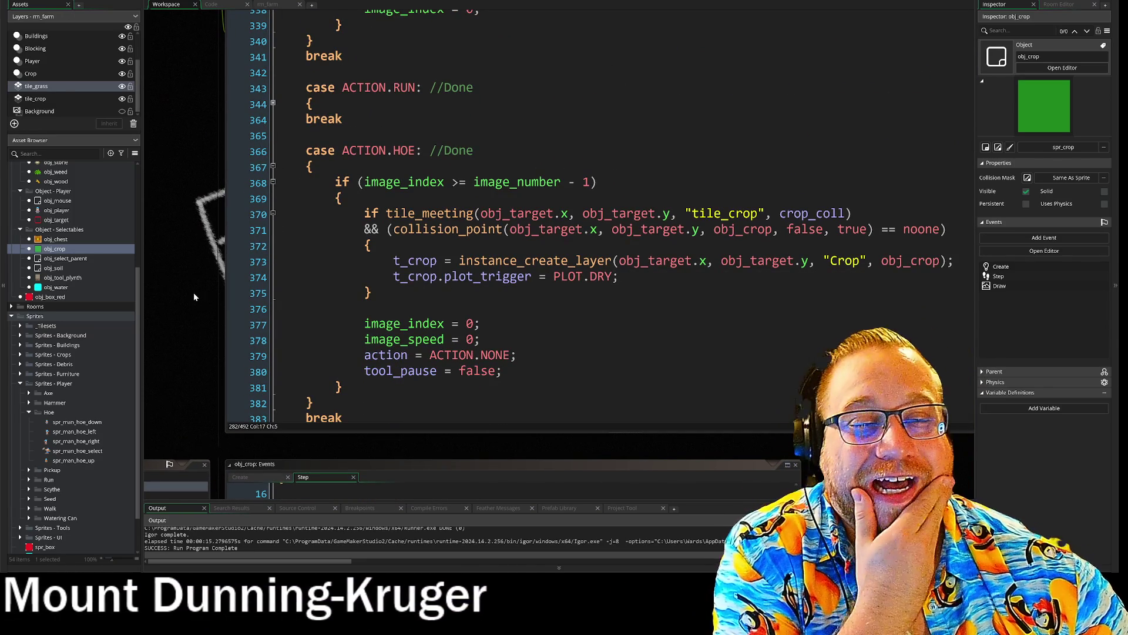
{"action": "left_click_drag", "start_coordinate": [314, 167], "coordinate": [344, 388]}
- Comment out lines 368–381, the ACTION.HOE tilling and reset block, with Ctrl+K
{"action": "left_click", "coordinate": [501, 371]}
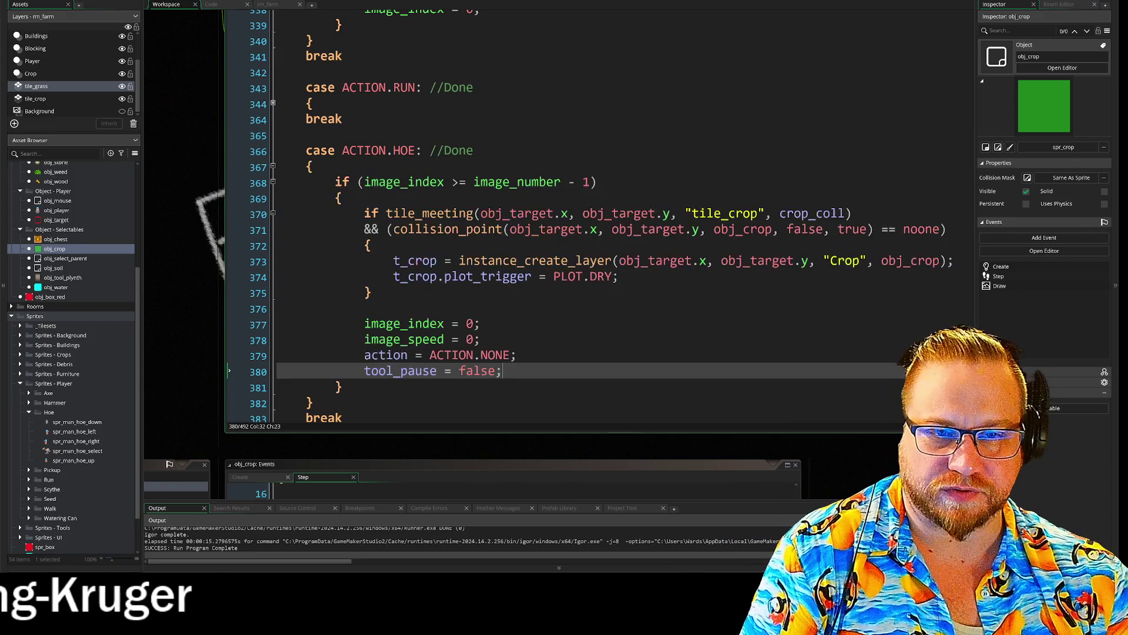
{"action": "left_click_drag", "start_coordinate": [335, 182], "coordinate": [344, 388]}
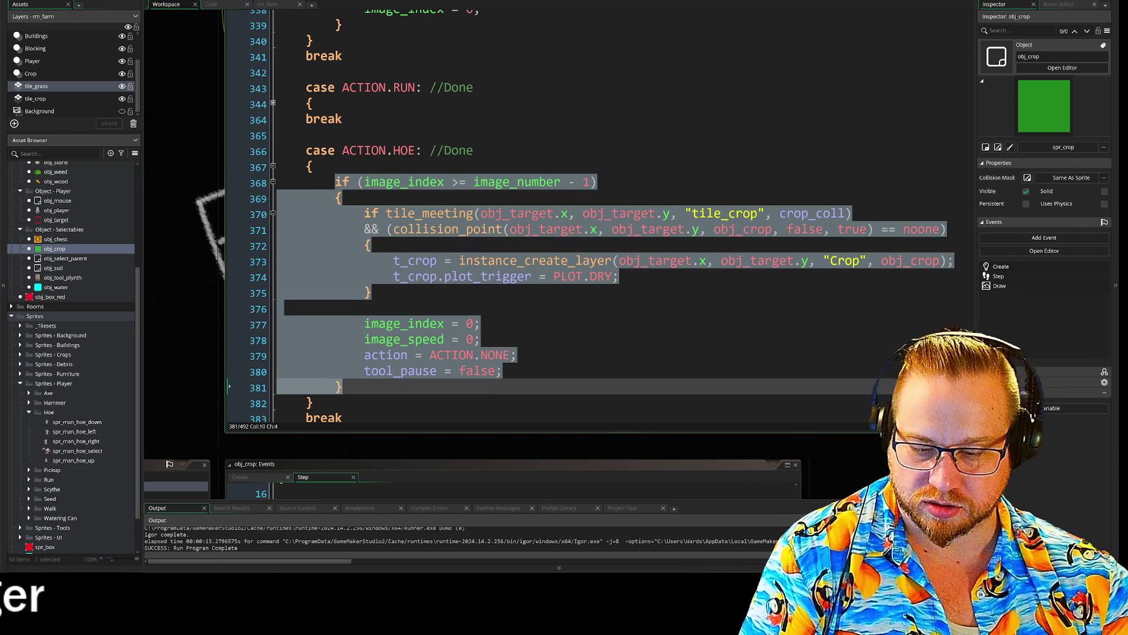
{"action": "key", "text": "ctrl+k"}
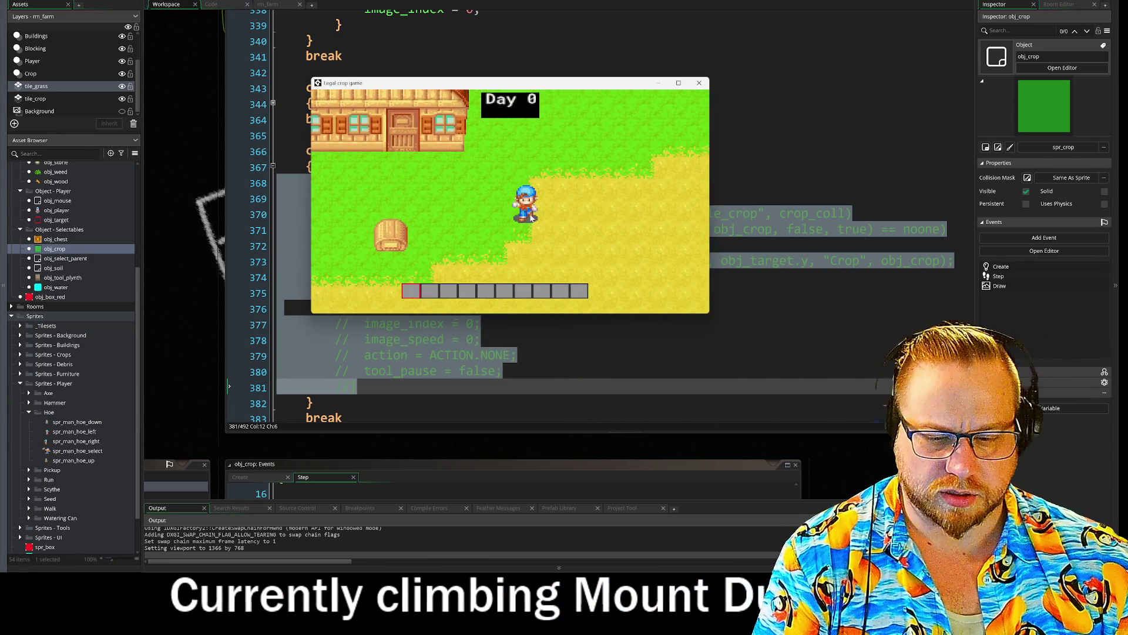
- Test-run the game: put the axe in hotbar slot 1, swing it, walk around, then close
{"action": "key", "text": "i"}
{"action": "left_click_drag", "start_coordinate": [440, 199], "coordinate": [411, 290]}
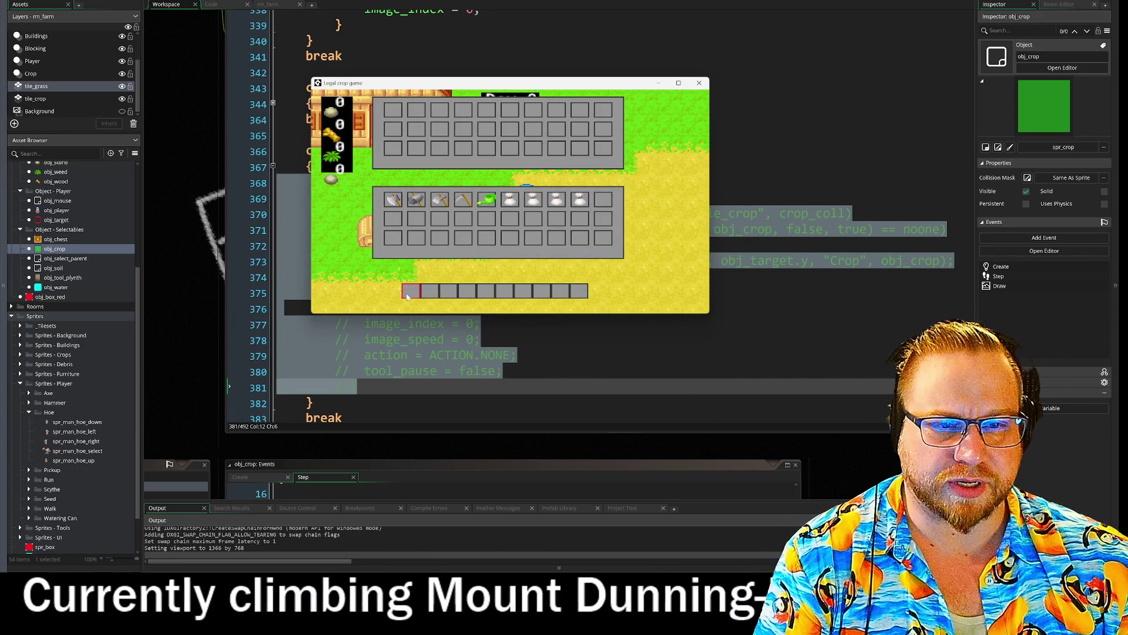
{"action": "key", "text": "i"}
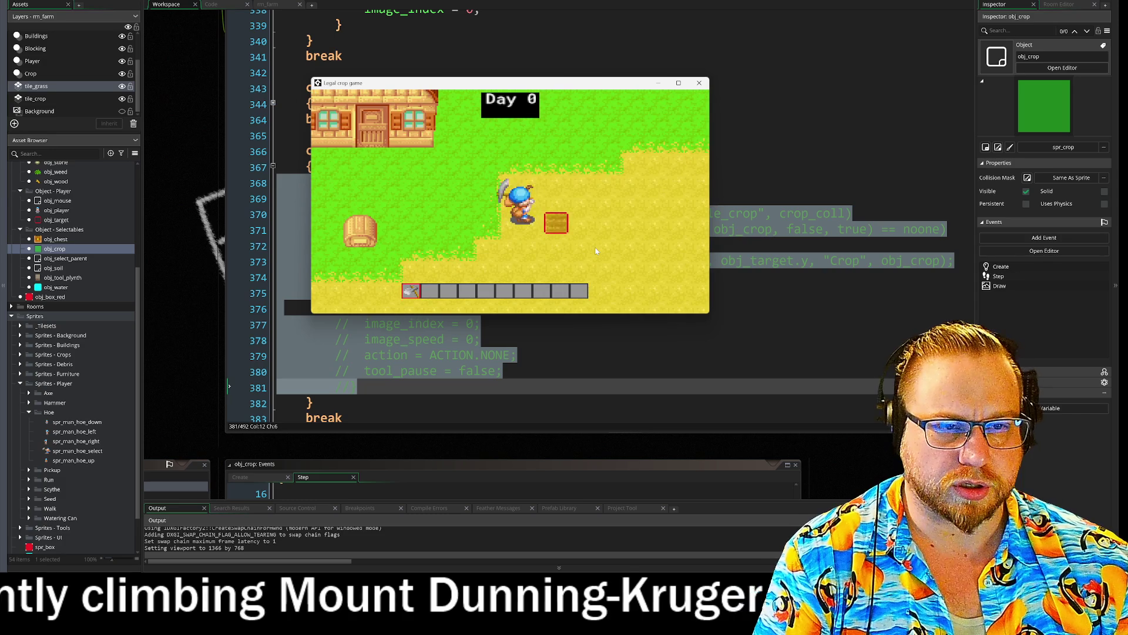
{"action": "left_click", "coordinate": [596, 251]}
{"action": "key", "text": "d"}
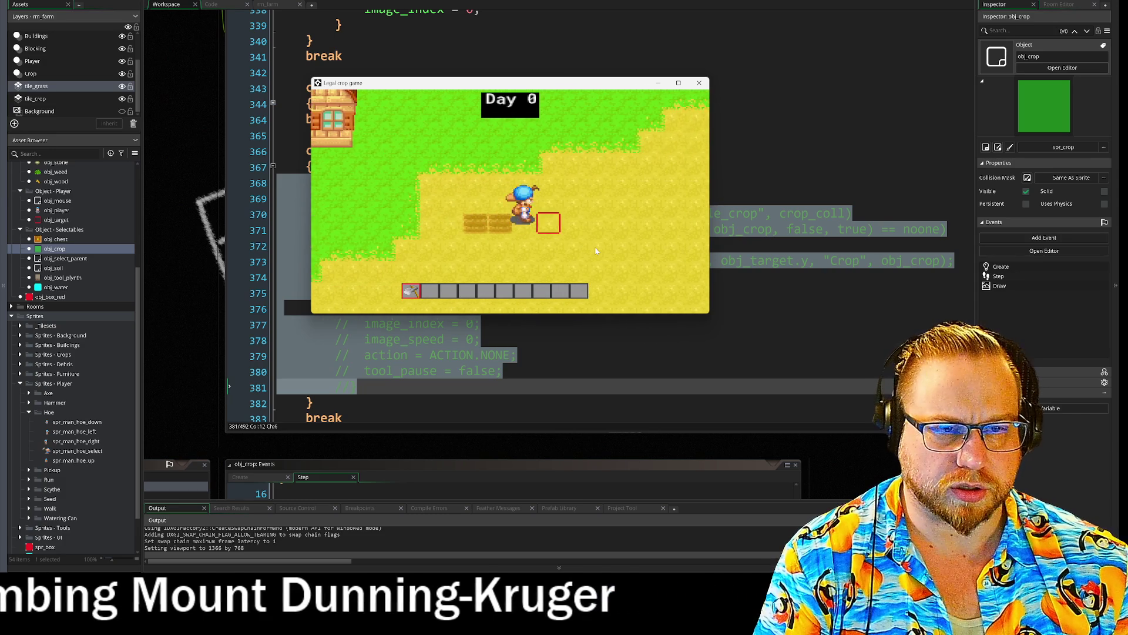
{"action": "key", "text": "a"}
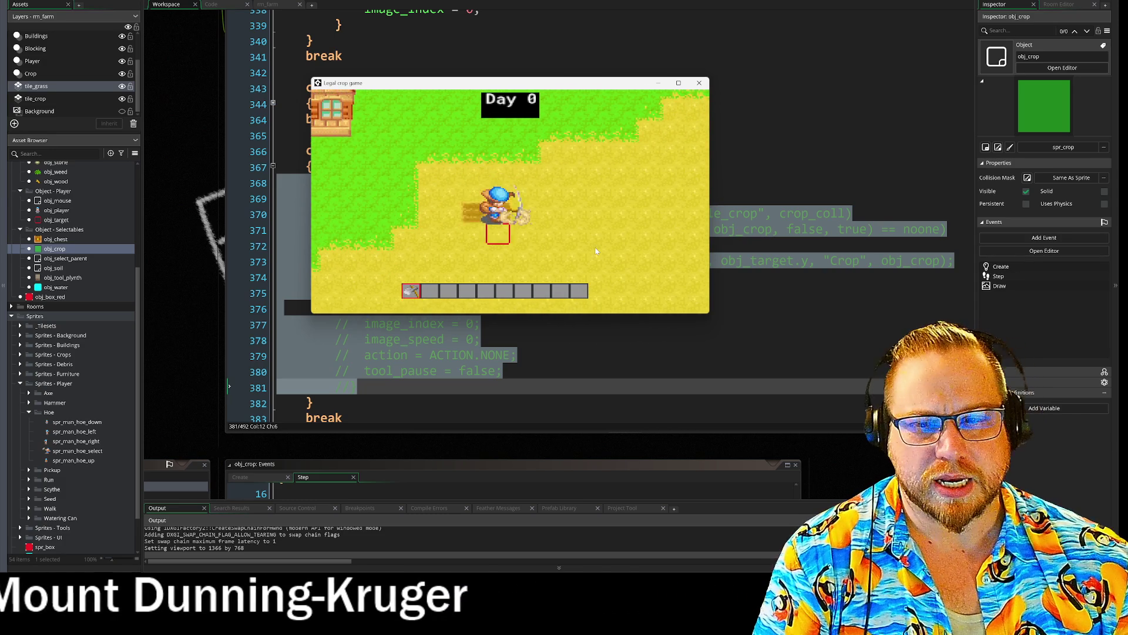
{"action": "key", "text": "w"}
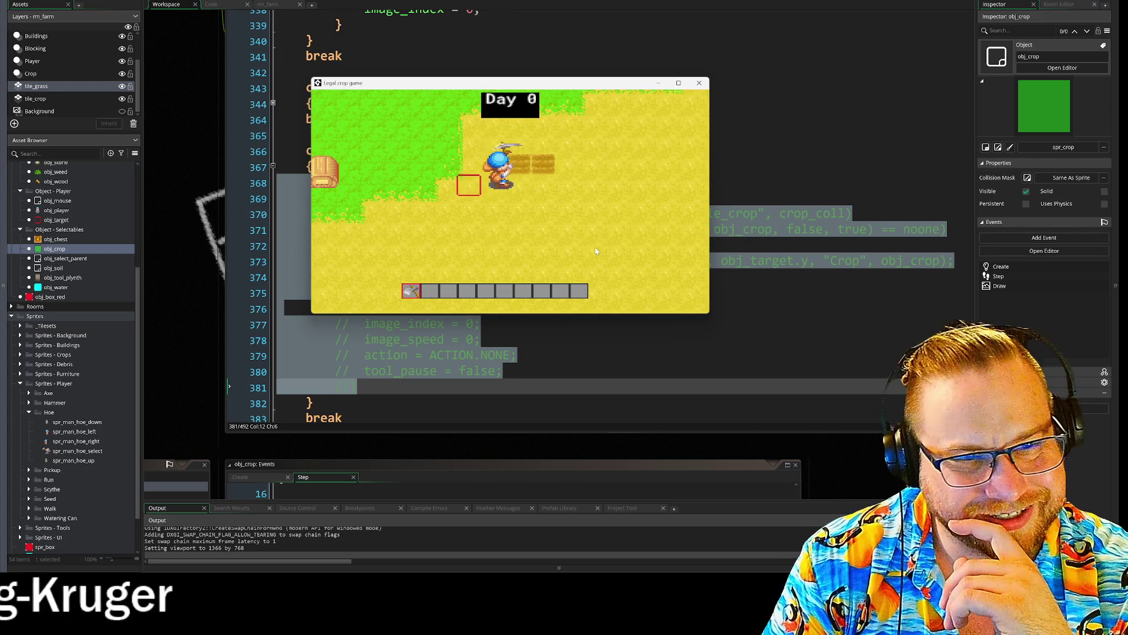
{"action": "key", "text": "w"}
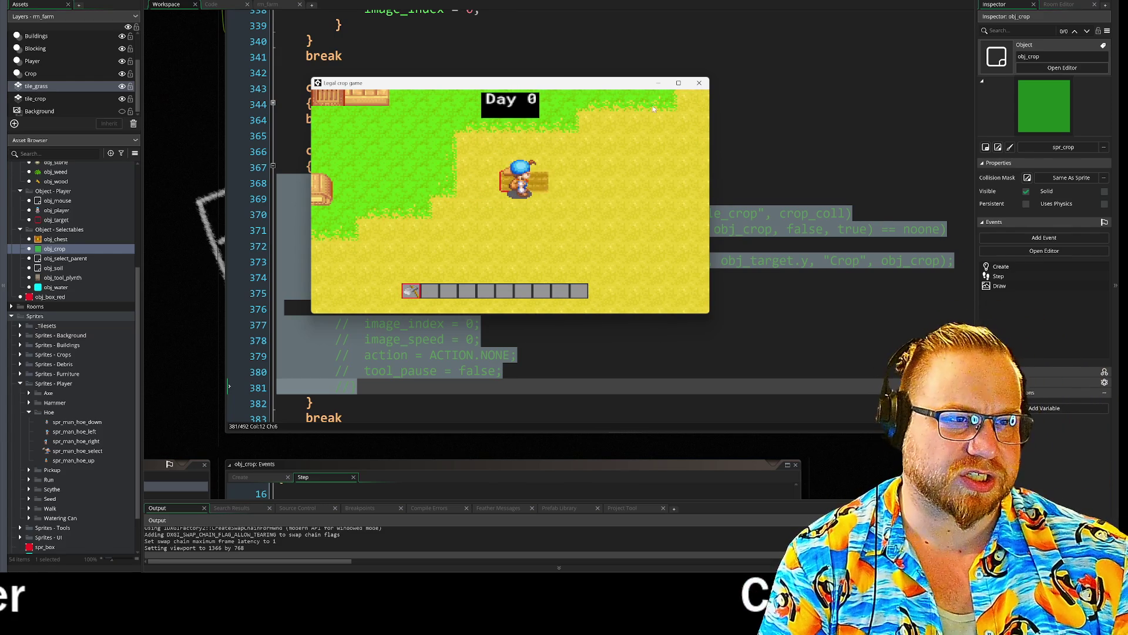
{"action": "left_click", "coordinate": [700, 84]}
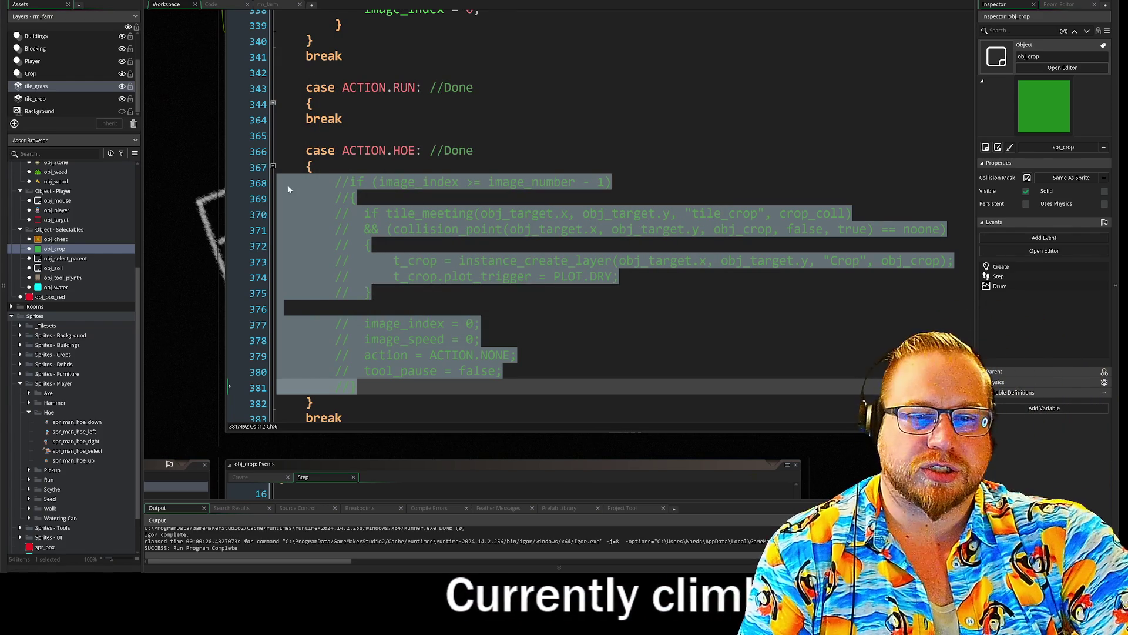
- Collapse the W/A/S/D keyboard_check block at line 259 under ACTION.NONE
{"action": "scroll", "scroll_direction": "up", "scroll_amount": 3}
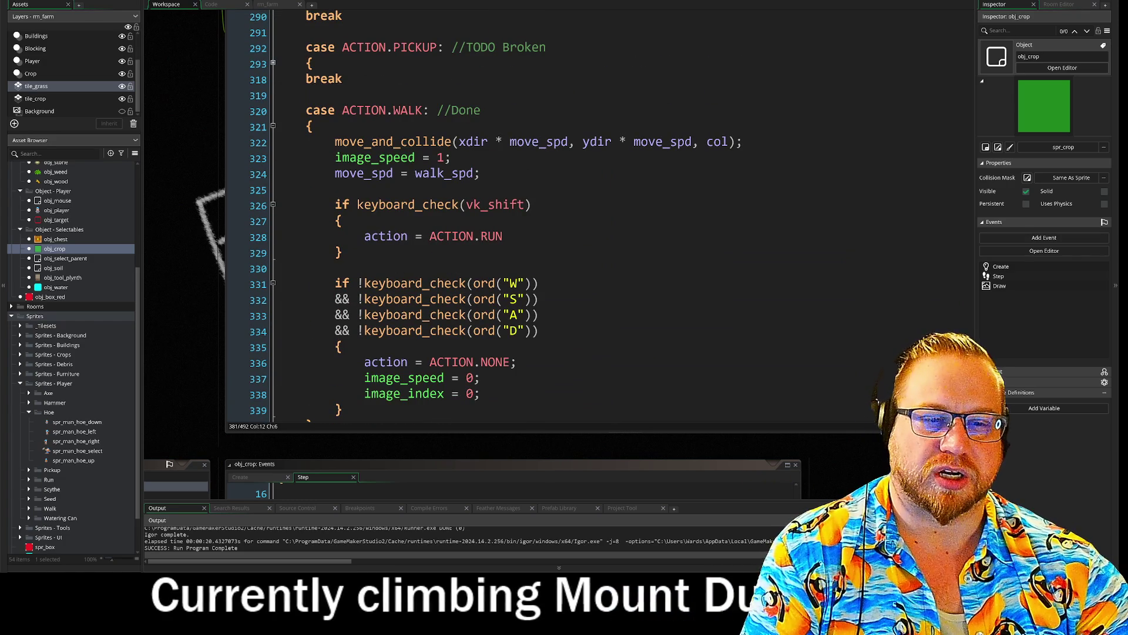
{"action": "scroll", "scroll_direction": "up", "scroll_amount": 3}
{"action": "scroll", "scroll_direction": "up", "scroll_amount": 3}
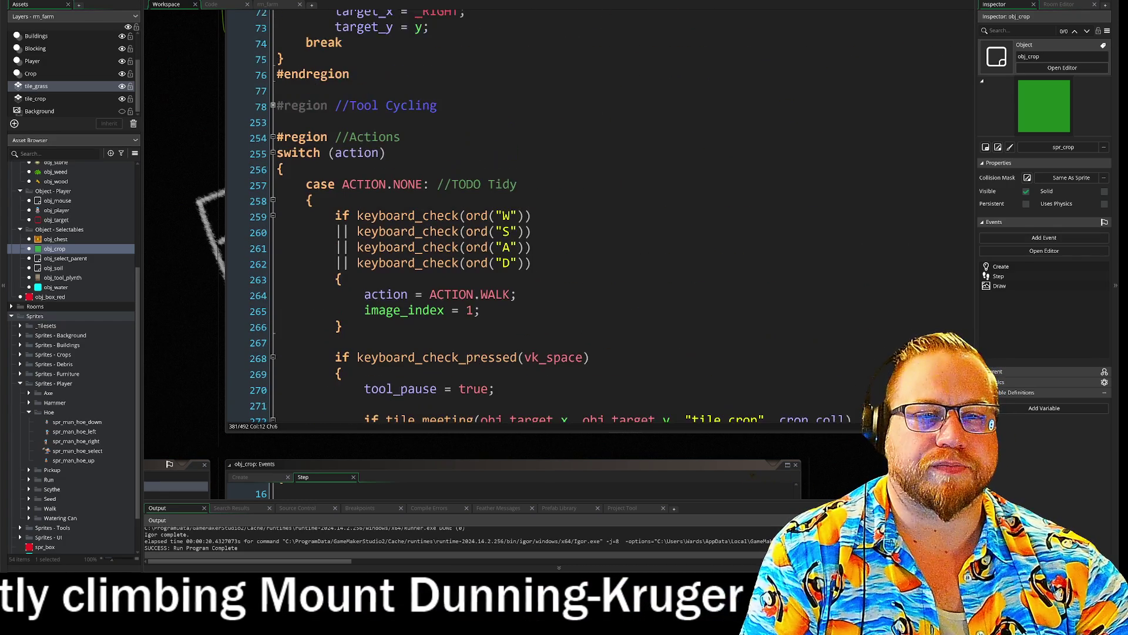
{"action": "scroll", "scroll_direction": "down", "scroll_amount": 3}
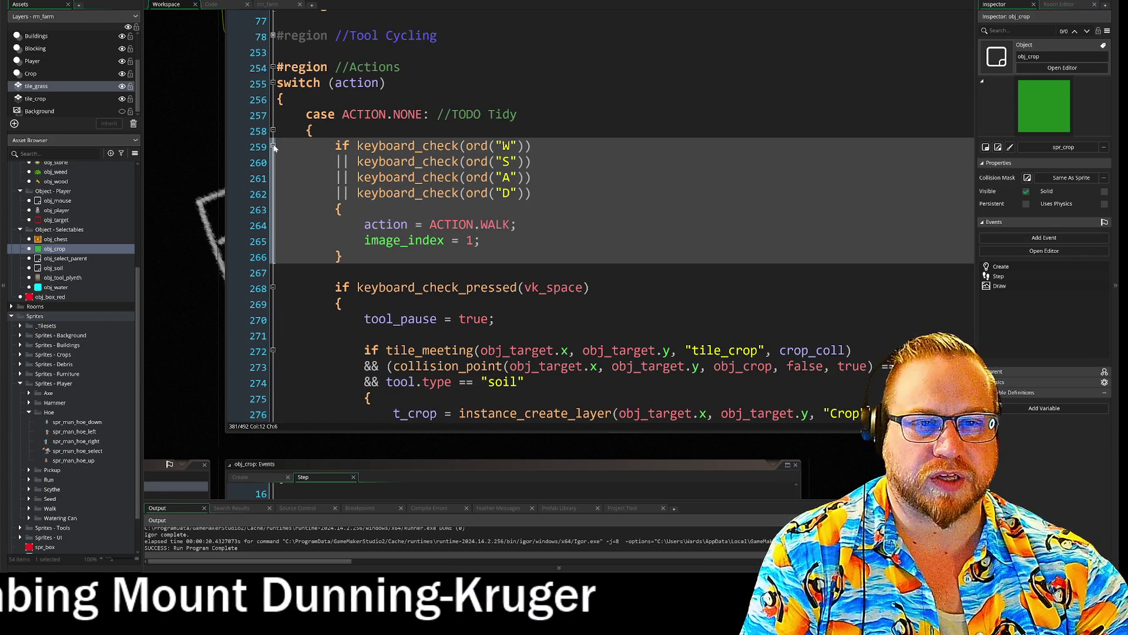
{"action": "left_click", "coordinate": [273, 147]}
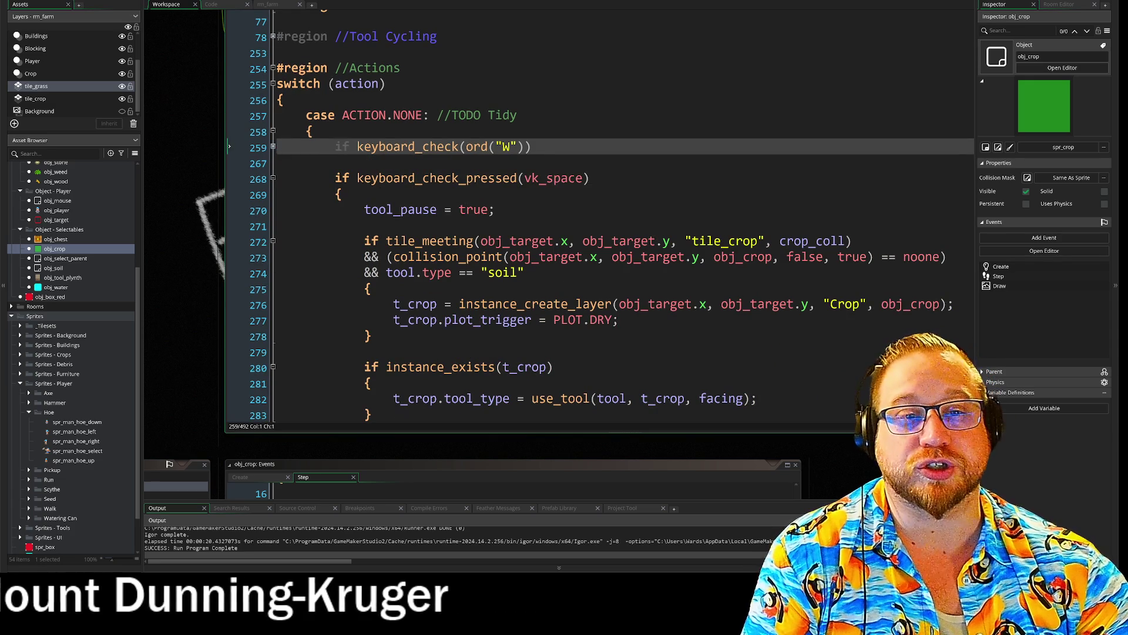
{"action": "left_click_drag", "start_coordinate": [329, 115], "coordinate": [517, 115]}
{"action": "scroll", "scroll_direction": "down", "scroll_amount": 3}
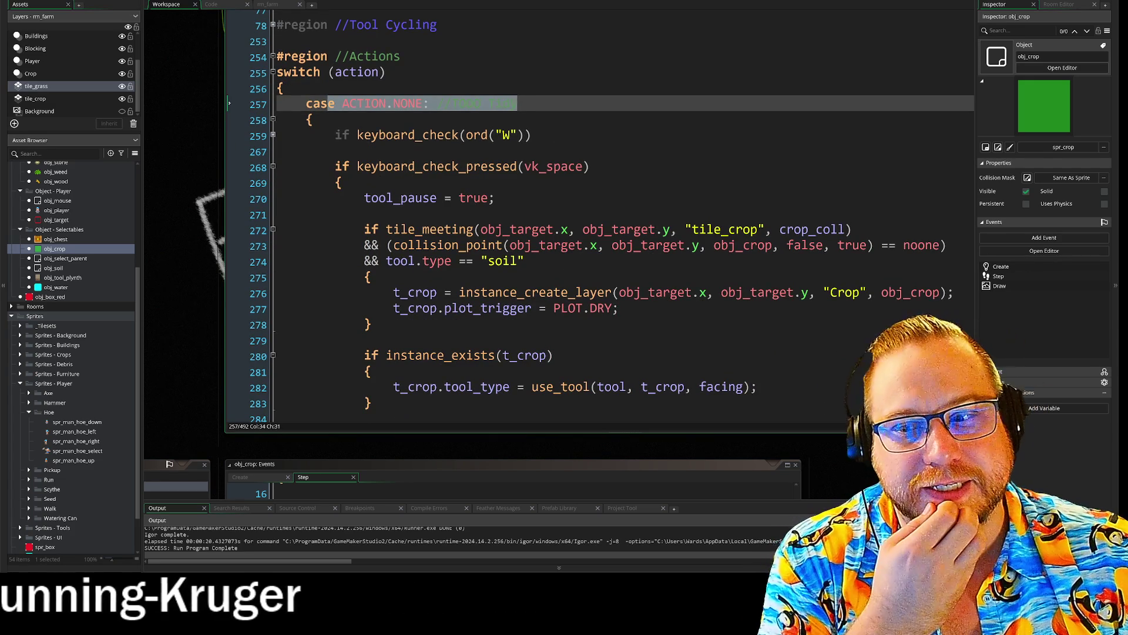
{"action": "scroll", "scroll_direction": "up", "scroll_amount": 3}
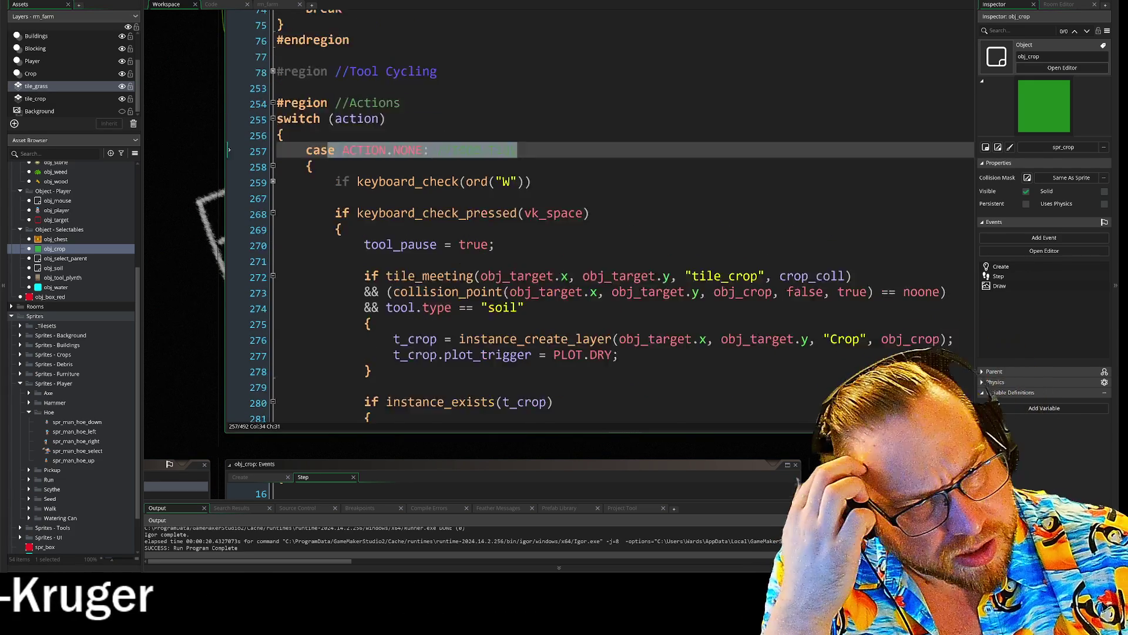
- Uncomment the RIGHT case's sprite_index and image_speed lines with Ctrl+Shift+K
{"action": "left_click_drag", "start_coordinate": [306, 38], "coordinate": [437, 54]}
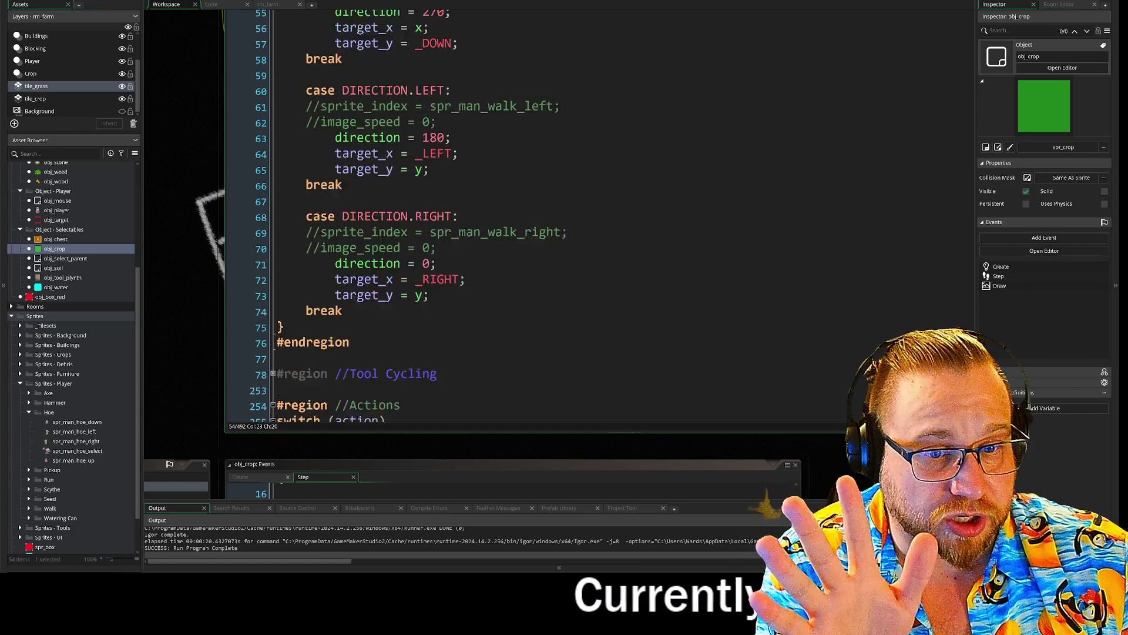
{"action": "scroll", "scroll_direction": "down", "scroll_amount": 3}
{"action": "scroll", "scroll_direction": "down", "scroll_amount": 3}
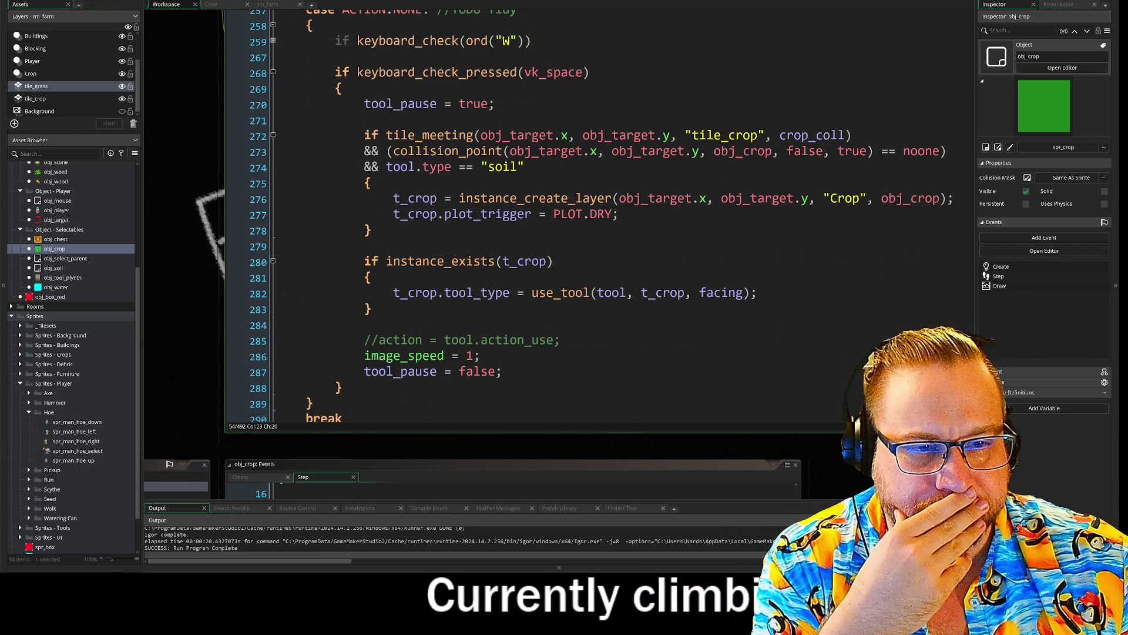
{"action": "scroll", "scroll_direction": "up", "scroll_amount": 3}
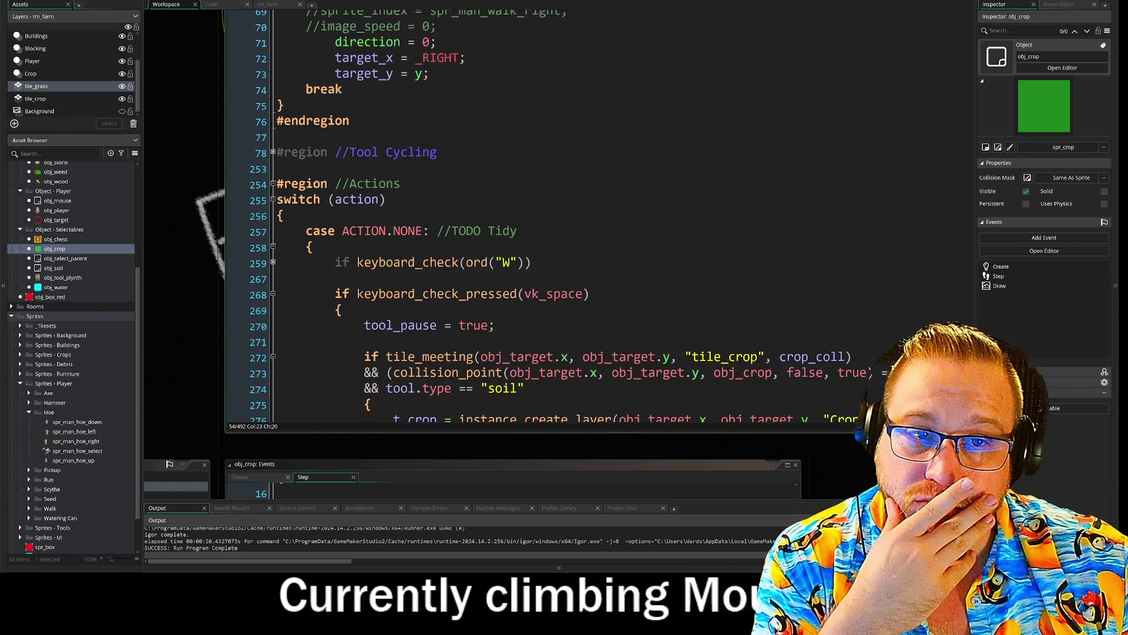
{"action": "left_click_drag", "start_coordinate": [438, 248], "coordinate": [289, 232]}
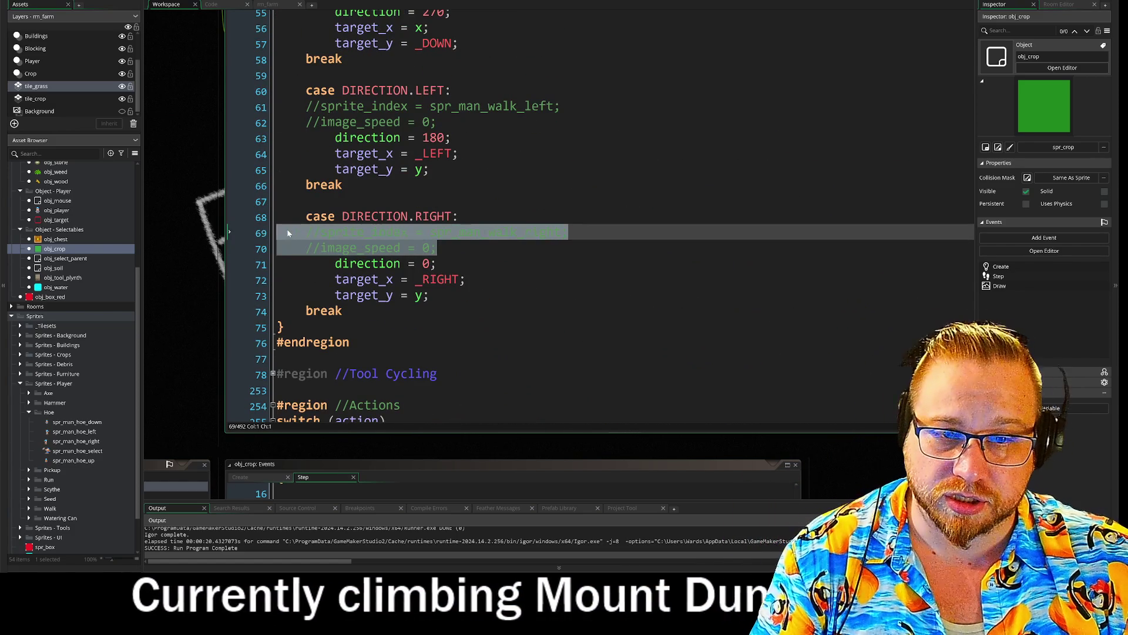
{"action": "key", "text": "ctrl+shift+k"}
- Uncomment the sprite_index and image_speed lines in the LEFT, DOWN and UP cases
{"action": "scroll", "scroll_direction": "up", "scroll_amount": 3}
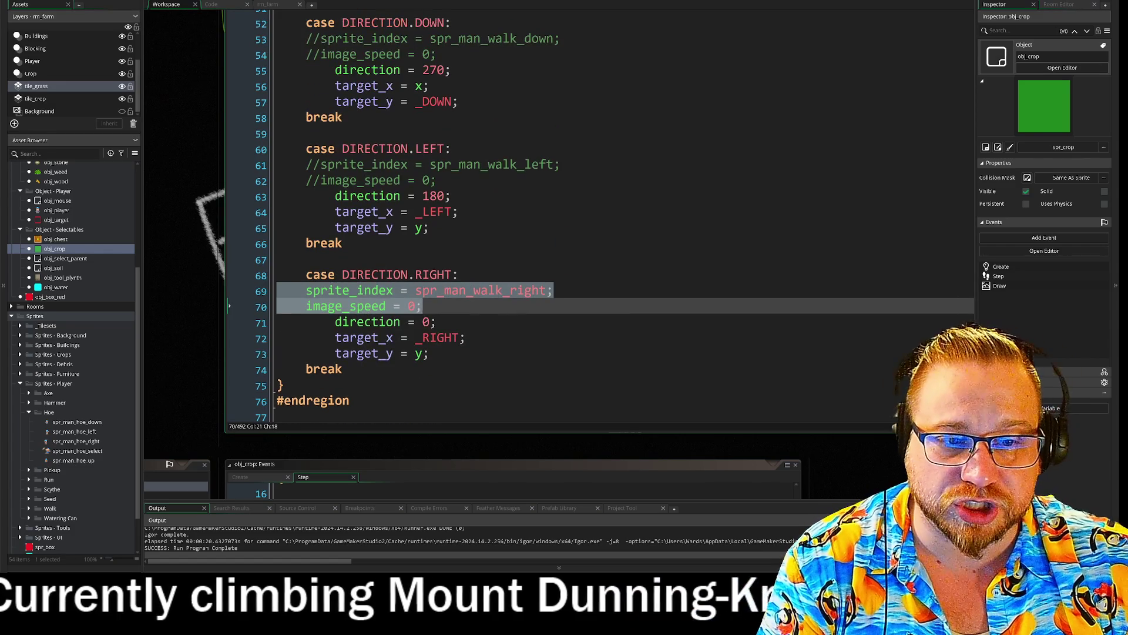
{"action": "left_click_drag", "start_coordinate": [438, 180], "coordinate": [274, 160]}
{"action": "key", "text": "ctrl+shift+k"}
{"action": "left_click_drag", "start_coordinate": [438, 55], "coordinate": [267, 33]}
{"action": "key", "text": "ctrl+shift+k"}
{"action": "scroll", "scroll_direction": "down", "scroll_amount": 3}
{"action": "scroll", "scroll_direction": "up", "scroll_amount": 3}
{"action": "scroll", "scroll_direction": "up", "scroll_amount": 3}
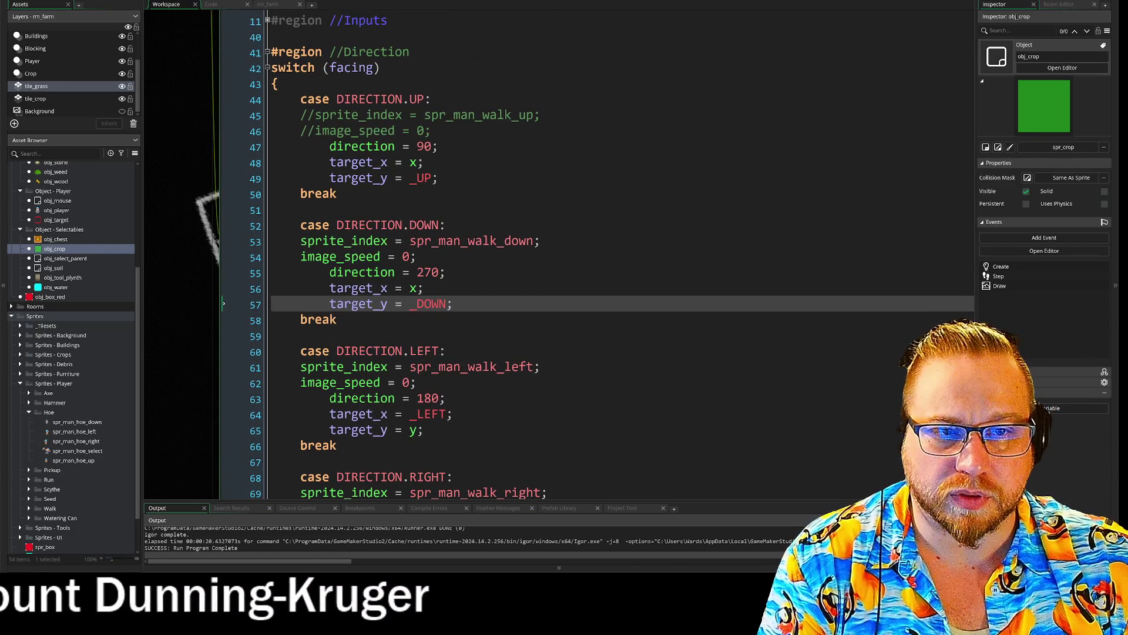
{"action": "left_click_drag", "start_coordinate": [432, 131], "coordinate": [250, 113]}
{"action": "key", "text": "ctrl+shift+k"}
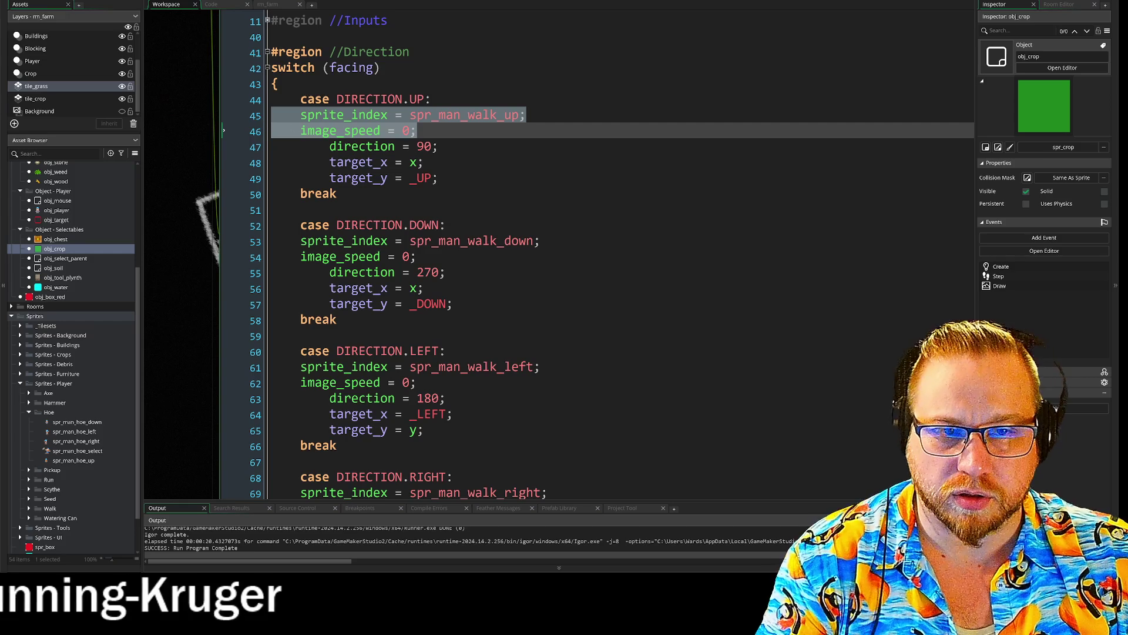
{"action": "scroll", "scroll_direction": "down", "scroll_amount": 3}
{"action": "scroll", "scroll_direction": "down", "scroll_amount": 3}
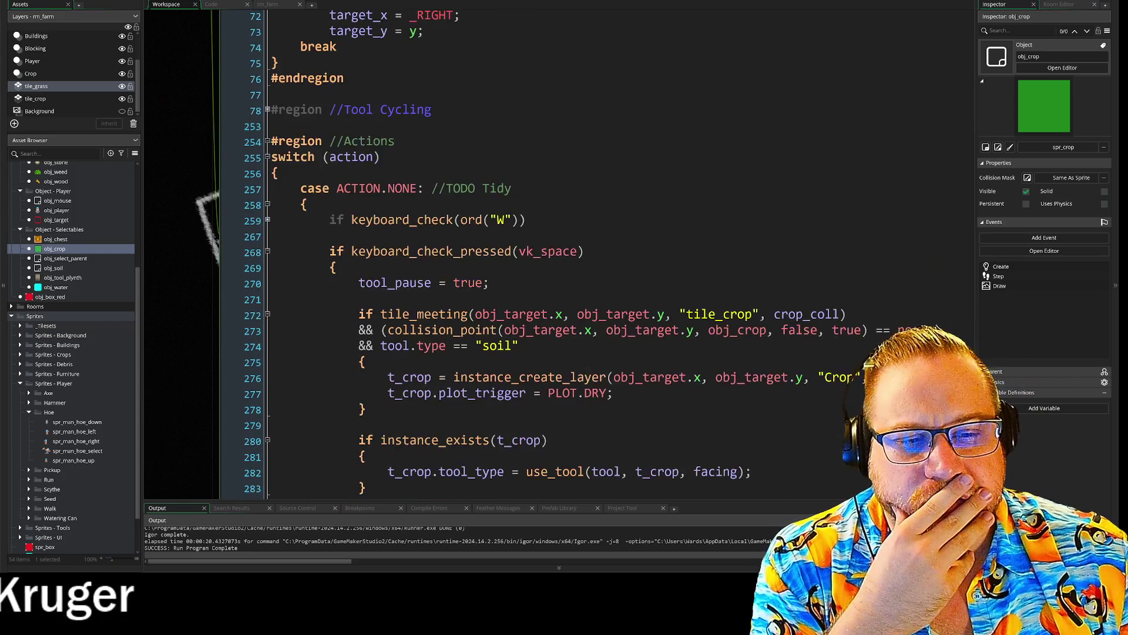
{"action": "left_click", "coordinate": [612, 284]}
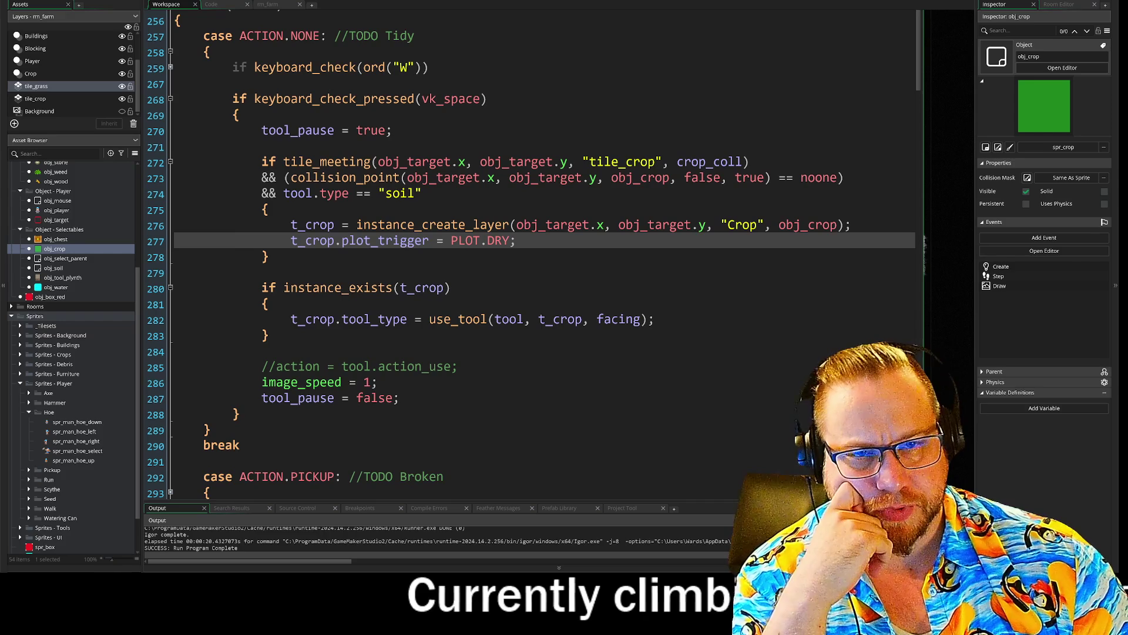
- Review the soil crop-creation condition and use_tool argument, then build and run with F5
{"action": "left_click_drag", "start_coordinate": [262, 162], "coordinate": [422, 194]}
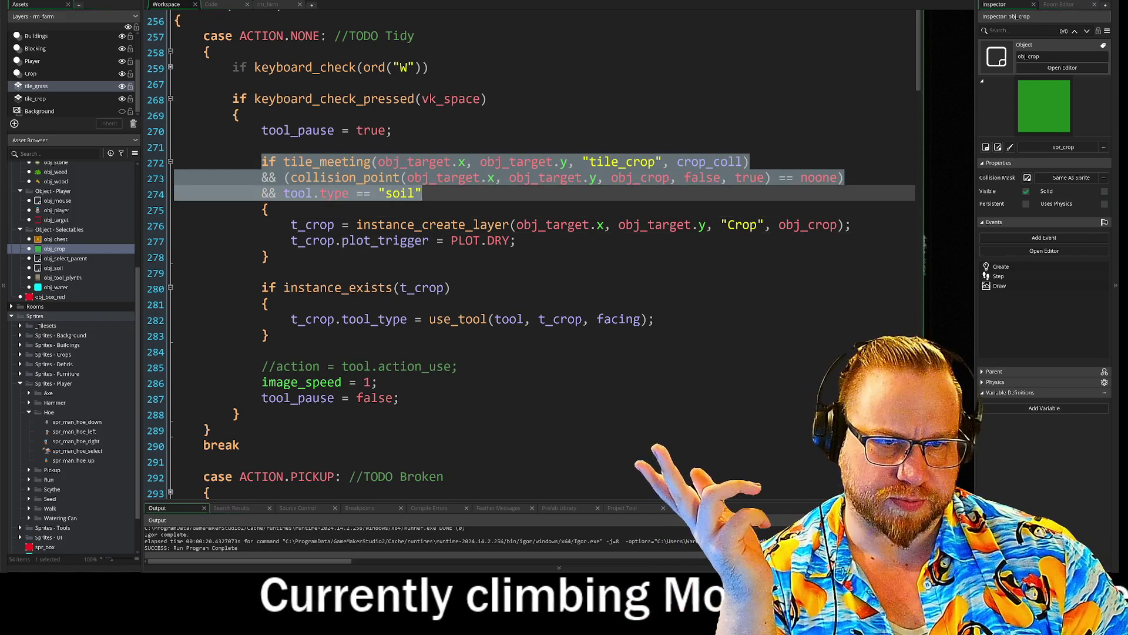
{"action": "left_click", "coordinate": [422, 193]}
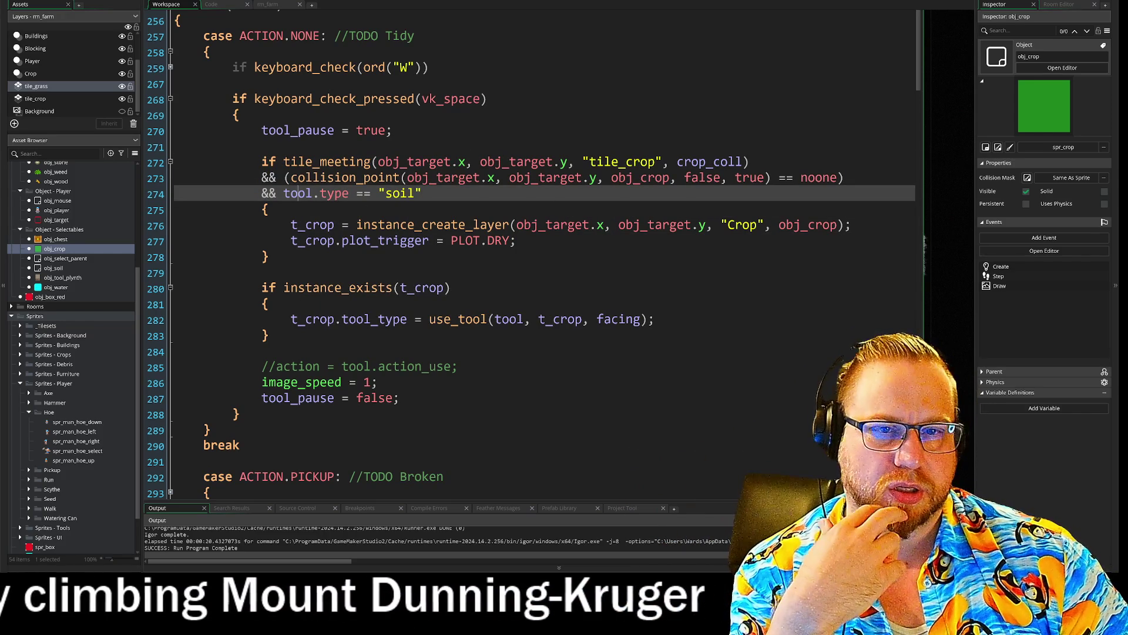
{"action": "key", "text": "shift+Home"}
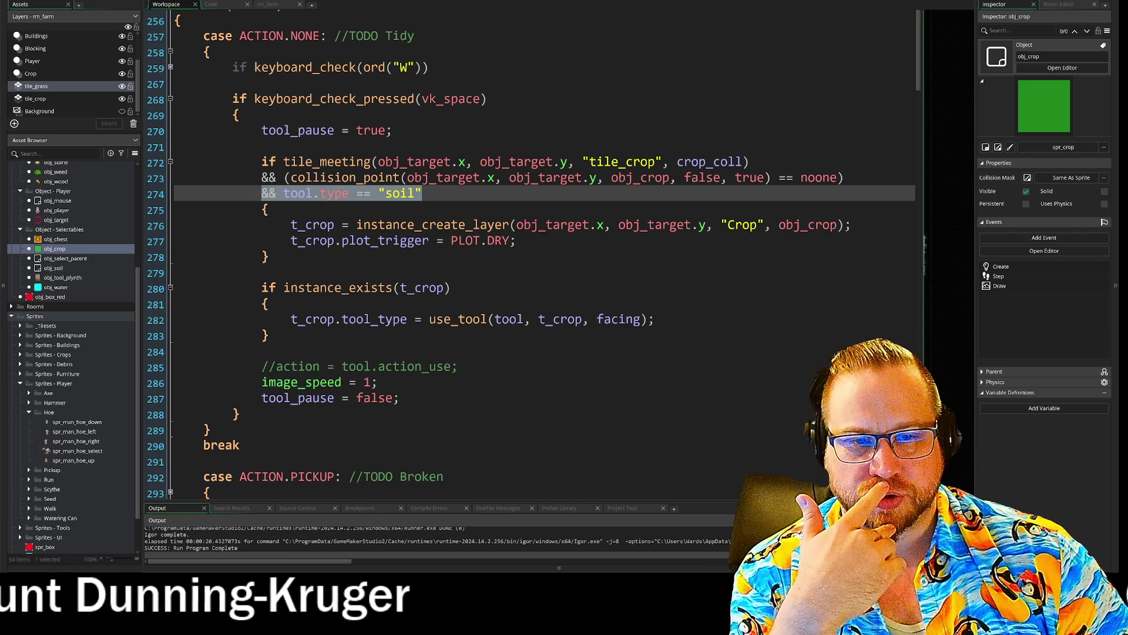
{"action": "left_click", "coordinate": [523, 319]}
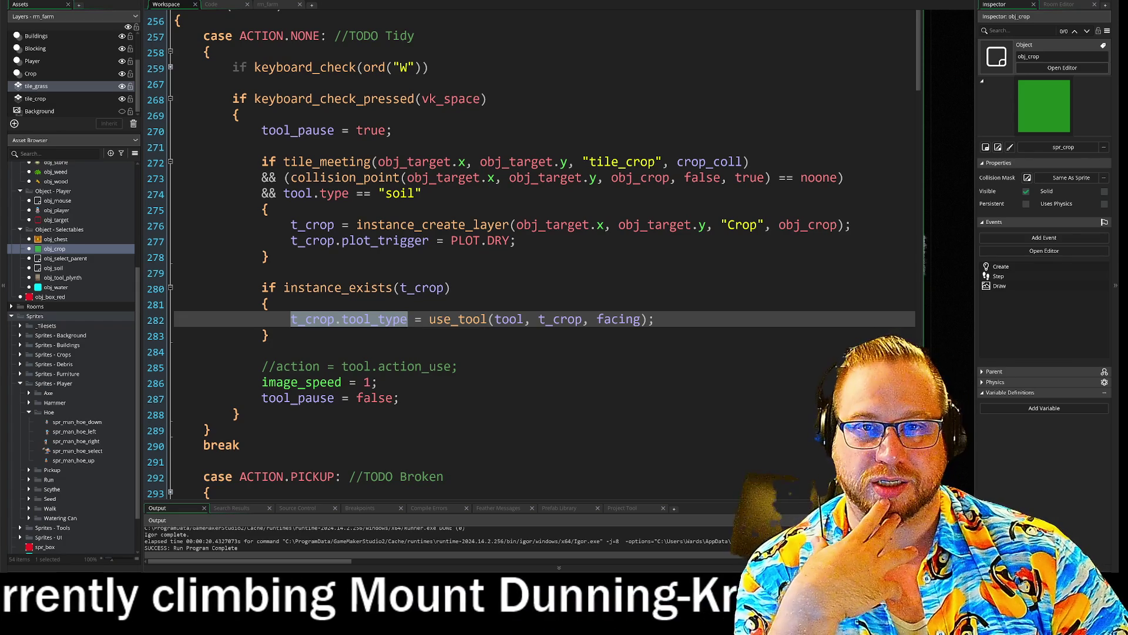
{"action": "key", "text": "F5"}
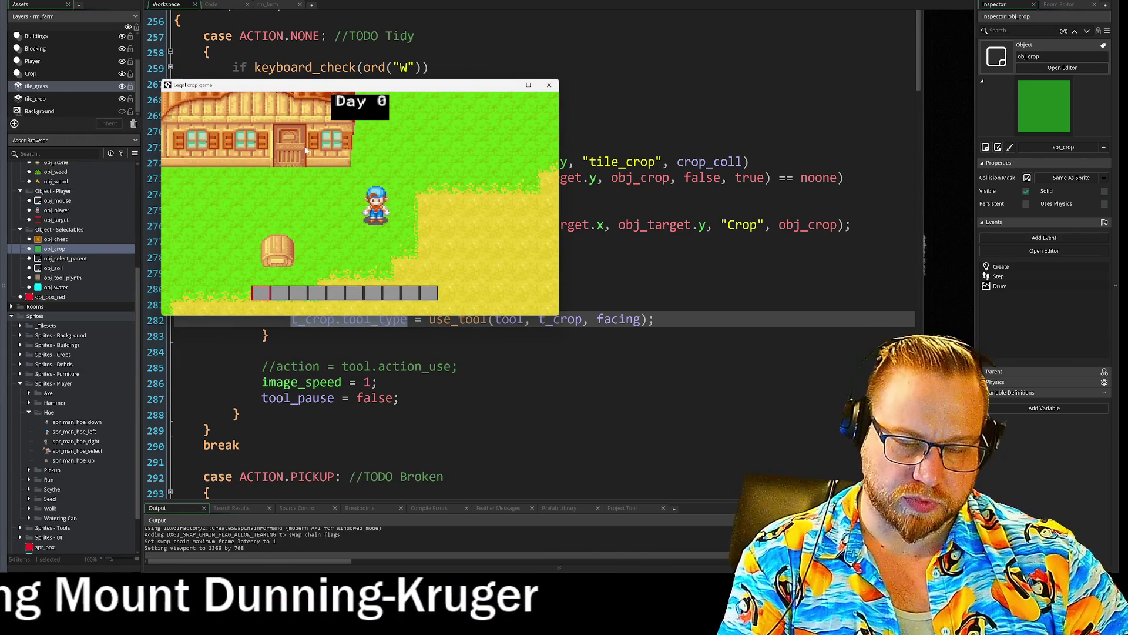
- Toggle the inventory open and closed, then walk the farmer up-right and down-right with WASD
{"action": "key", "text": "i"}
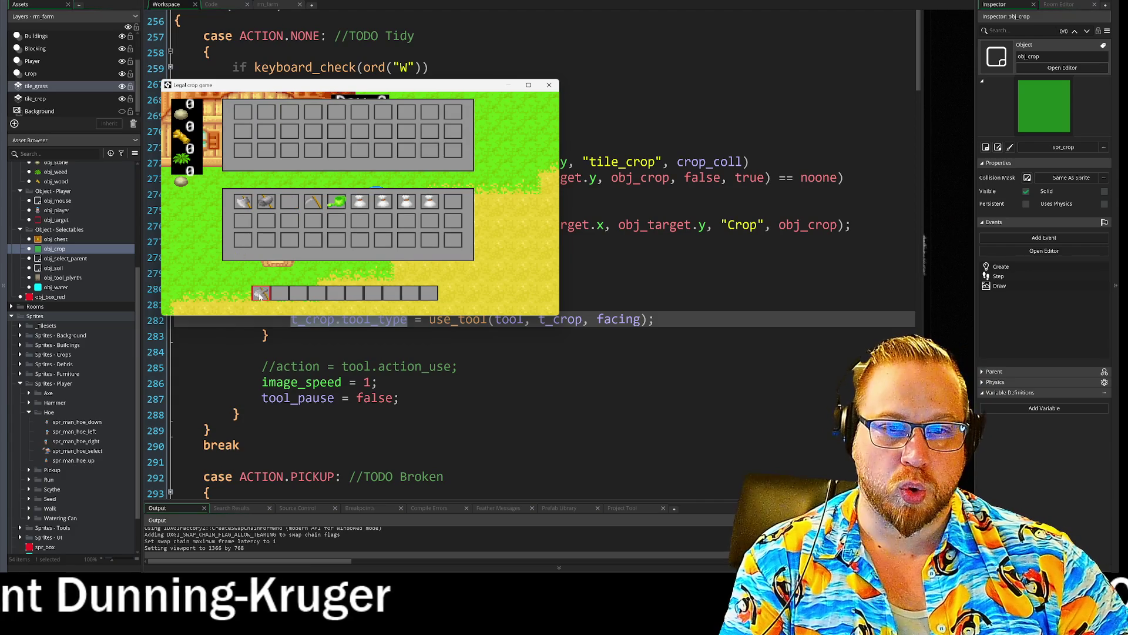
{"action": "key", "text": "i"}
{"action": "key", "text": "d"}
{"action": "key", "text": "w"}
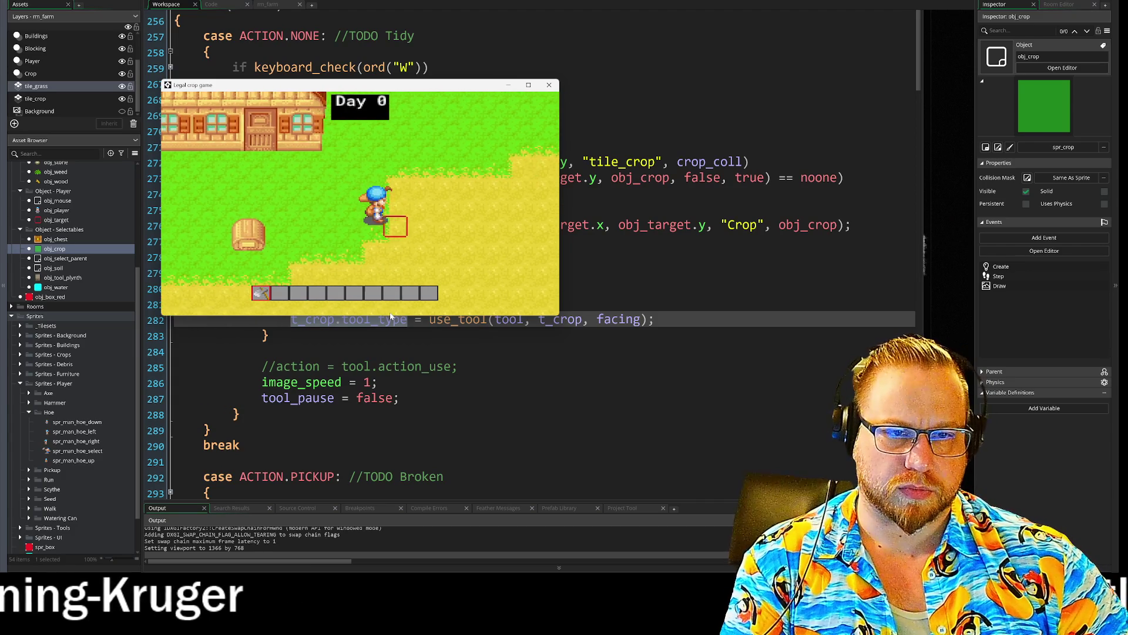
{"action": "key", "text": "s"}
{"action": "key", "text": "d"}
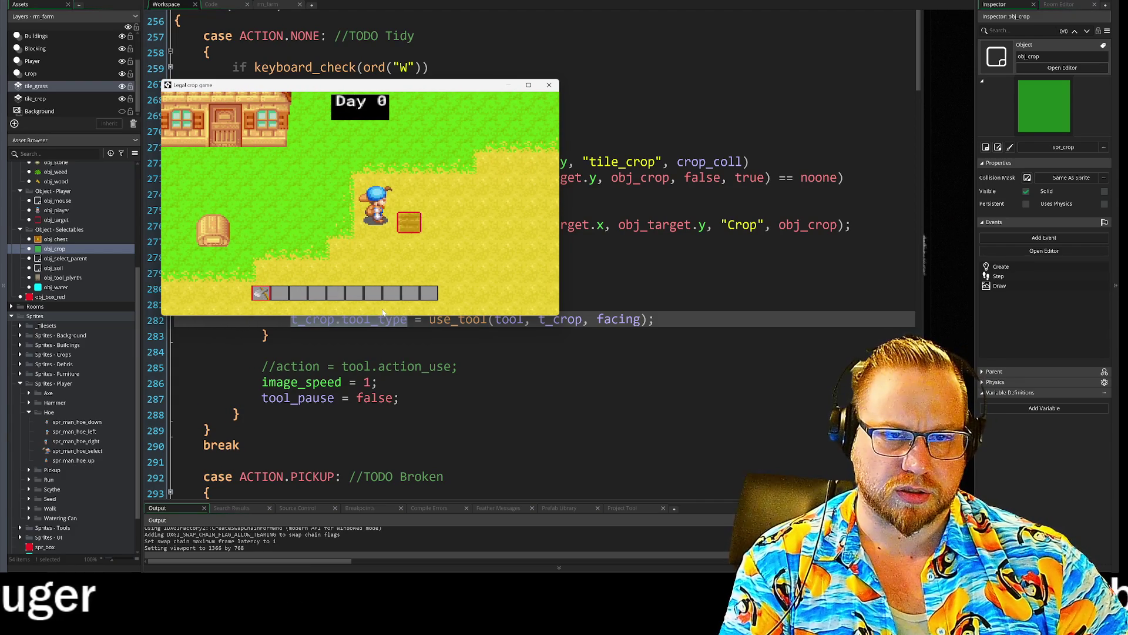
- Face the farmer down, walk up-right and a bit further right, then quit the game with Escape
{"action": "key", "text": "s"}
{"action": "key", "text": "w"}
{"action": "key", "text": "d"}
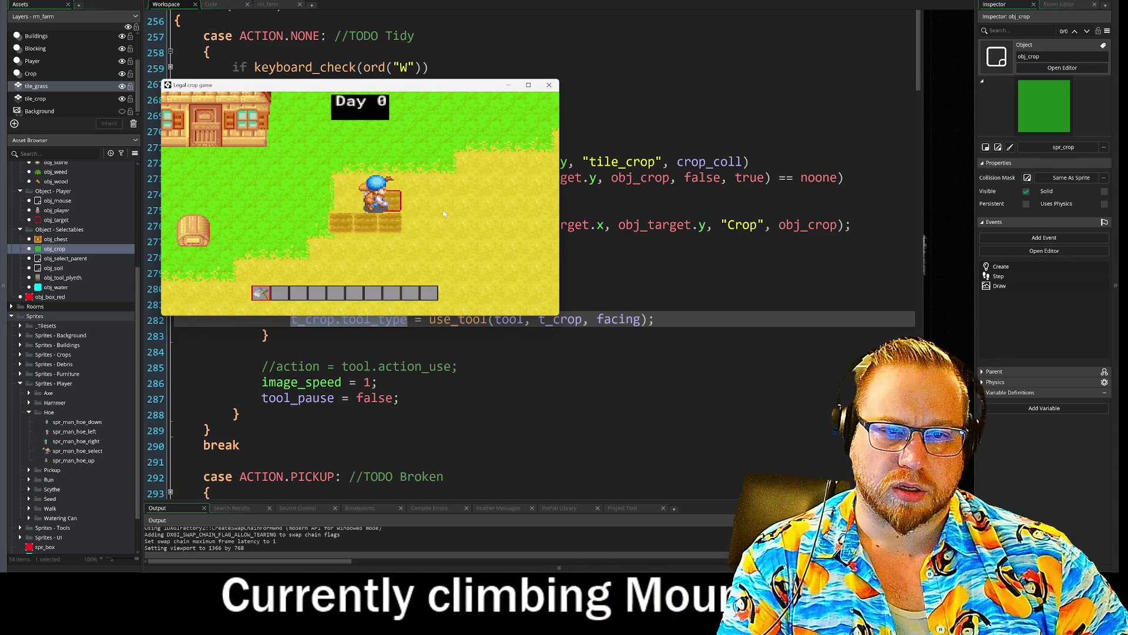
{"action": "key", "text": "d"}
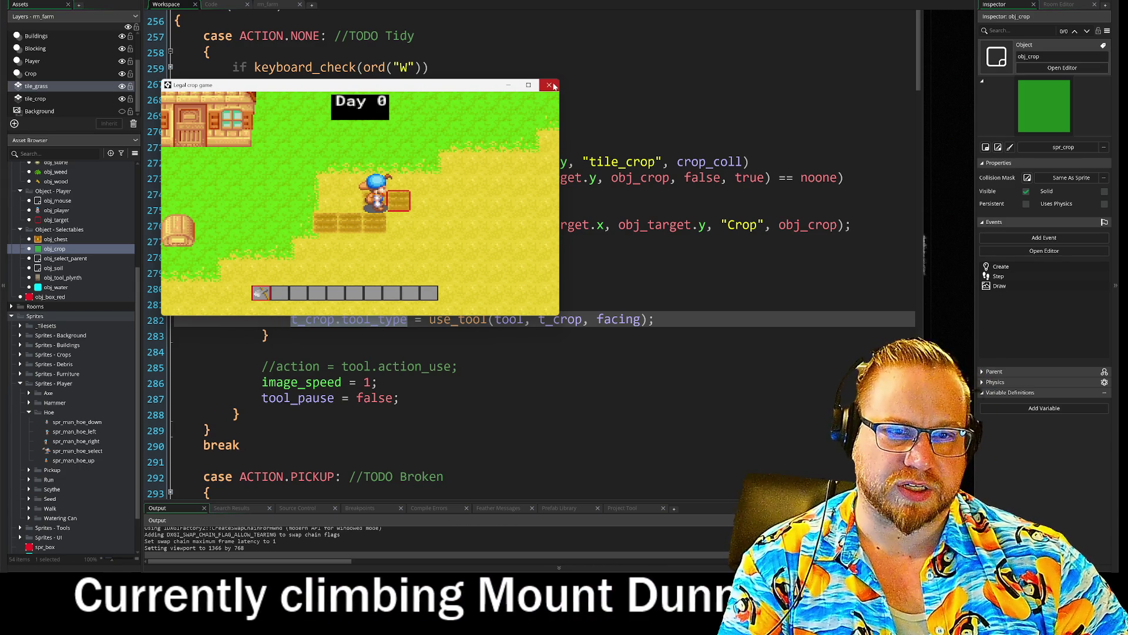
{"action": "key", "text": "Escape"}
{"action": "scroll", "scroll_direction": "up", "scroll_amount": 3}
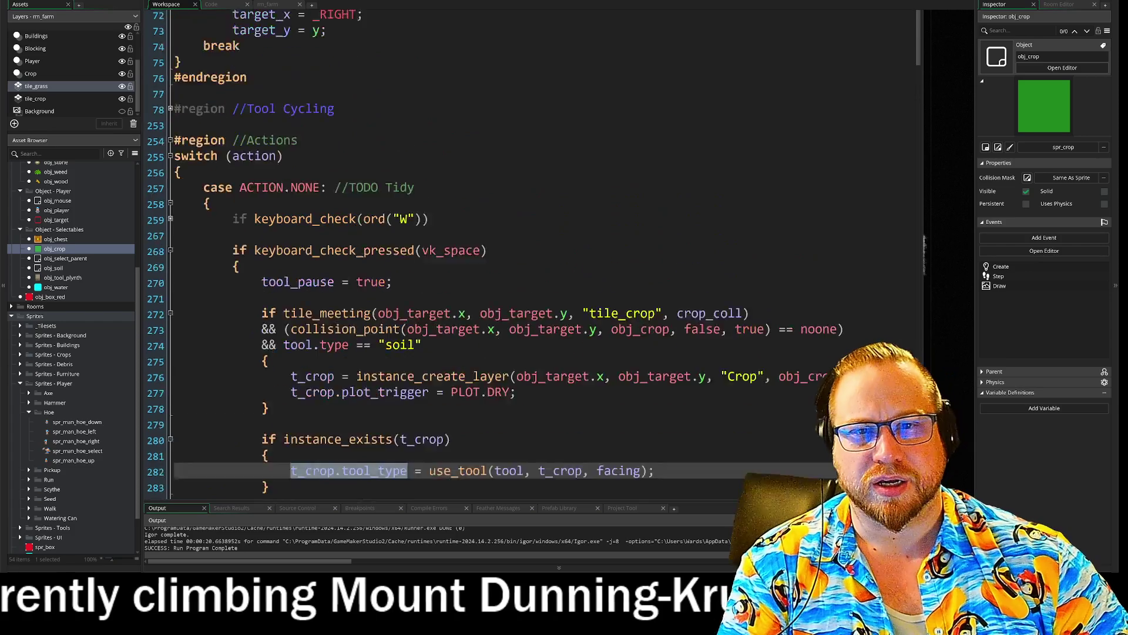
{"action": "scroll", "scroll_direction": "up", "scroll_amount": 3}
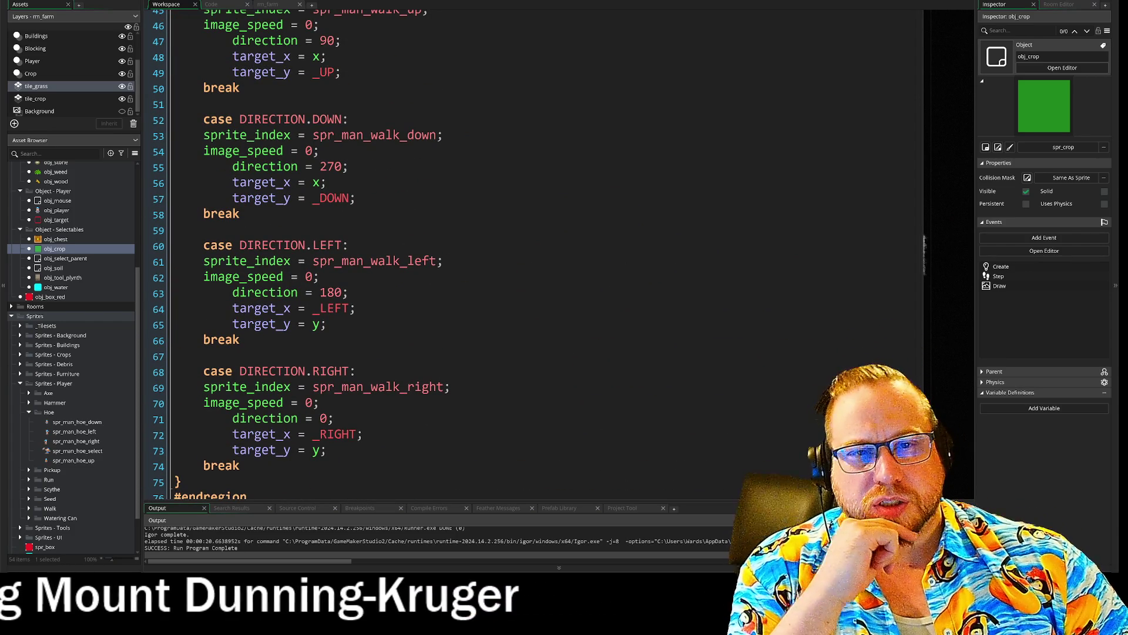
{"action": "left_click", "coordinate": [315, 151]}
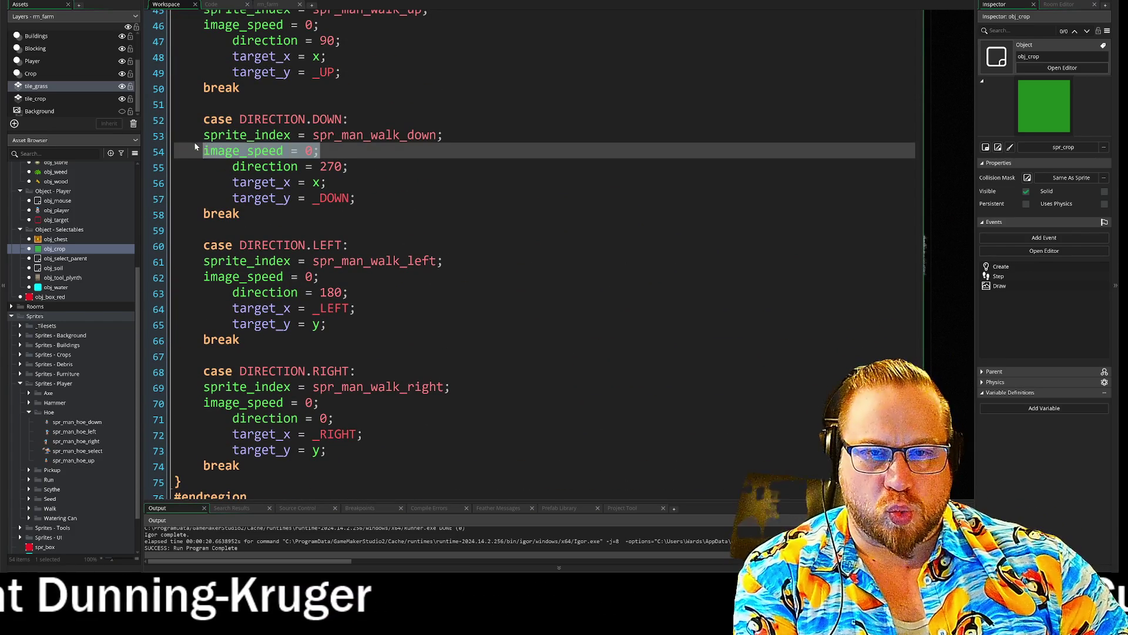
{"action": "left_click_drag", "start_coordinate": [318, 151], "coordinate": [189, 140]}
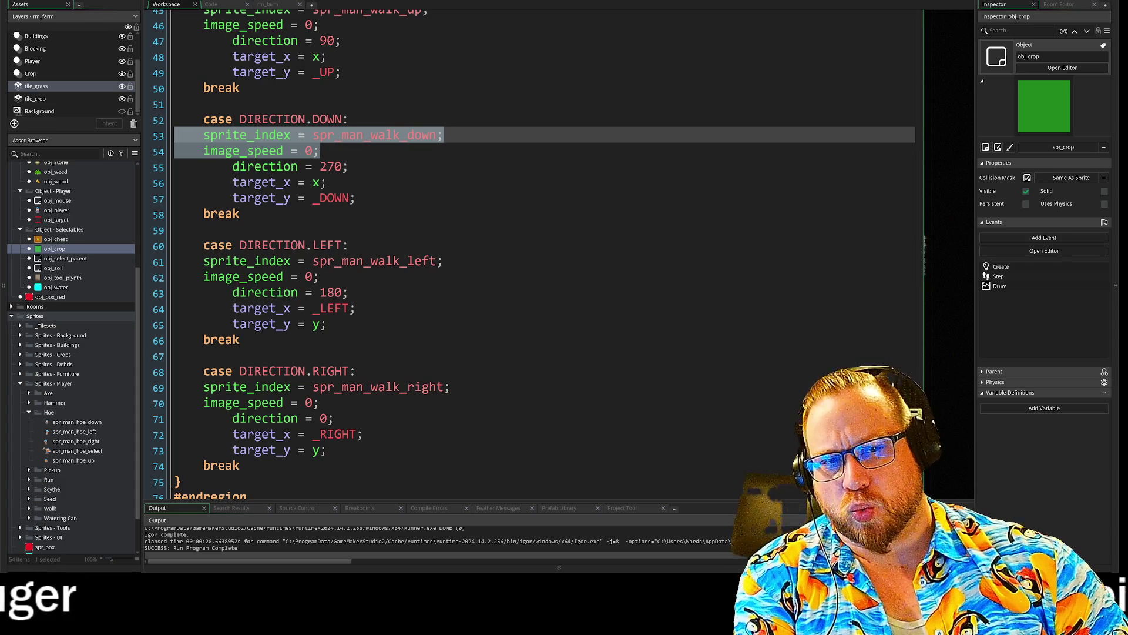
{"action": "scroll", "scroll_direction": "down", "scroll_amount": 3}
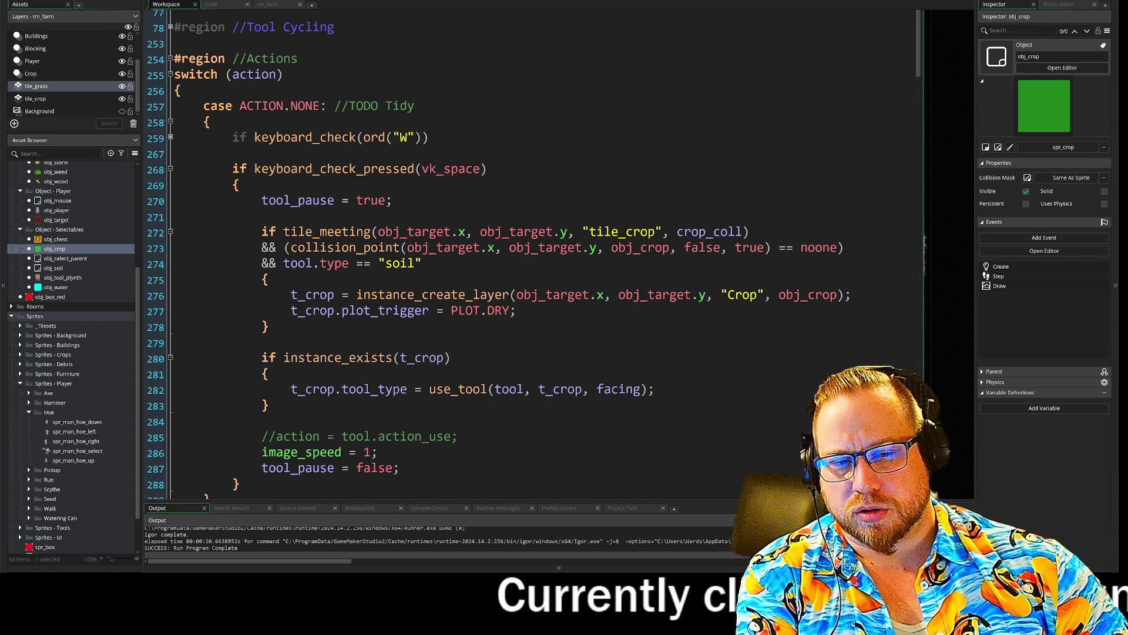
{"action": "scroll", "scroll_direction": "down", "scroll_amount": 3}
{"action": "scroll", "scroll_direction": "up", "scroll_amount": 3}
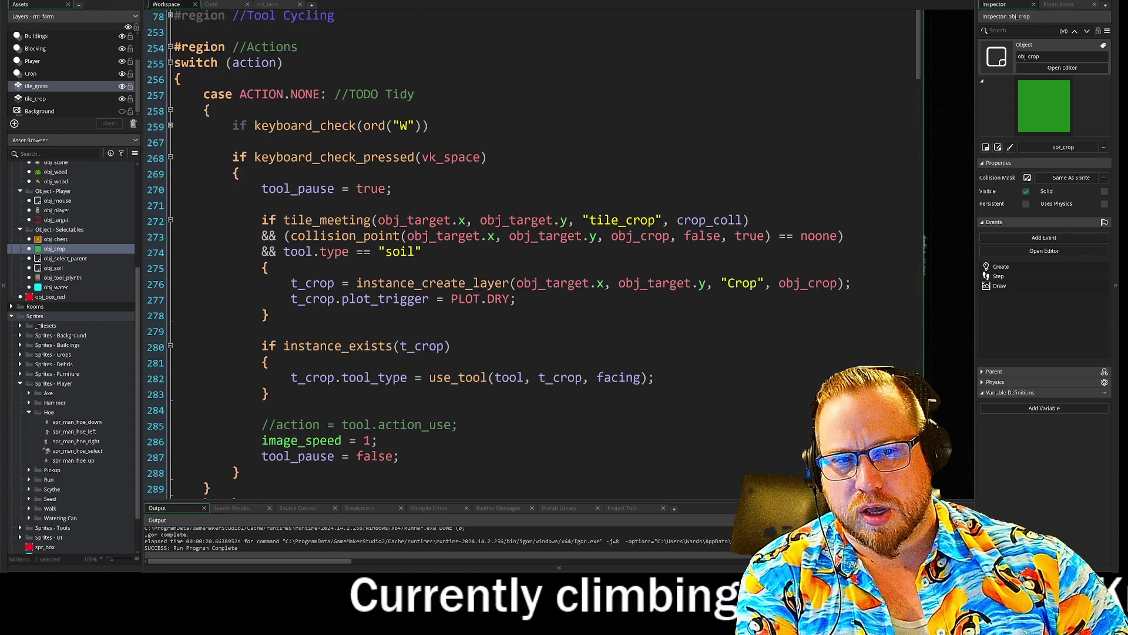
{"action": "scroll", "scroll_direction": "down", "scroll_amount": 3}
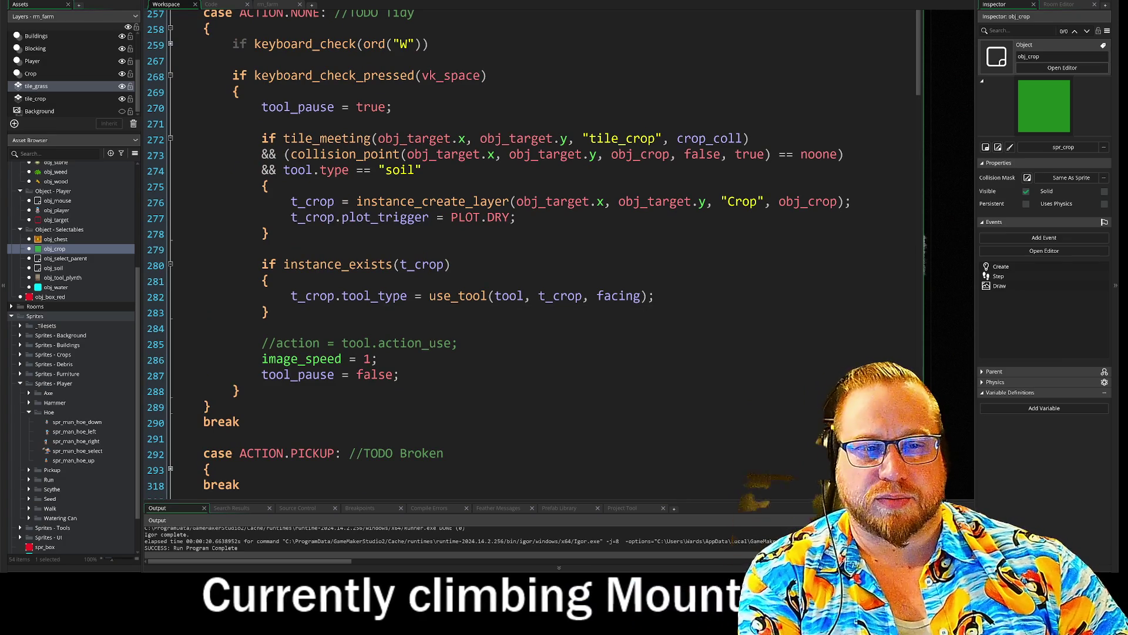
{"action": "scroll", "scroll_direction": "up", "scroll_amount": 3}
{"action": "scroll", "scroll_direction": "up", "scroll_amount": 3}
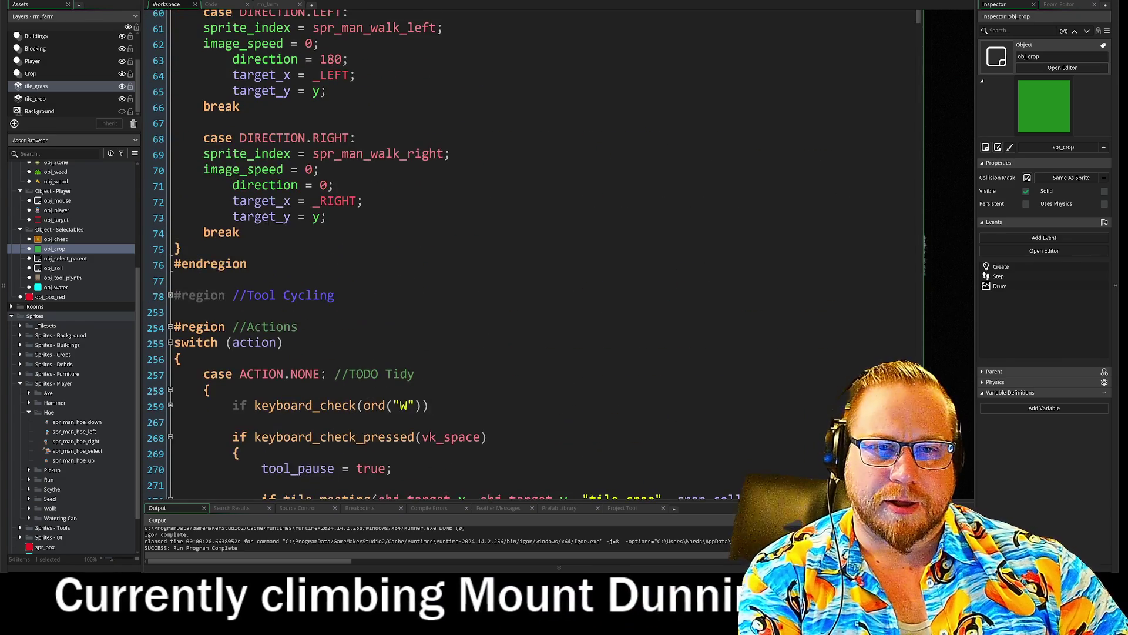
{"action": "scroll", "scroll_direction": "down", "scroll_amount": 3}
{"action": "scroll", "scroll_direction": "up", "scroll_amount": 3}
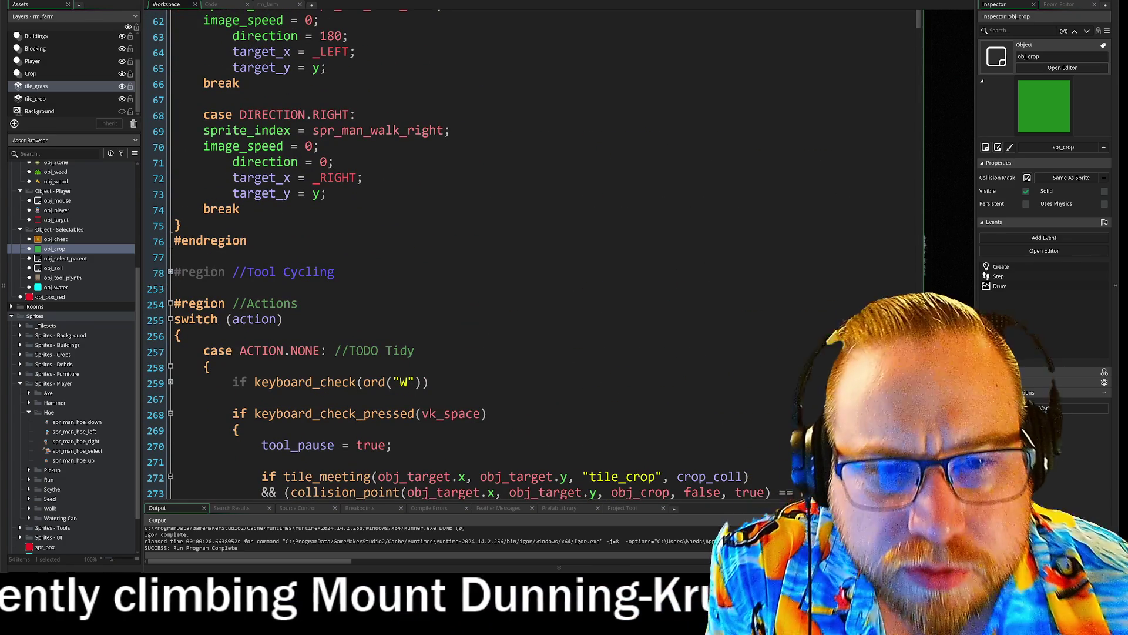
{"action": "scroll", "scroll_direction": "up", "scroll_amount": 3}
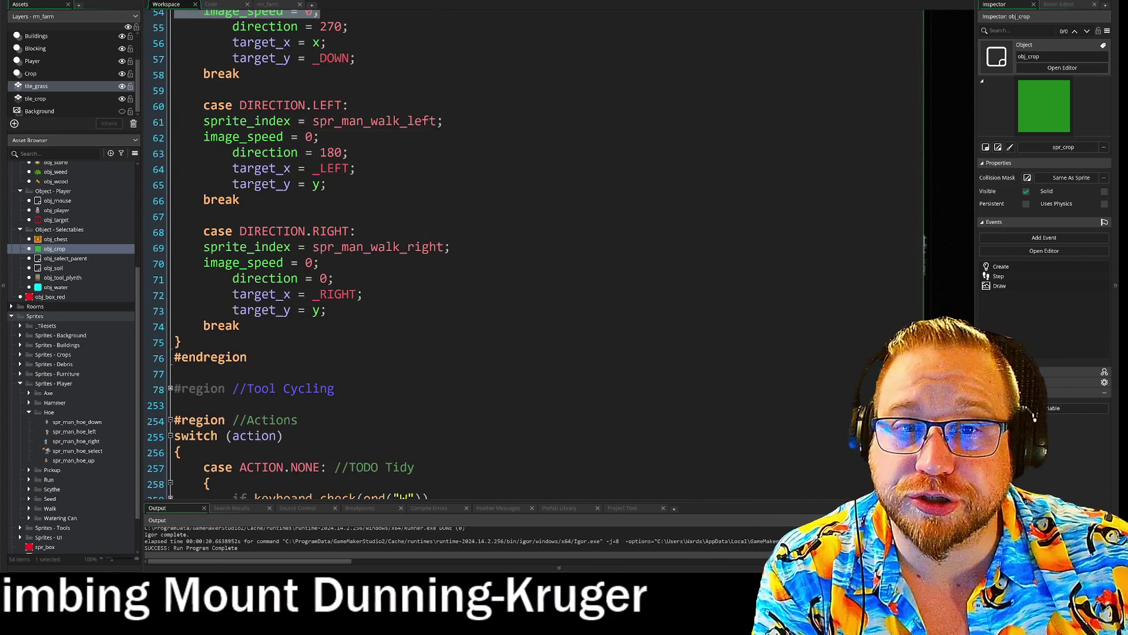
{"action": "left_click", "coordinate": [211, 5]}
- In scr_structs.gml, duplicate struct_animation_axe under the Animation Structs header and rename the copy struct_animation_walk
{"action": "left_click", "coordinate": [232, 16]}
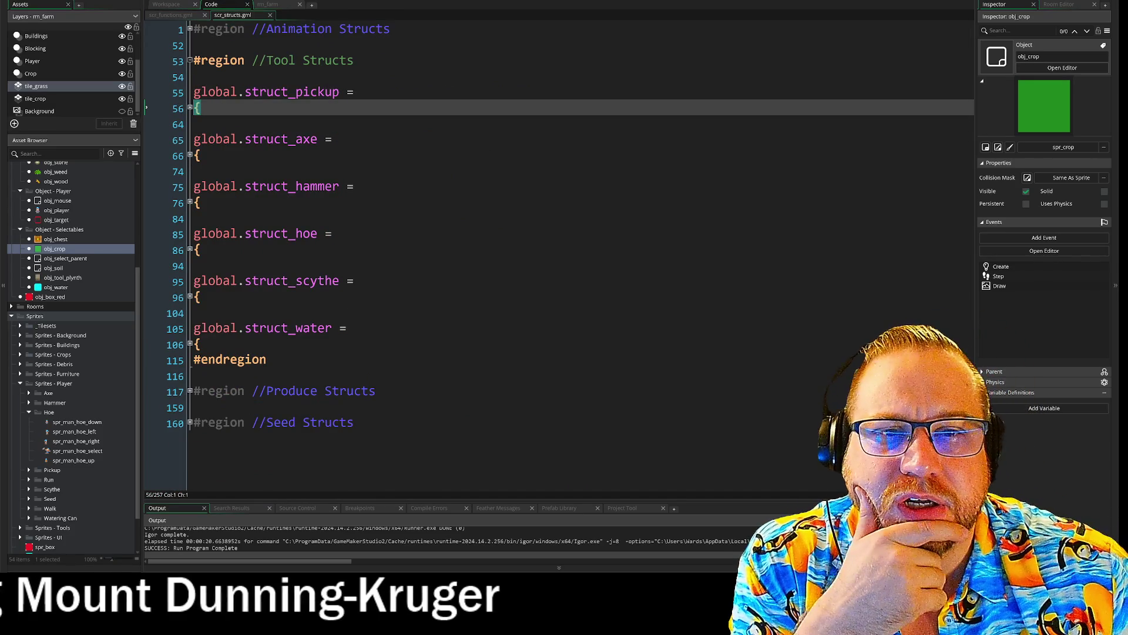
{"action": "left_click", "coordinate": [190, 30]}
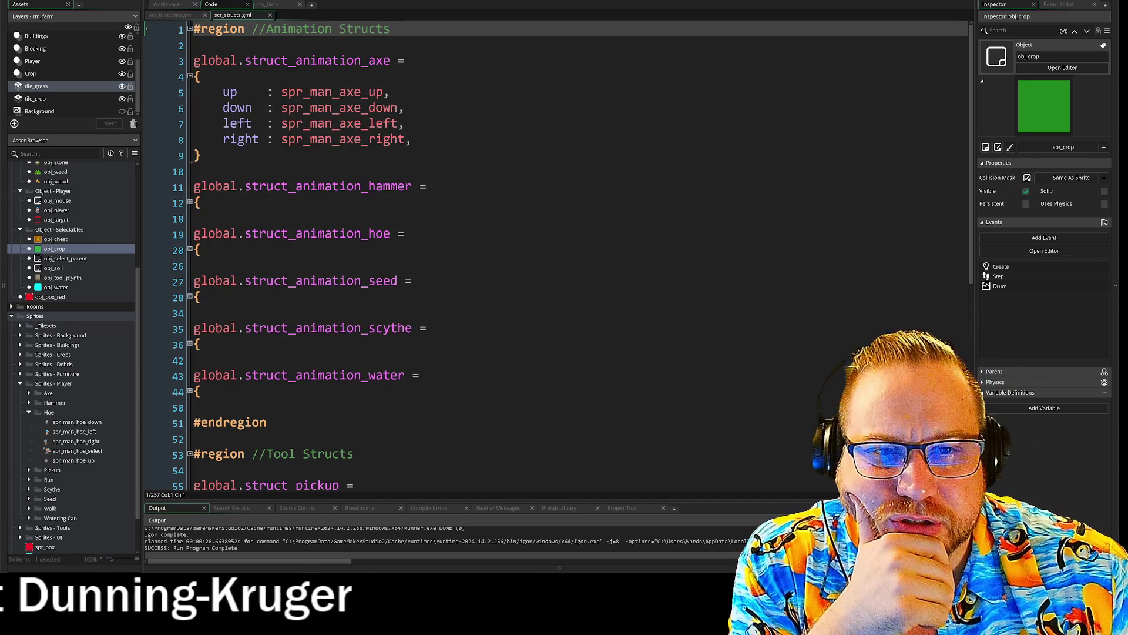
{"action": "left_click", "coordinate": [190, 76]}
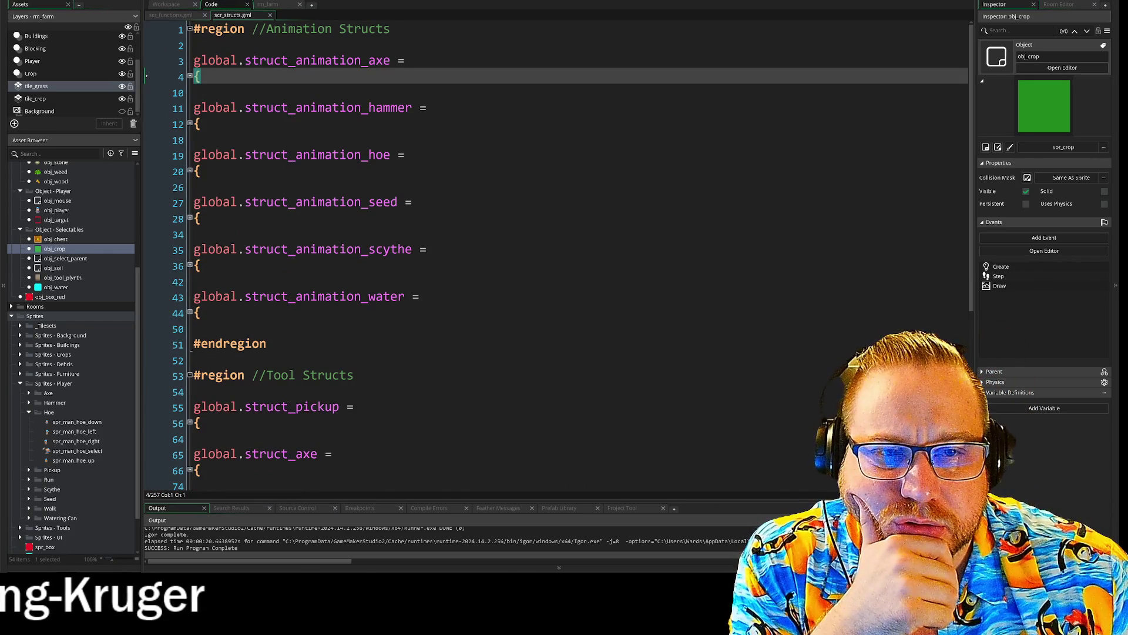
{"action": "left_click", "coordinate": [190, 77]}
{"action": "left_click_drag", "start_coordinate": [167, 155], "coordinate": [144, 62]}
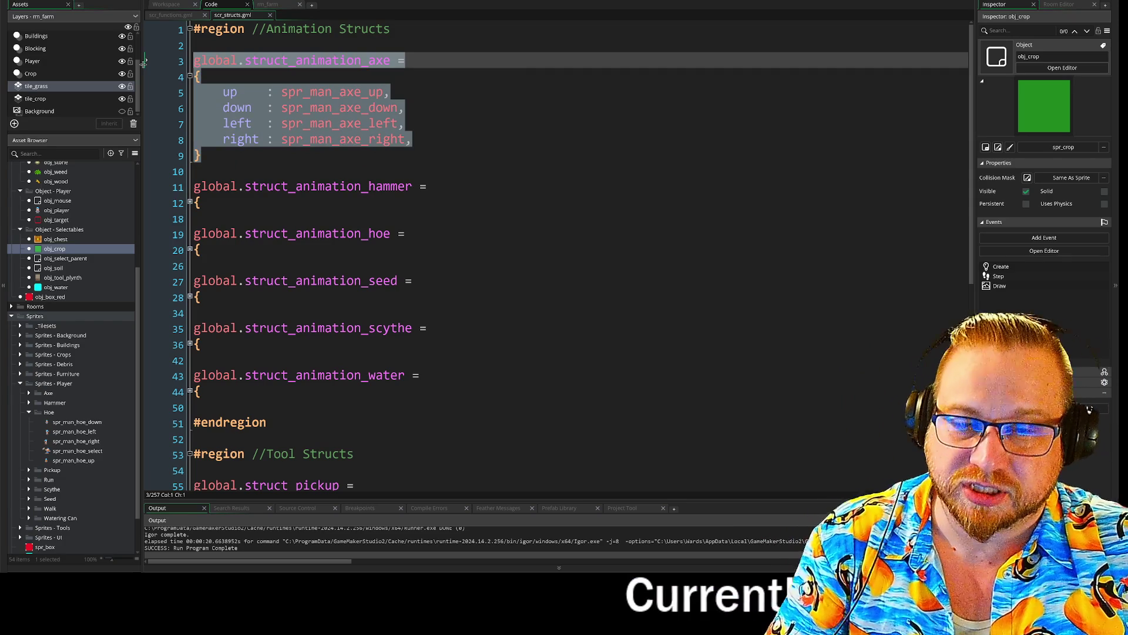
{"action": "left_click", "coordinate": [190, 77]}
{"action": "left_click", "coordinate": [197, 45]}
{"action": "key", "text": "Return"}
{"action": "key", "text": "Return"}
{"action": "key", "text": "Up"}
{"action": "key", "text": "Up"}
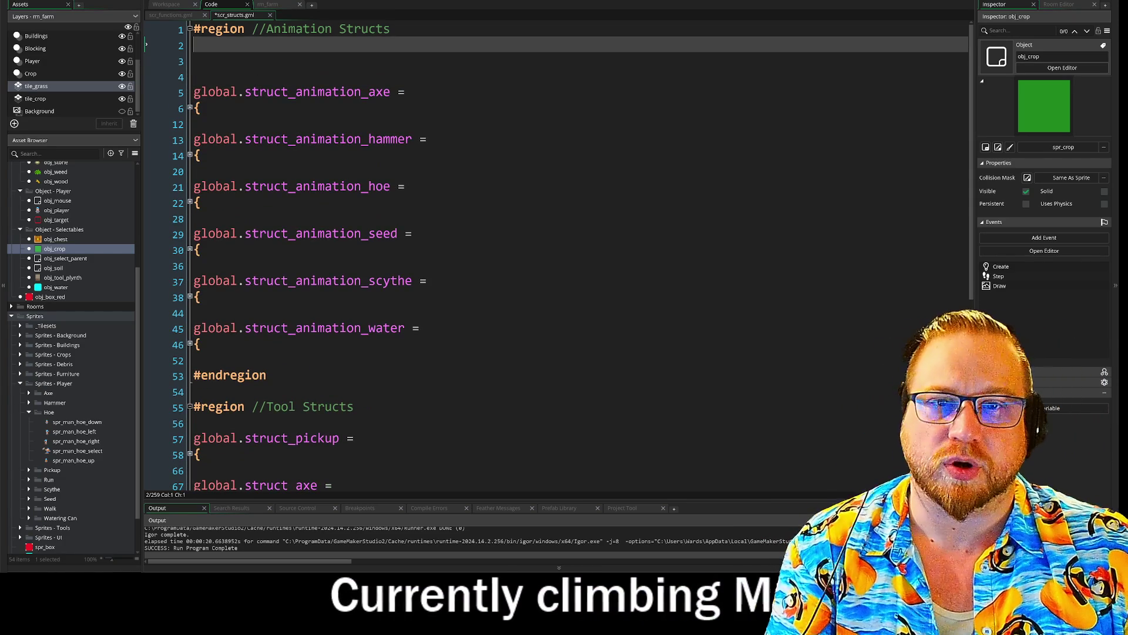
{"action": "key", "text": "Down"}
{"action": "key", "text": "ctrl+v"}
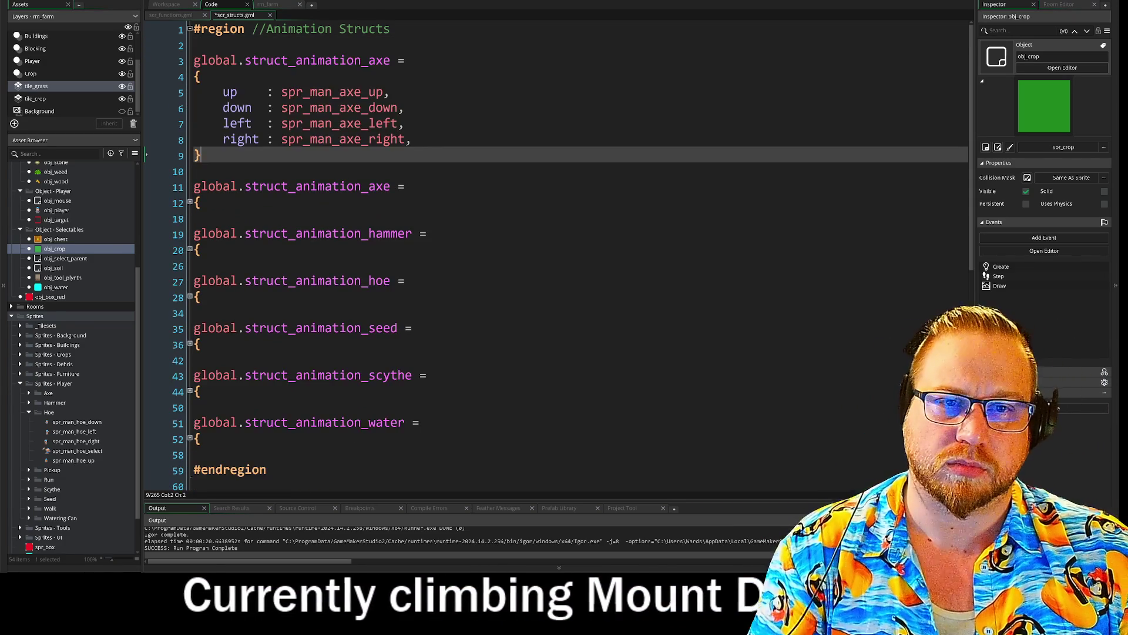
{"action": "double_click", "coordinate": [383, 65]}
{"action": "type", "text": "wal"}
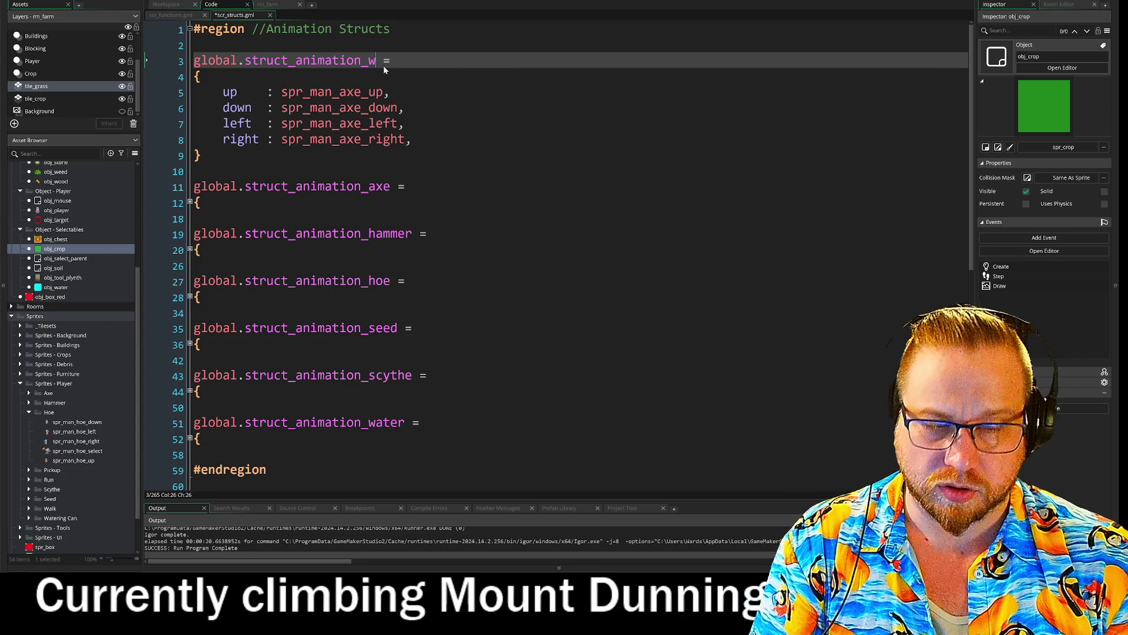
{"action": "type", "text": "k"}
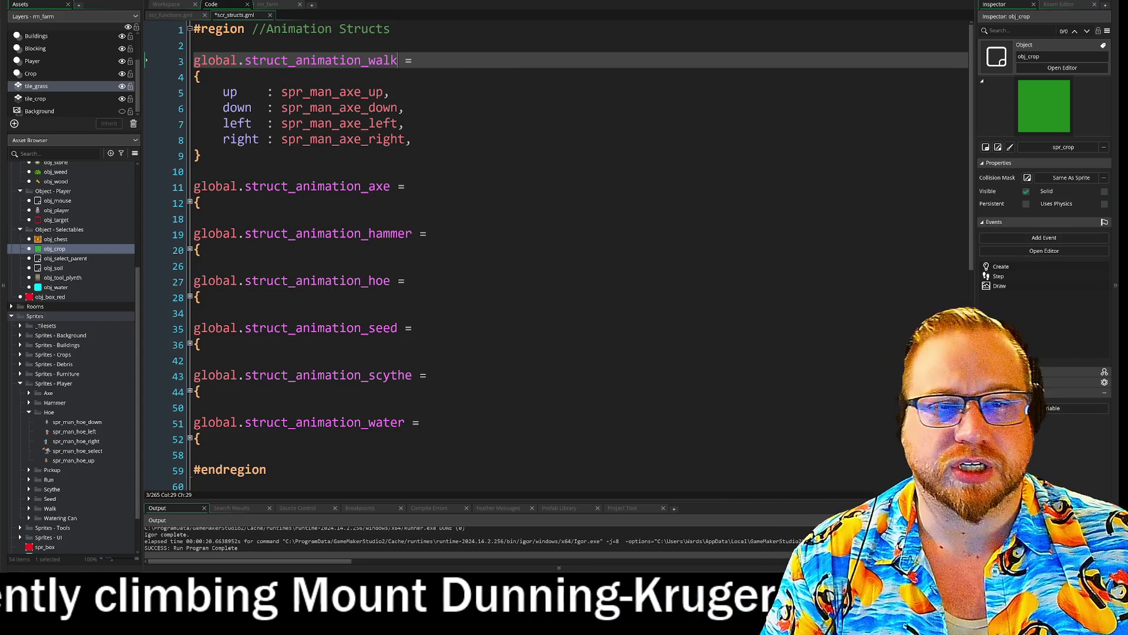
- Change the copy's up, down, left and right sprites from spr_man_axe to spr_man_walk
{"action": "left_click", "coordinate": [411, 107]}
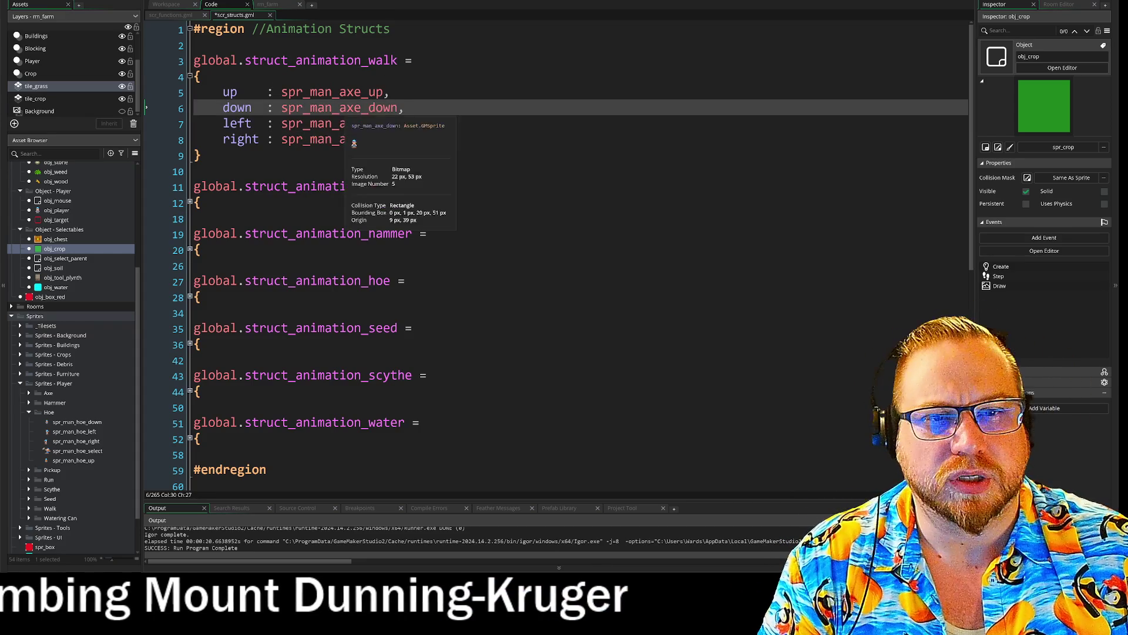
{"action": "left_click_drag", "start_coordinate": [339, 92], "coordinate": [382, 95]}
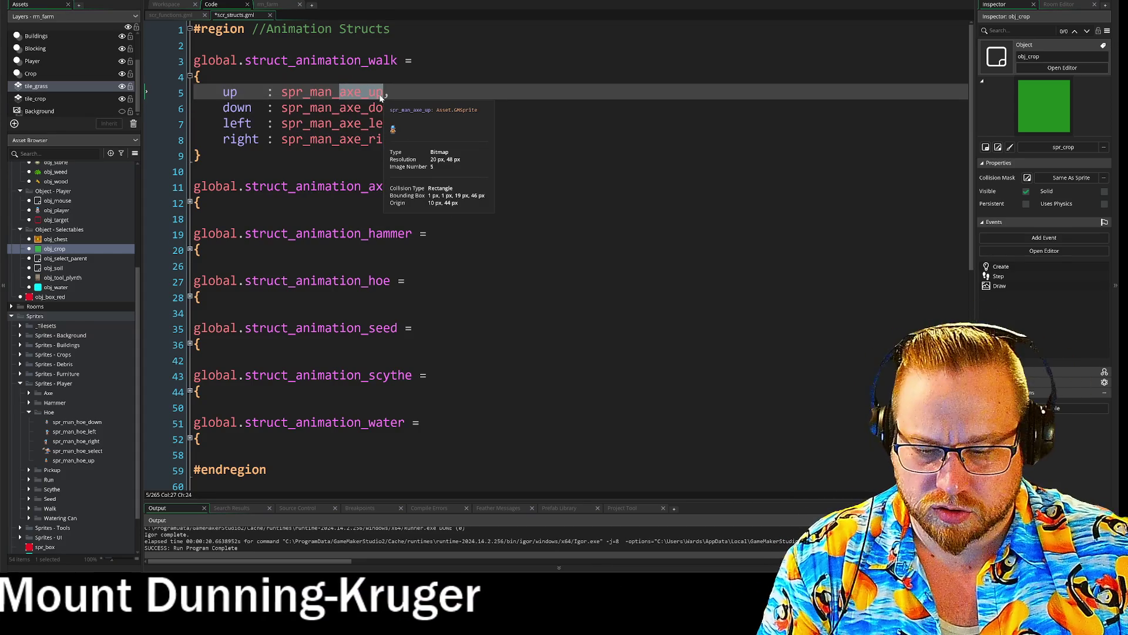
{"action": "type", "text": "w"}
{"action": "key", "text": "Down"}
{"action": "key", "text": "Down"}
{"action": "key", "text": "Down"}
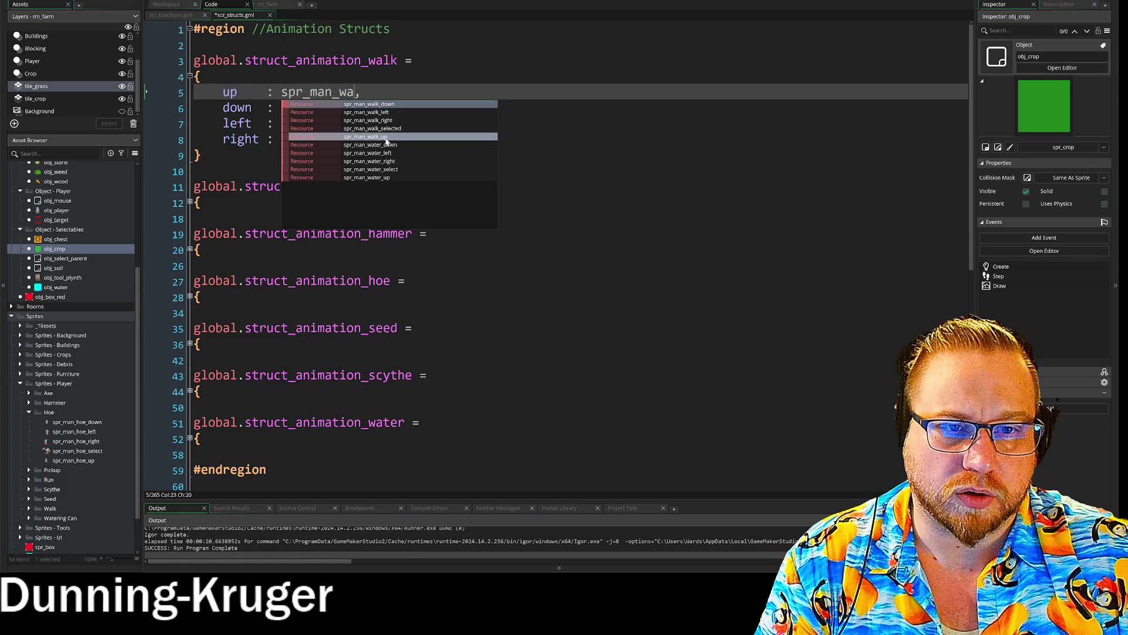
{"action": "key", "text": "Return"}
{"action": "left_click_drag", "start_coordinate": [340, 108], "coordinate": [394, 111]}
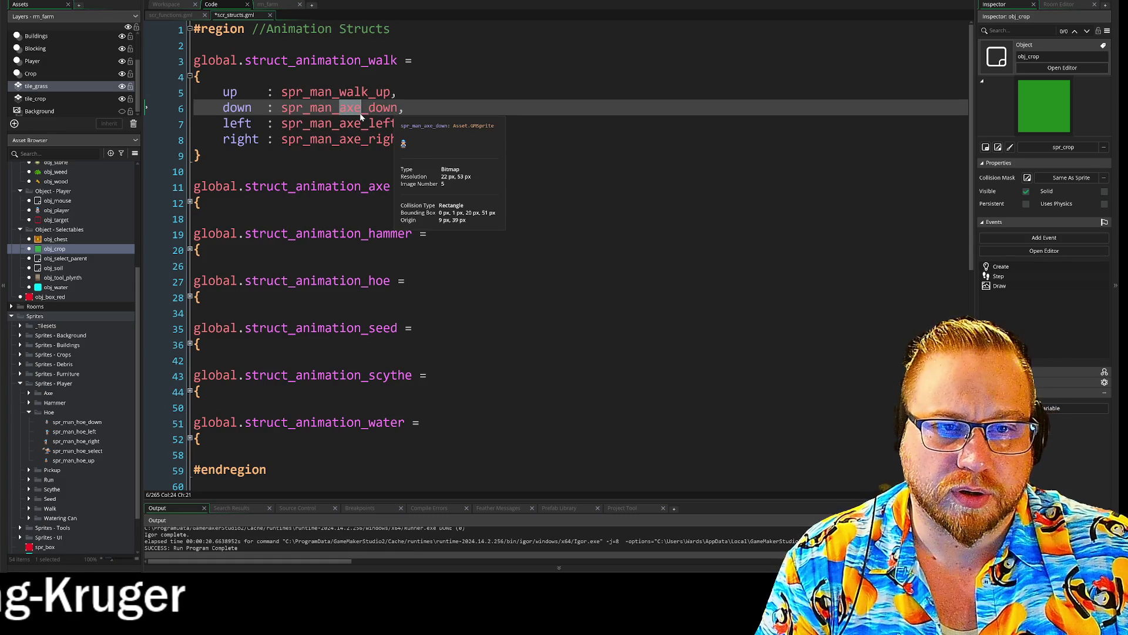
{"action": "type", "text": "walk"}
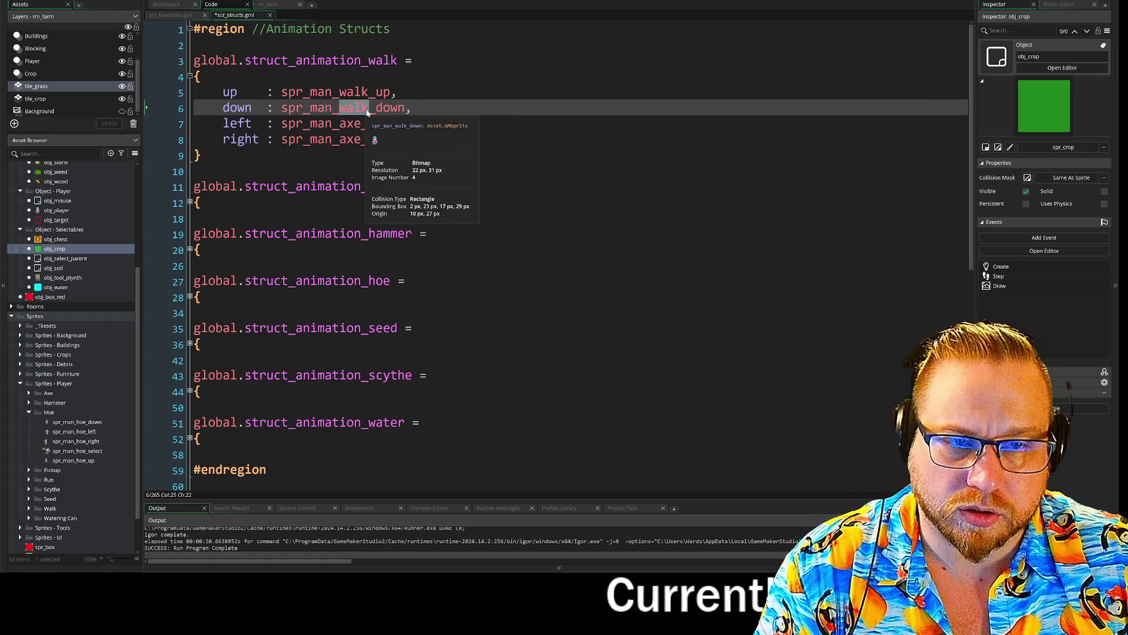
{"action": "left_click_drag", "start_coordinate": [340, 124], "coordinate": [340, 139]}
{"action": "type", "text": "walk"}
{"action": "key", "text": "Down"}
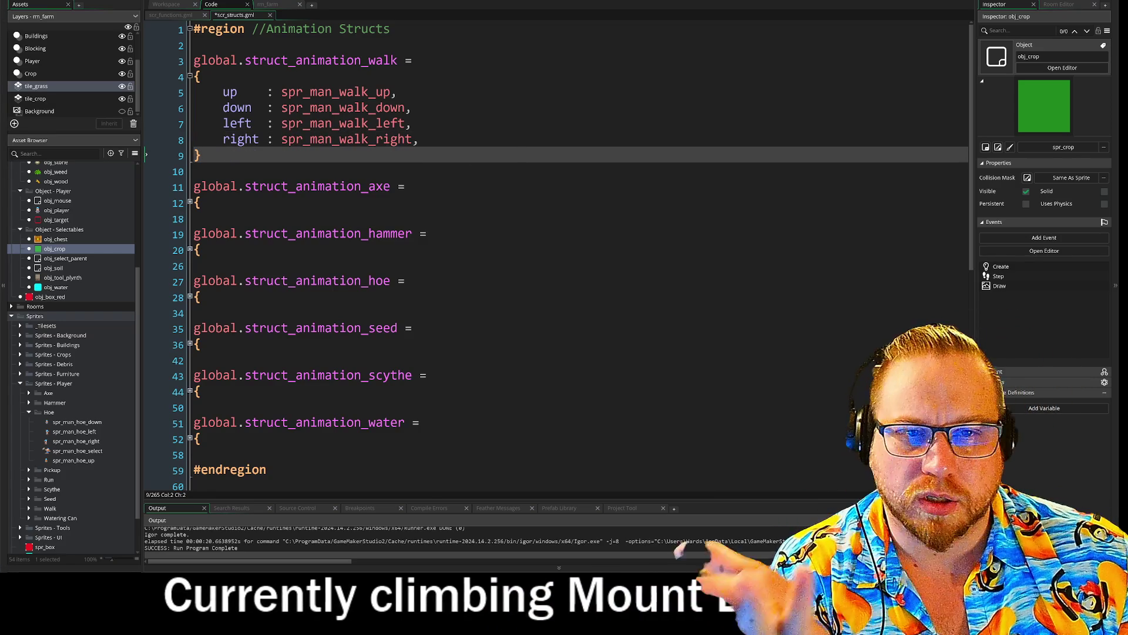
- In scr_functions.gml, copy use_tool's four direction sprite_index checks and paste them after image_speed = 0 in ANIMATION_END
{"action": "left_click", "coordinate": [172, 16]}
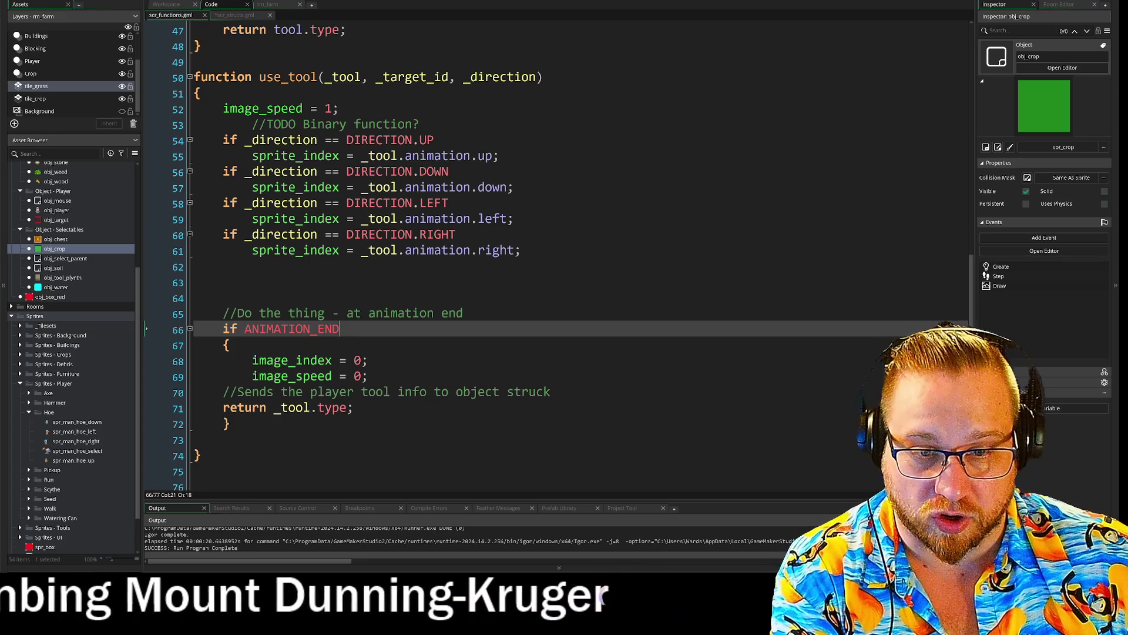
{"action": "left_click", "coordinate": [369, 377]}
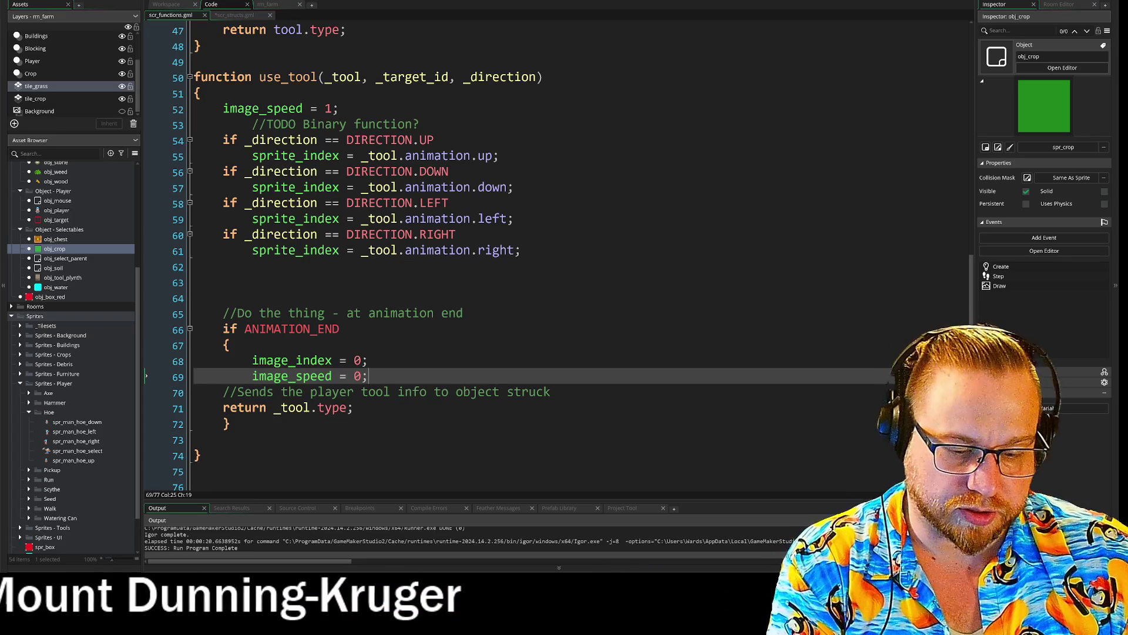
{"action": "key", "text": "Return"}
{"action": "key", "text": "Return"}
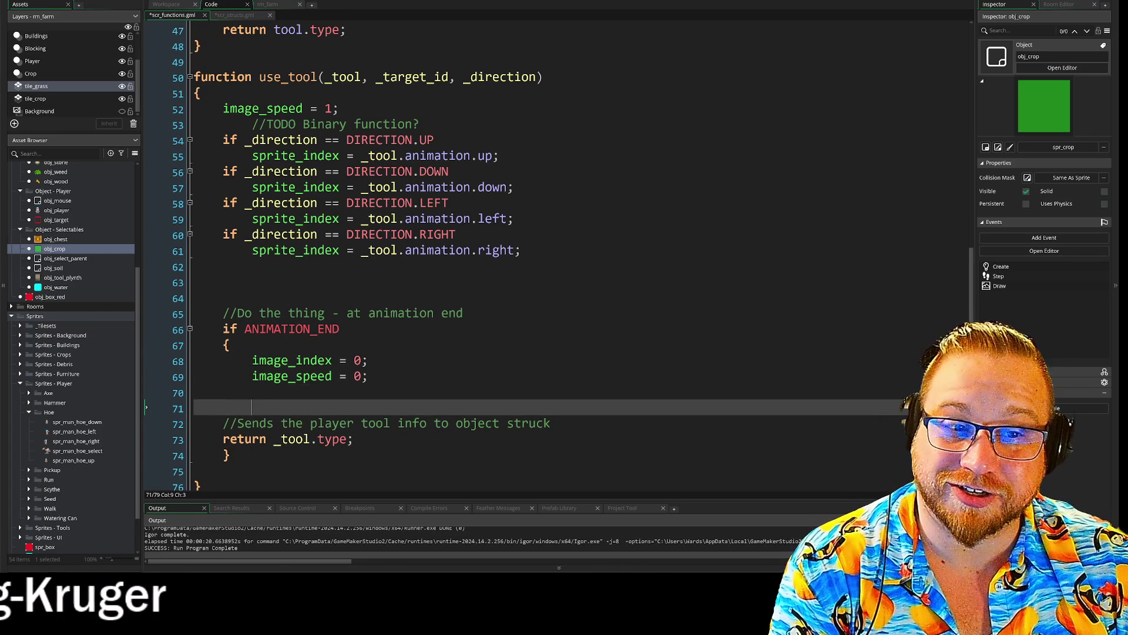
{"action": "left_click", "coordinate": [521, 251]}
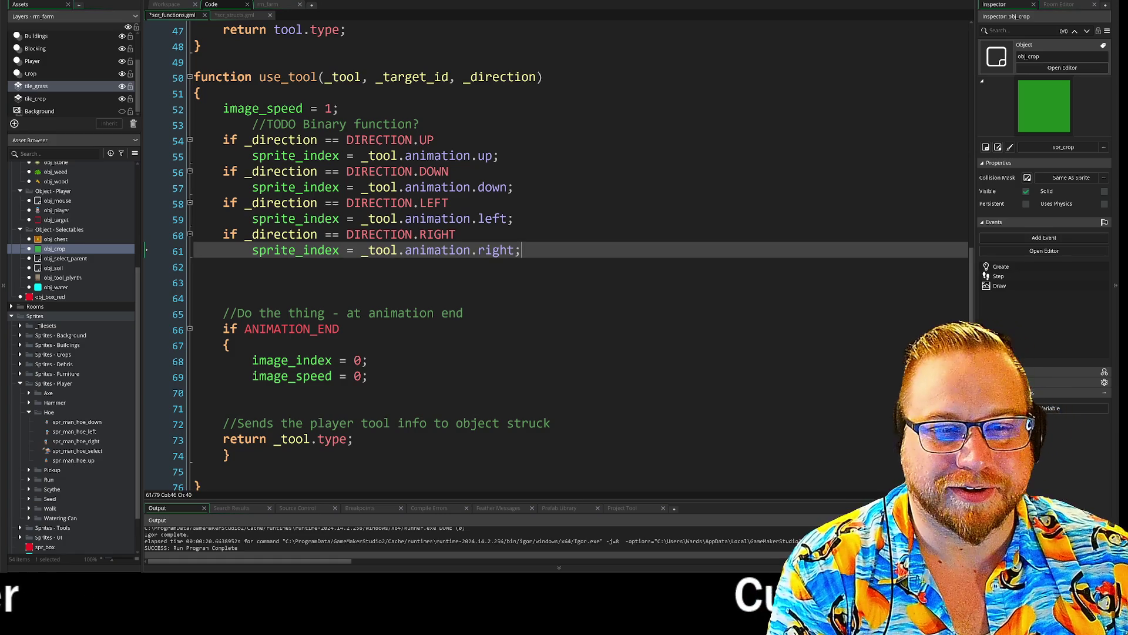
{"action": "left_click_drag", "start_coordinate": [522, 251], "coordinate": [202, 123]}
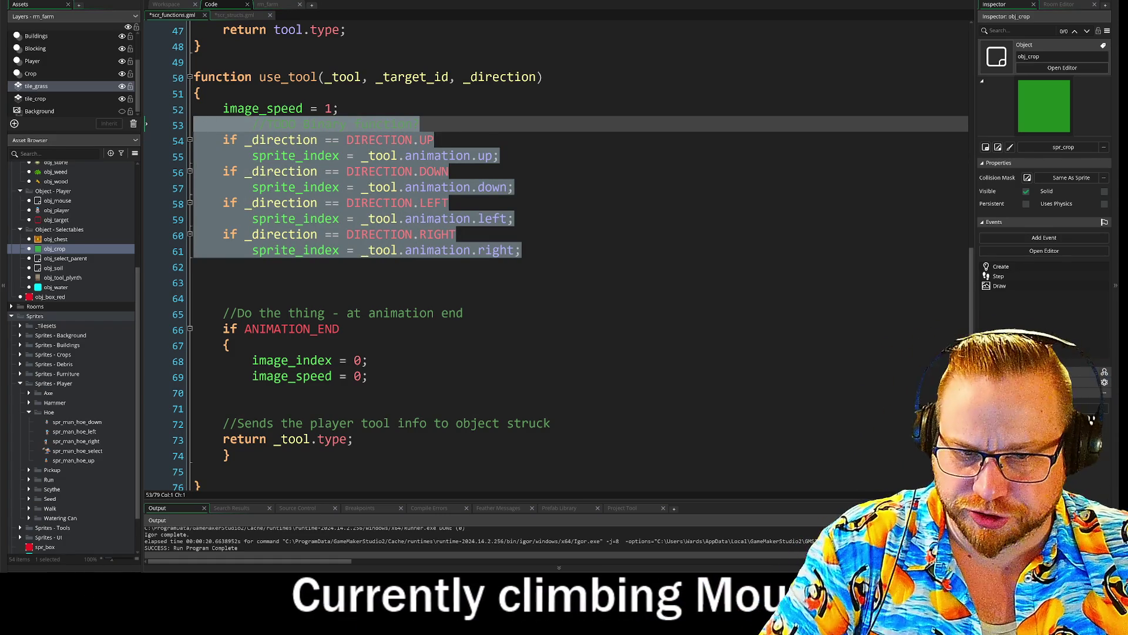
{"action": "scroll", "scroll_direction": "down", "scroll_amount": 3}
{"action": "left_click_drag", "start_coordinate": [256, 311], "coordinate": [252, 327]}
{"action": "key", "text": "BackSpace"}
{"action": "key", "text": "Return"}
{"action": "key", "text": "Return"}
{"action": "key", "text": "Return"}
{"action": "key", "text": "Up"}
{"action": "key", "text": "Up"}
{"action": "key", "text": "Up"}
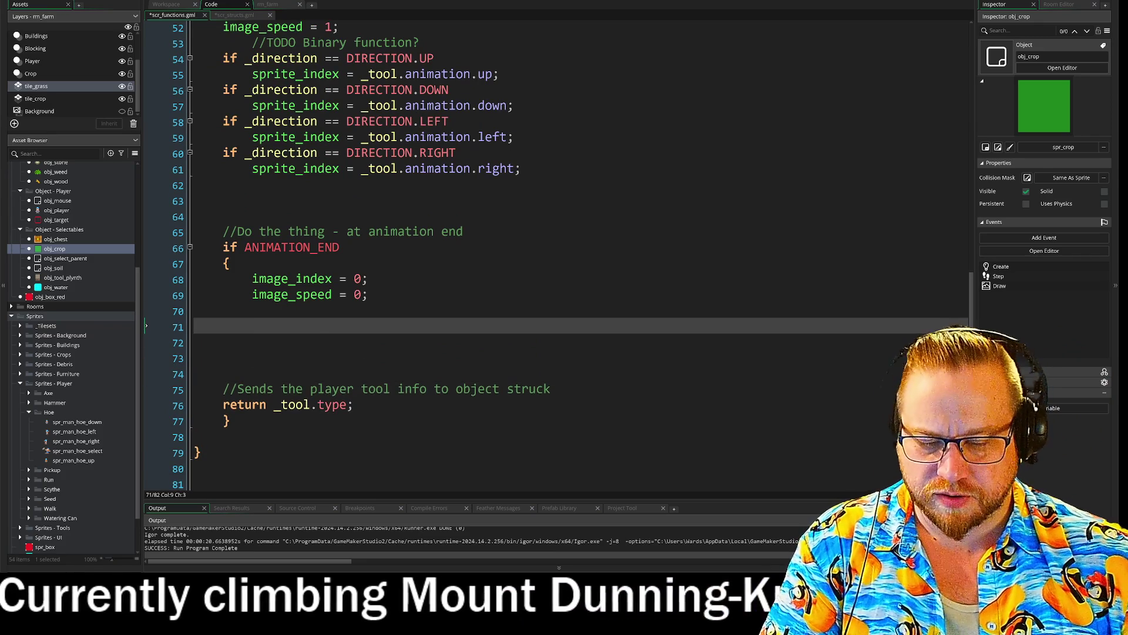
{"action": "type", "text": "//TODO Binary function?     if _direction == DIRECTION.UP         sprite_index = _tool.animation.up;     if _direction == DIRECTION.DOWN         sprite_index = _tool.animation.down;     if _direction == DIRECTION.LEFT         sprite_index = _tool.animation.left;     if _direction == DIRECTION.RIGHT         sprite_index = _tool.animation.right;"}
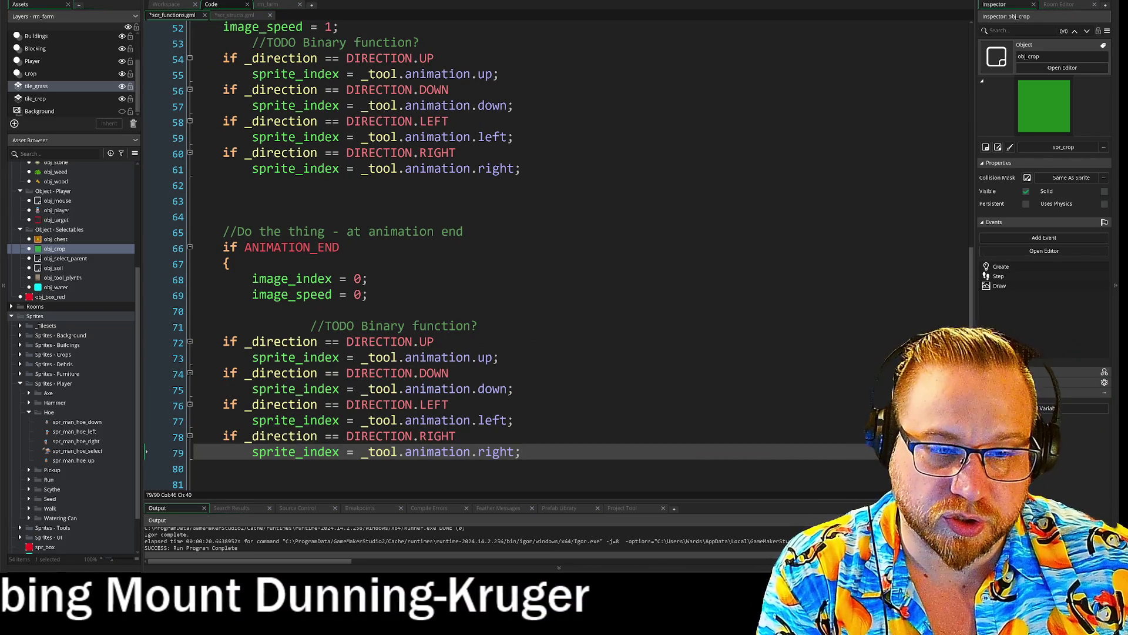
{"action": "scroll", "scroll_direction": "down", "scroll_amount": 3}
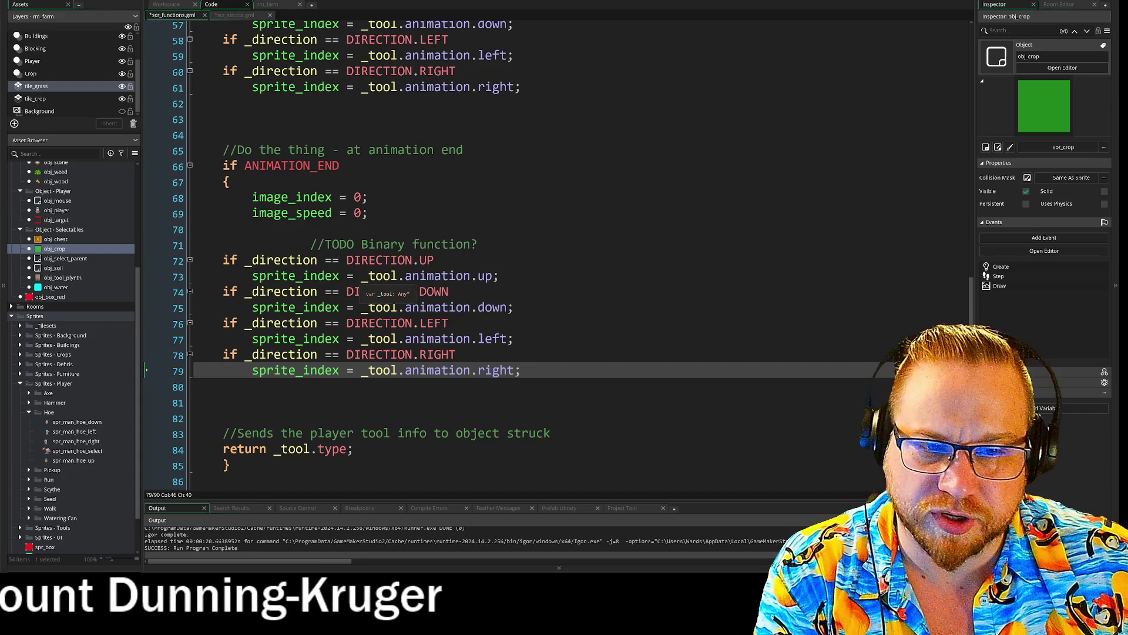
- Replace line 73's _tool.animation sprite with a global.struct_animation_walk reference using autocomplete
{"action": "left_click_drag", "start_coordinate": [361, 276], "coordinate": [464, 279]}
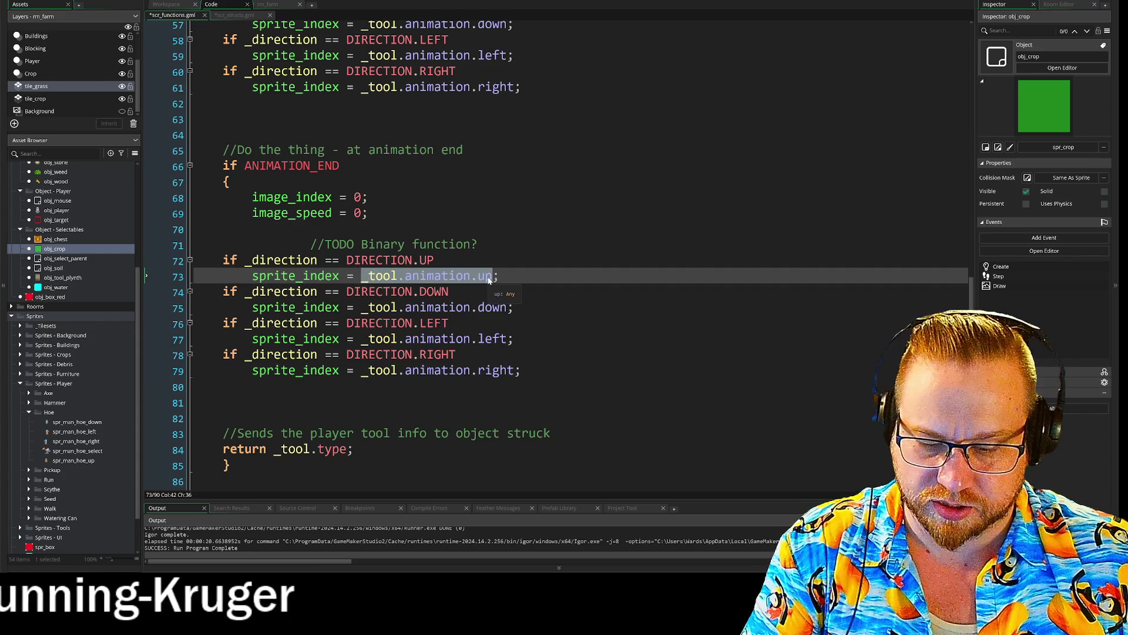
{"action": "type", "text": "spr"}
{"action": "key", "text": "BackSpace"}
{"action": "key", "text": "BackSpace"}
{"action": "key", "text": "BackSpace"}
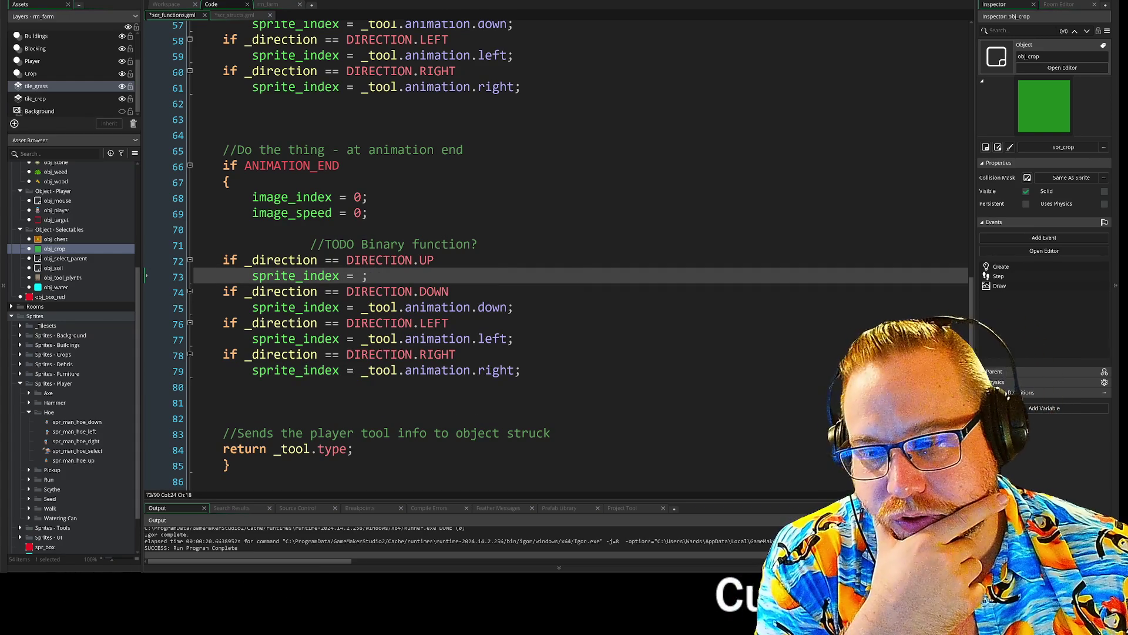
{"action": "left_click", "coordinate": [235, 16]}
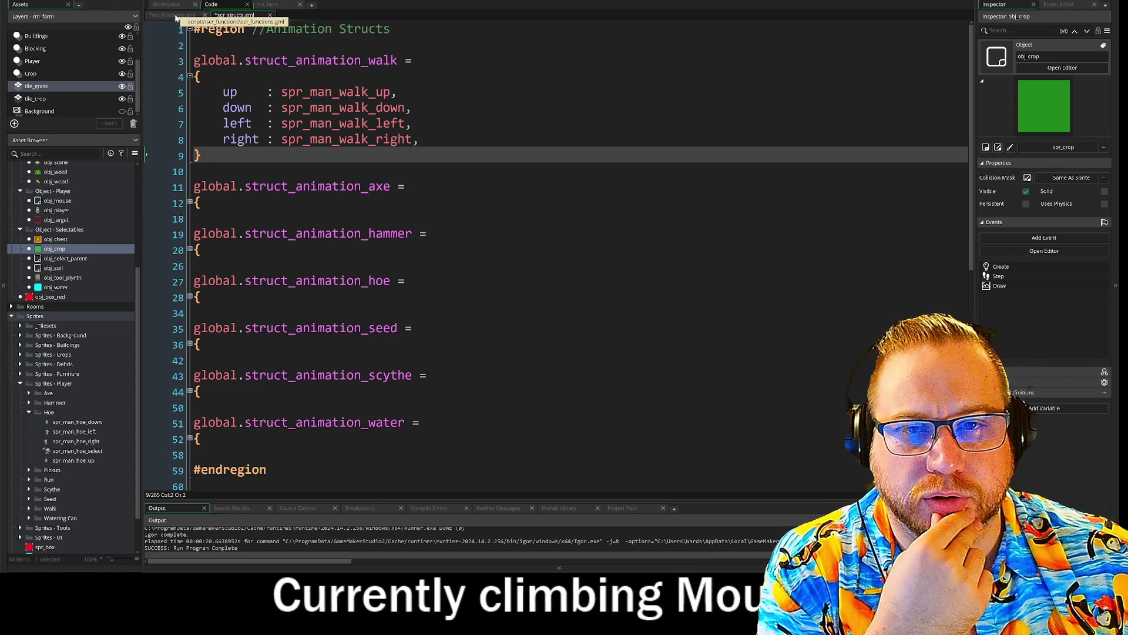
{"action": "left_click", "coordinate": [175, 16]}
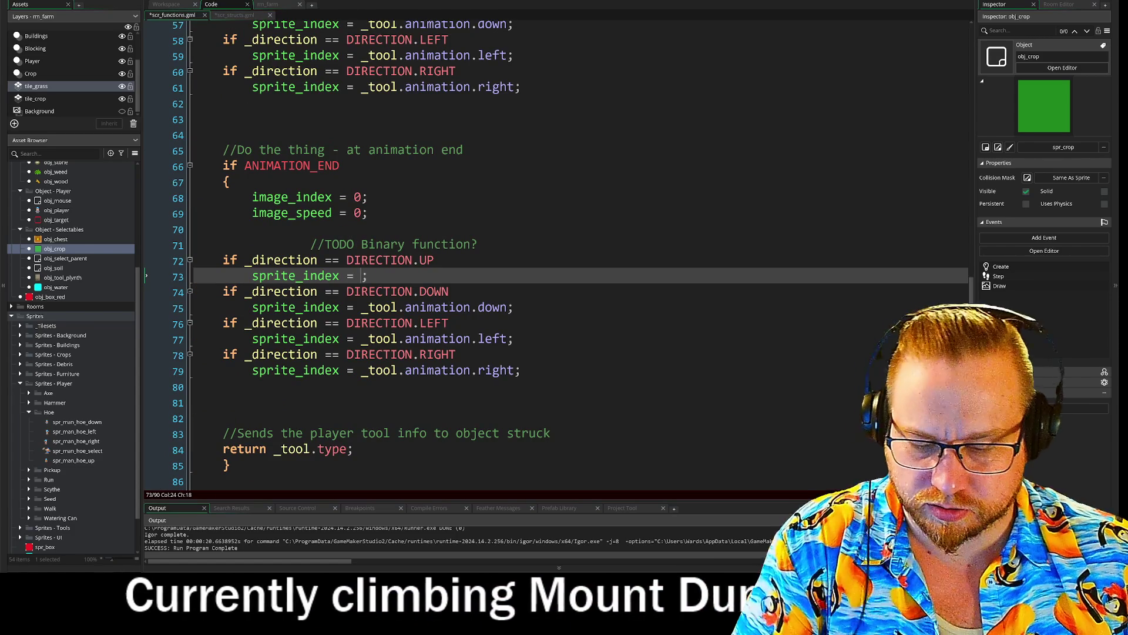
{"action": "type", "text": "global"}
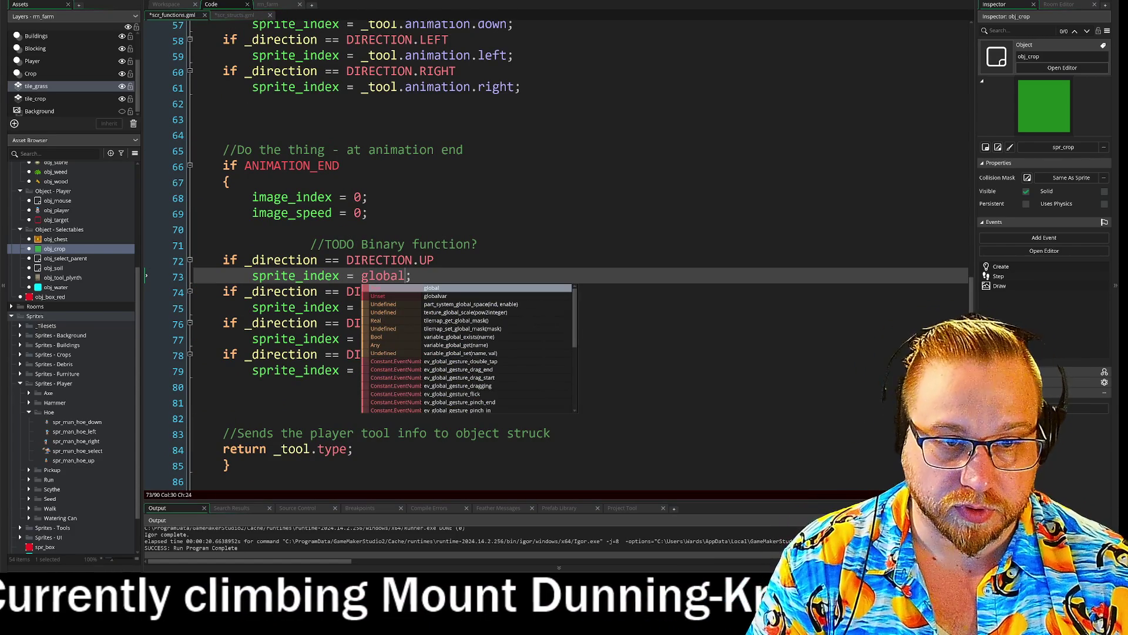
{"action": "type", "text": ".s"}
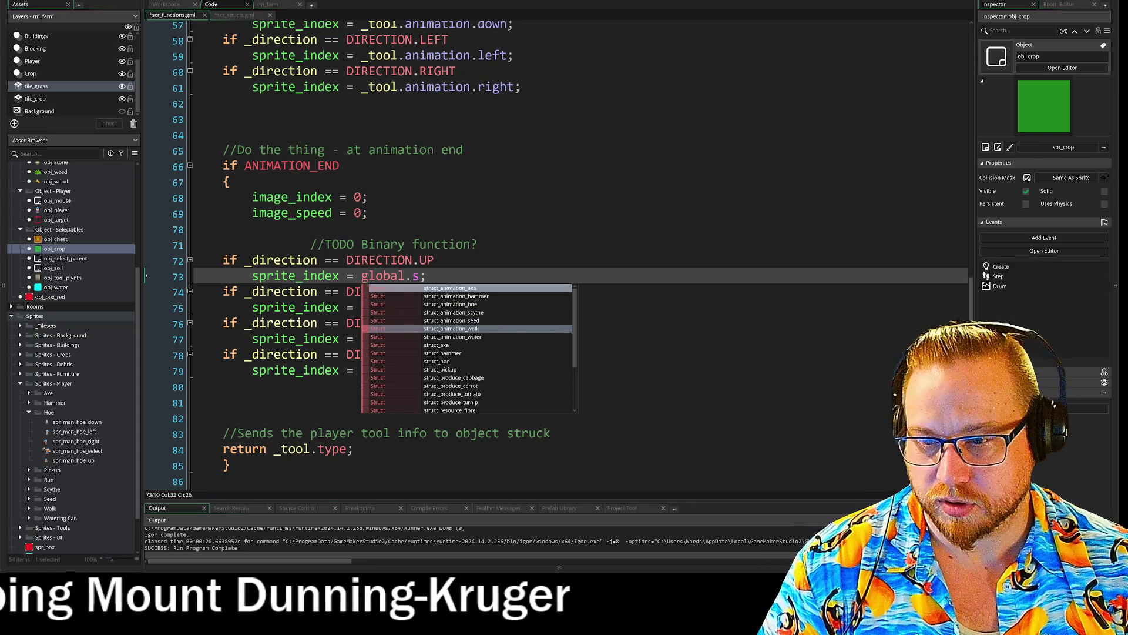
{"action": "left_click", "coordinate": [452, 328]}
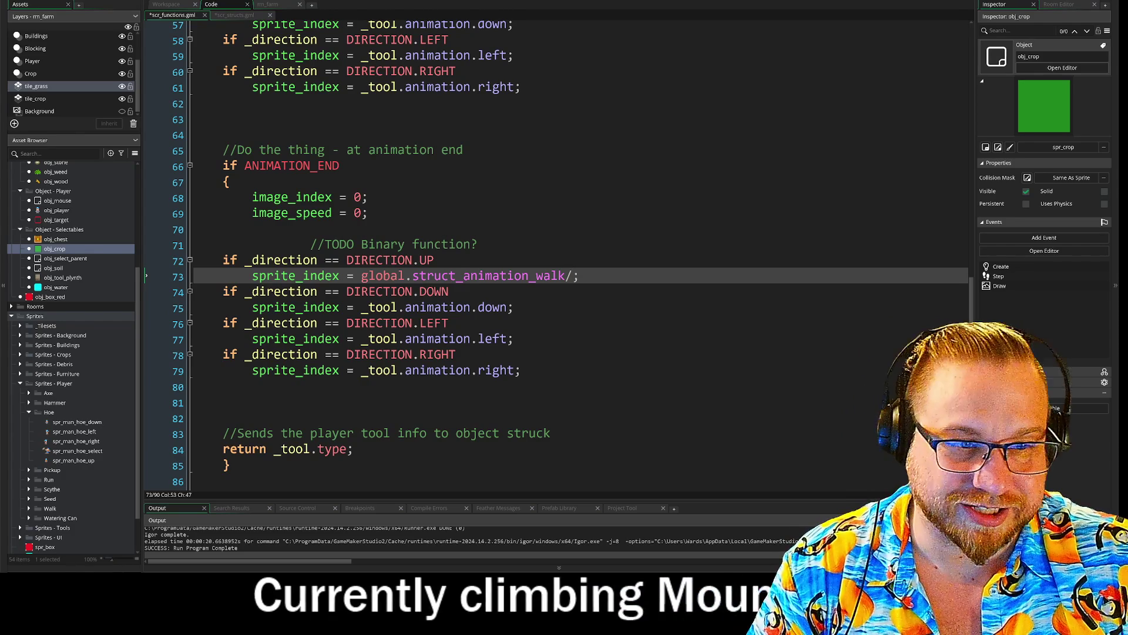
{"action": "type", "text": "."}
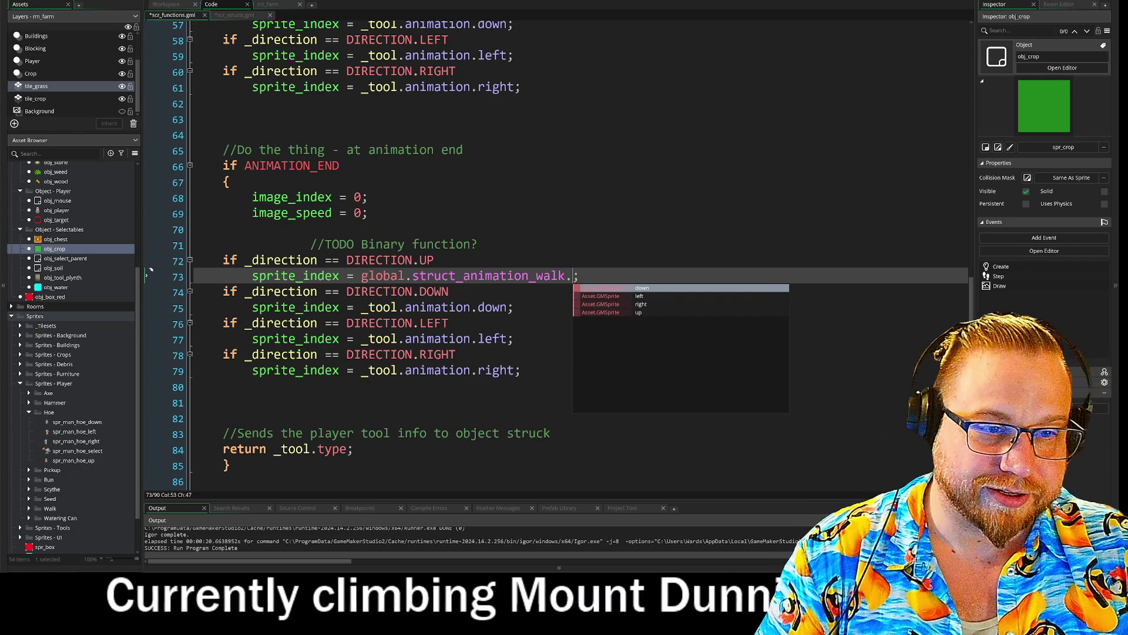
{"action": "key", "text": "ctrl+shift+Left"}
{"action": "key", "text": "ctrl+shift+Left"}
{"action": "key", "text": "ctrl+shift+Left"}
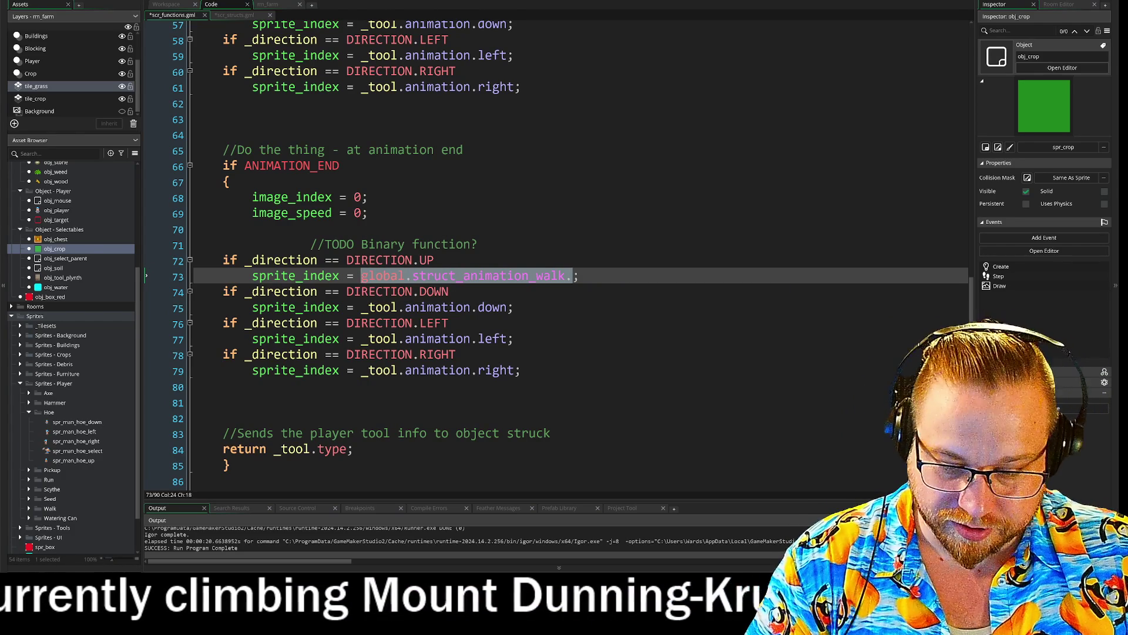
- Paste the global.struct_animation_walk reference over the tool animation on lines 75, 77 and 79
{"action": "key", "text": "Down"}
{"action": "key", "text": "Down"}
{"action": "key", "text": "ctrl+shift+Right"}
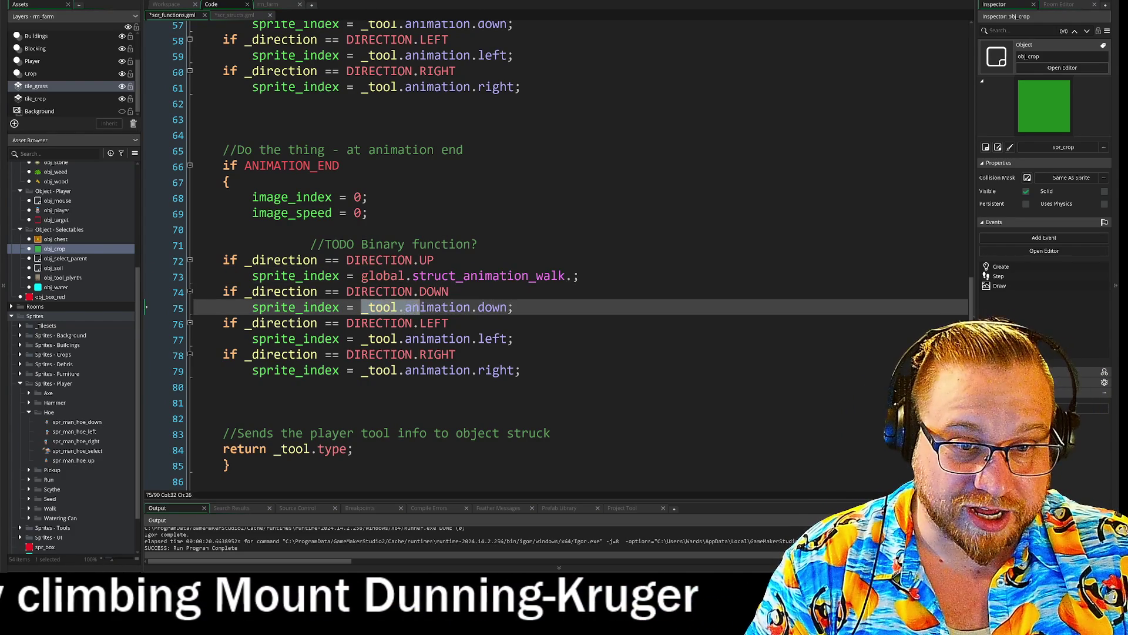
{"action": "key", "text": "ctrl+shift+Right"}
{"action": "key", "text": "ctrl+shift+Right"}
{"action": "key", "text": "ctrl+shift+Right"}
{"action": "key", "text": "ctrl+v"}
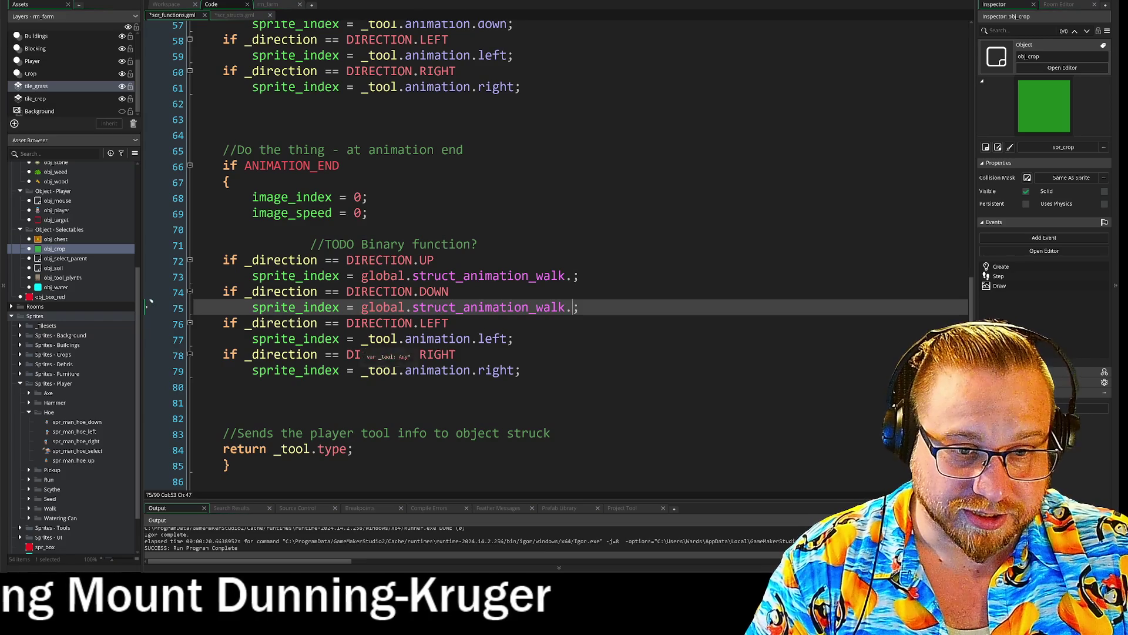
{"action": "key", "text": "Down"}
{"action": "key", "text": "Down"}
{"action": "key", "text": "ctrl+shift+Right"}
{"action": "key", "text": "ctrl+shift+Right"}
{"action": "key", "text": "ctrl+shift+Right"}
{"action": "key", "text": "ctrl+v"}
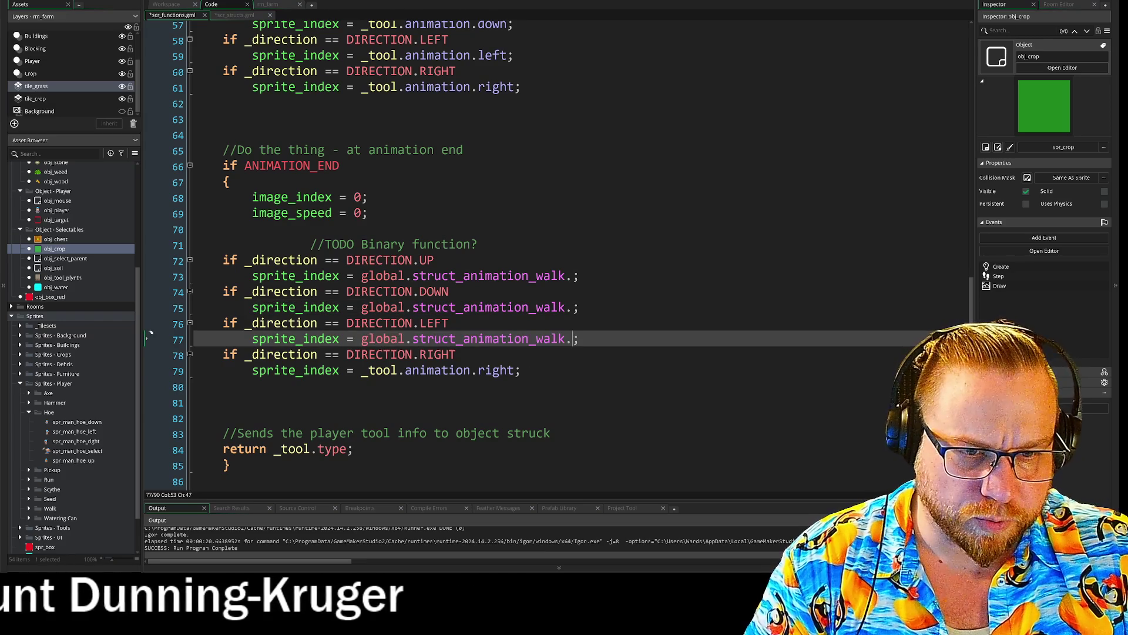
{"action": "left_click", "coordinate": [362, 370]}
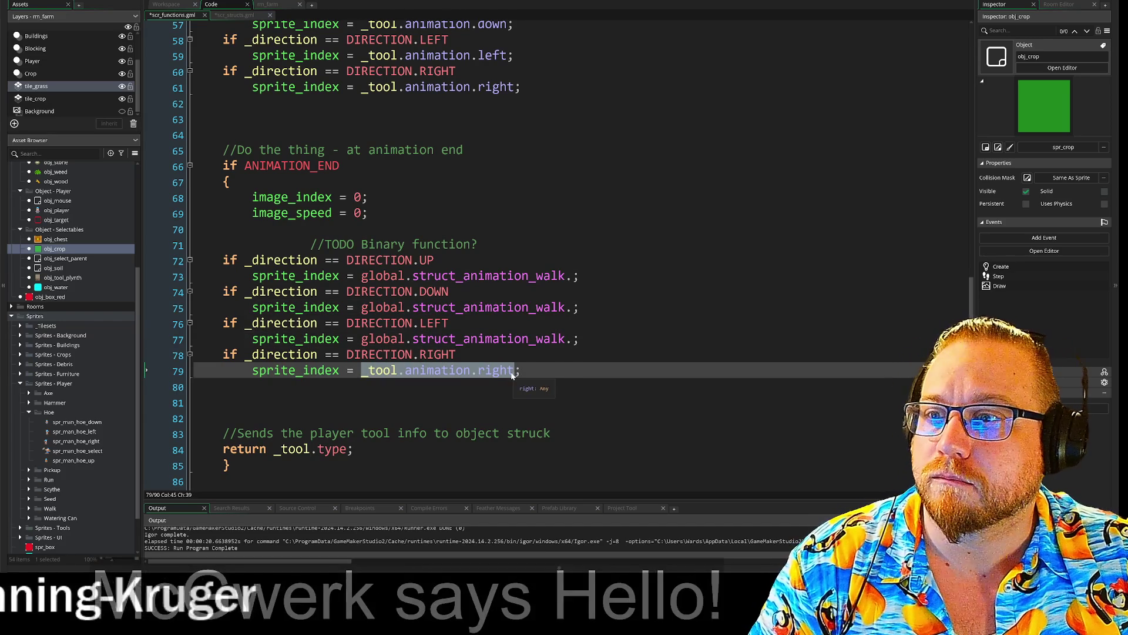
- Complete the walk references with .up, .down, .left and .right for each direction
{"action": "key", "text": "Up"}
{"action": "key", "text": "Up"}
{"action": "key", "text": "Up"}
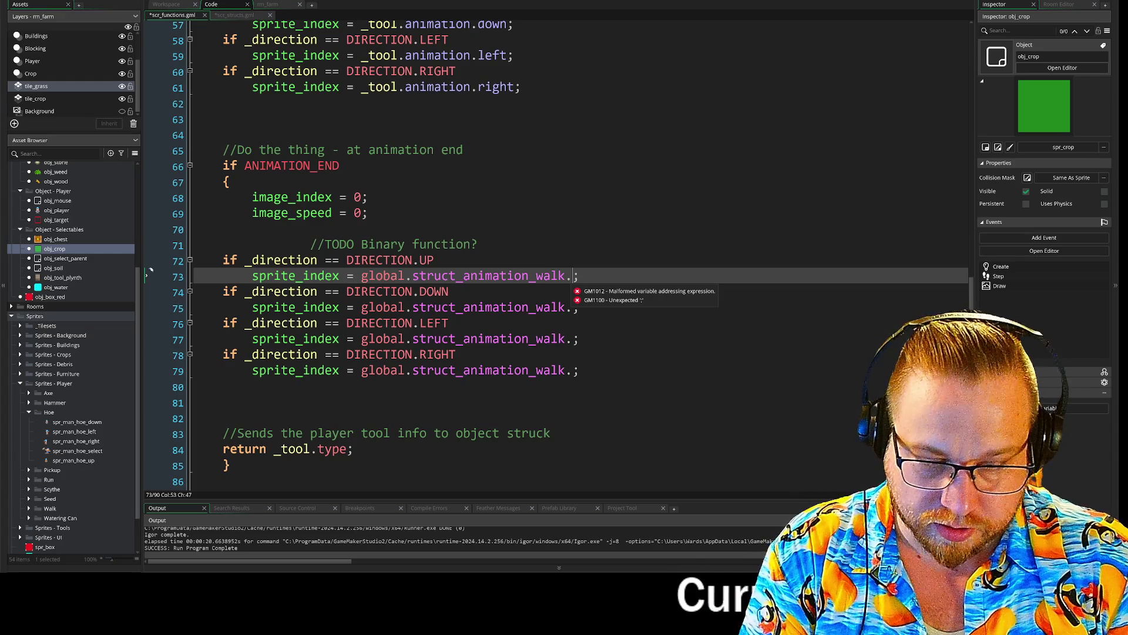
{"action": "key", "text": "Down"}
{"action": "key", "text": "Down"}
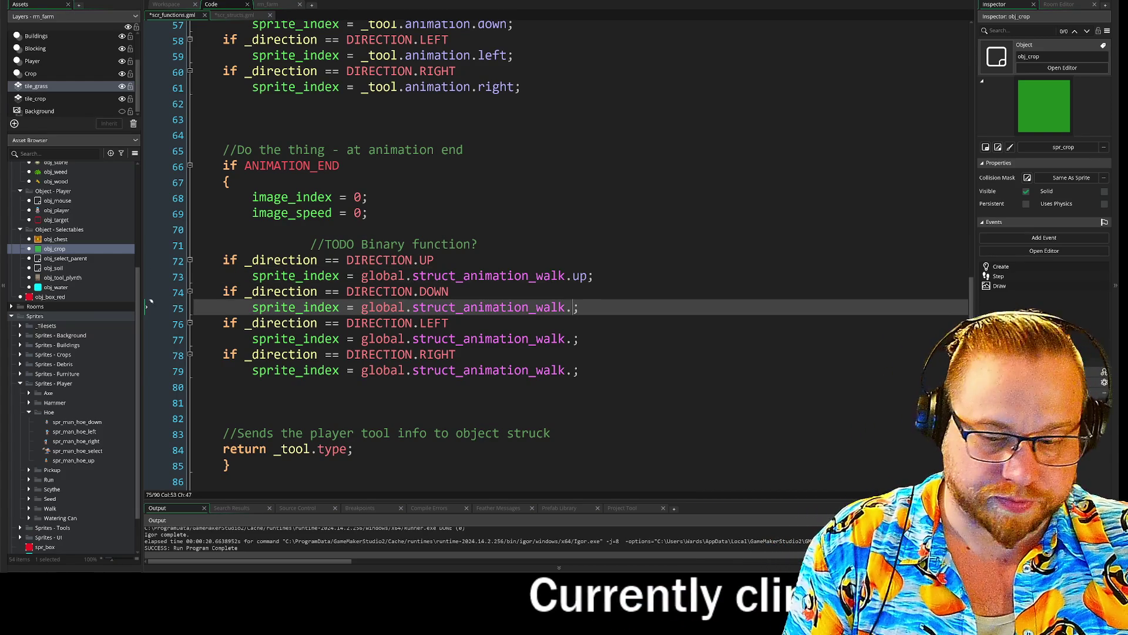
{"action": "type", "text": "dow"}
{"action": "type", "text": "n"}
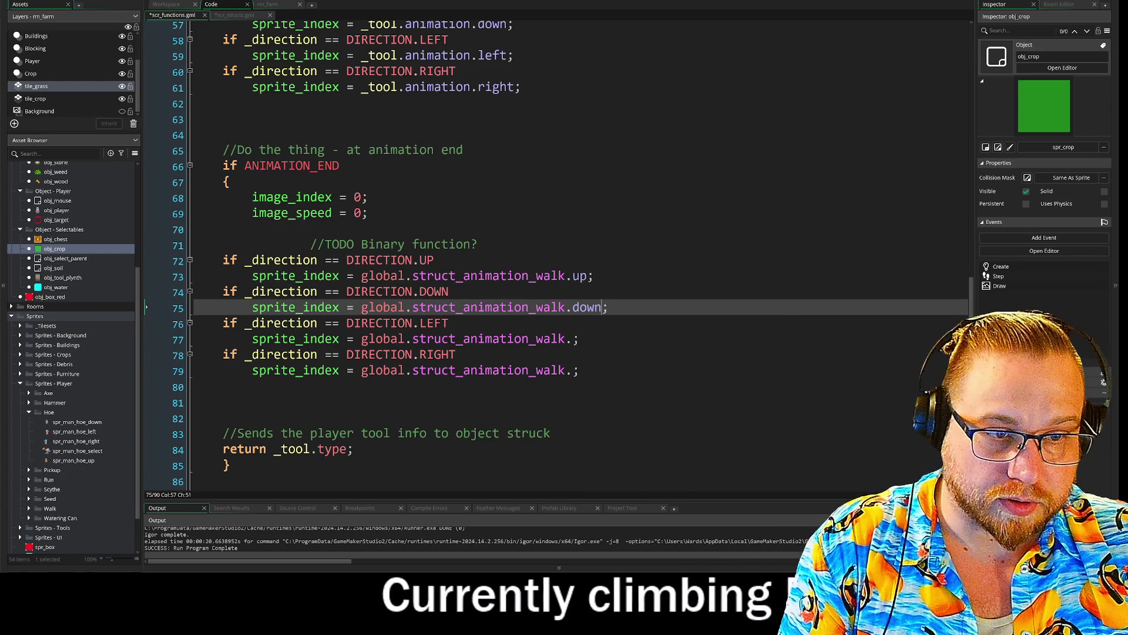
{"action": "key", "text": "Down"}
{"action": "key", "text": "Down"}
{"action": "type", "text": "left"}
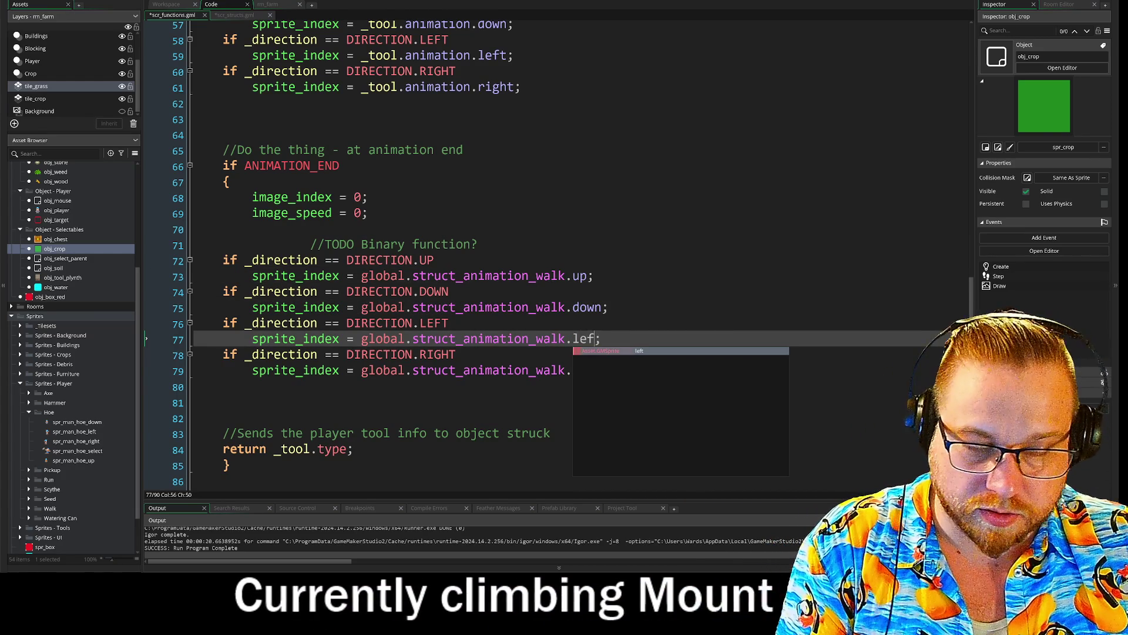
{"action": "key", "text": "Down"}
{"action": "key", "text": "Down"}
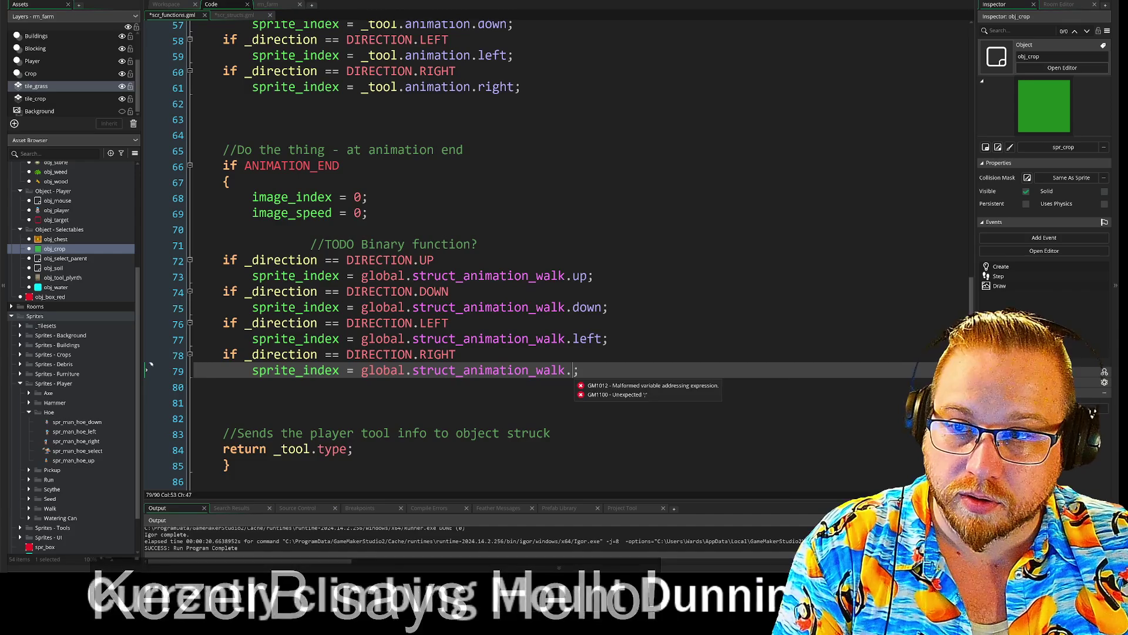
{"action": "type", "text": "r"}
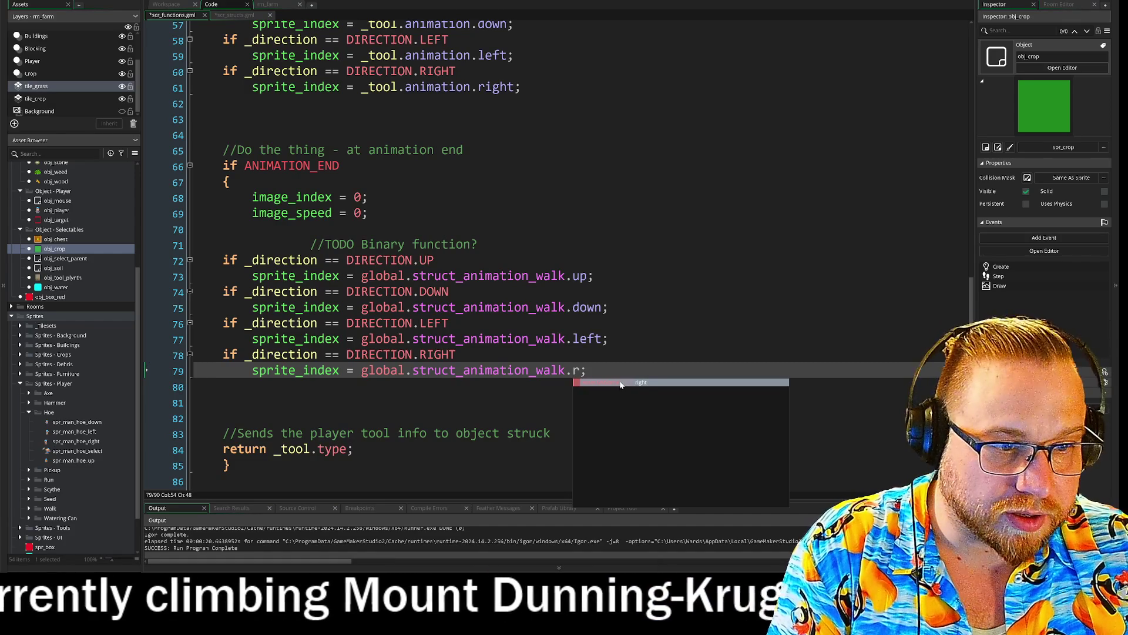
{"action": "key", "text": "Return"}
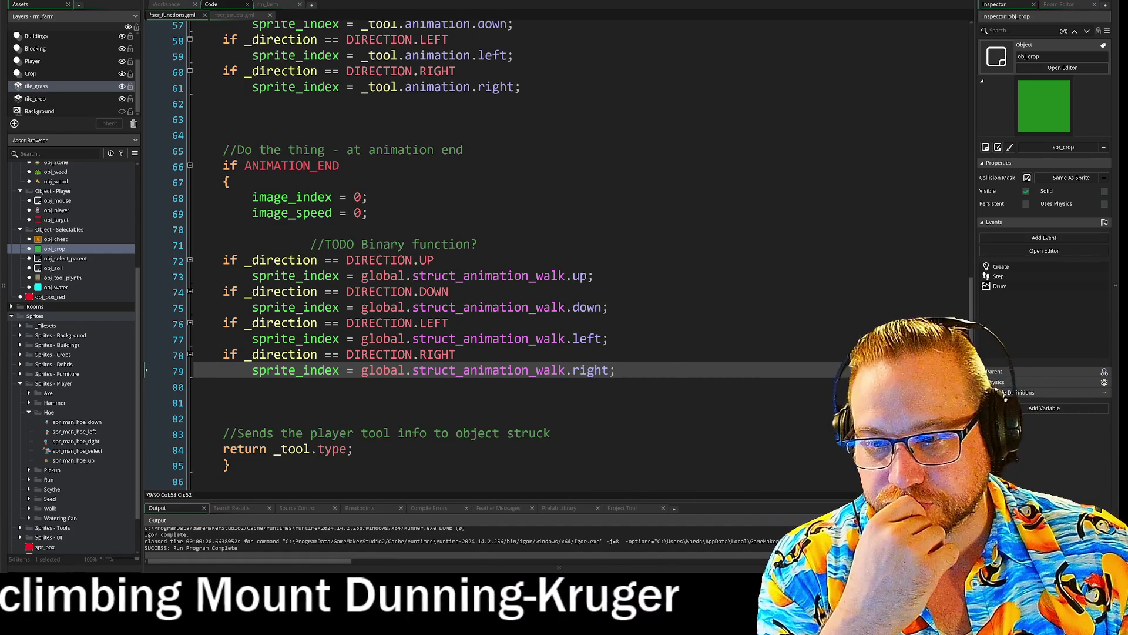
{"action": "mouse_move", "coordinate": [487, 306]}
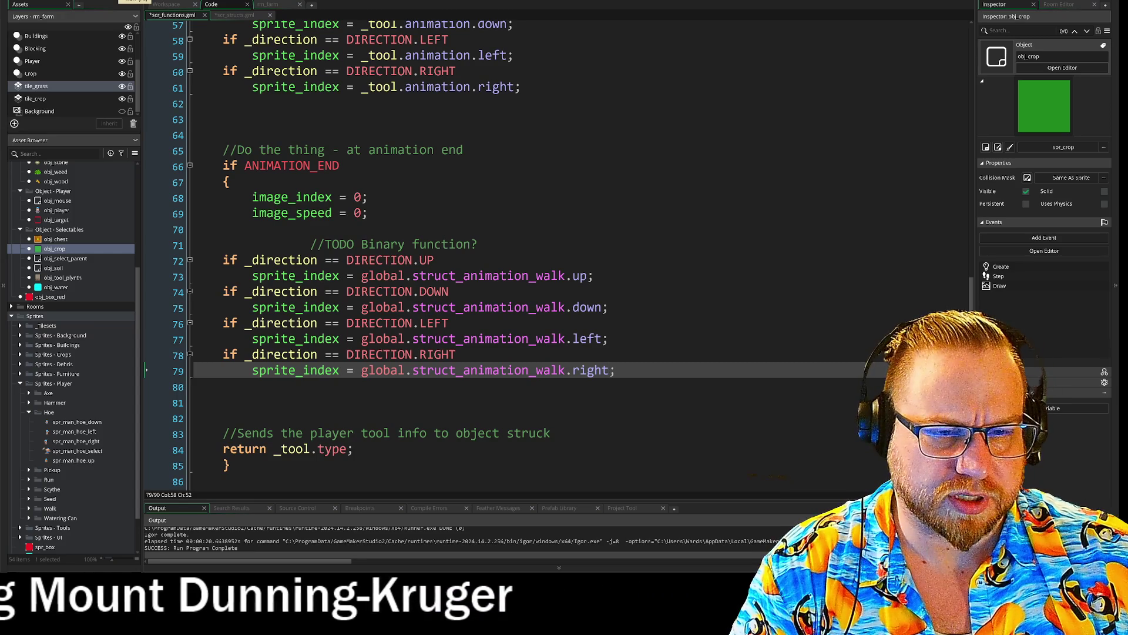
{"action": "key", "text": "F5"}
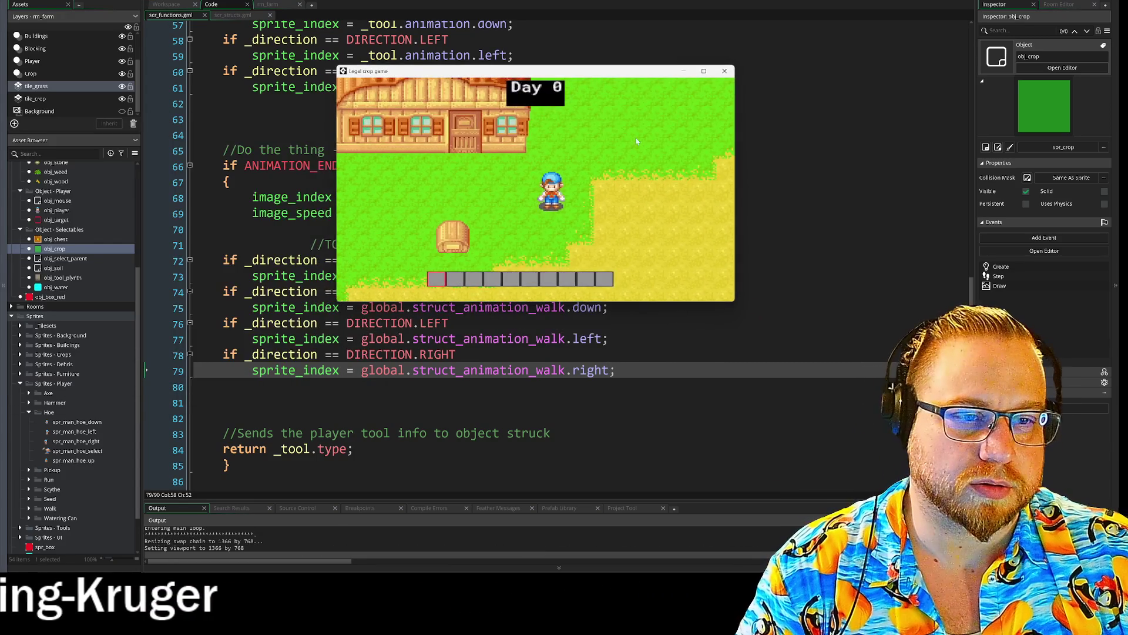
- Walk the farmer down-left, open and close the inventory, then walk up-right
{"action": "key", "text": "s"}
{"action": "key", "text": "a"}
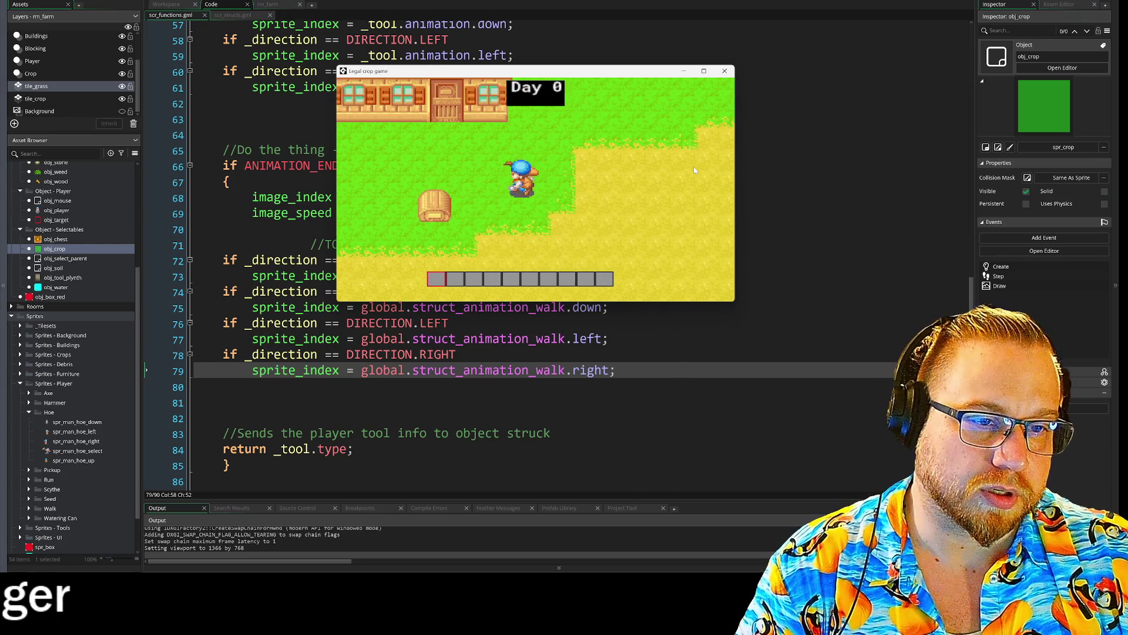
{"action": "key", "text": "i"}
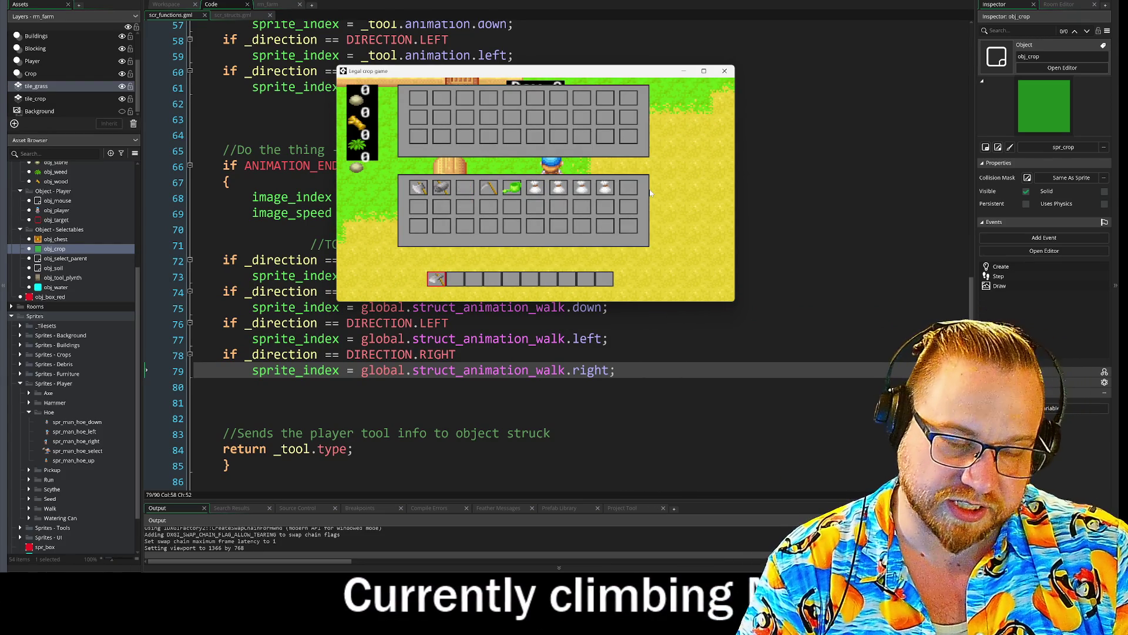
{"action": "key", "text": "i"}
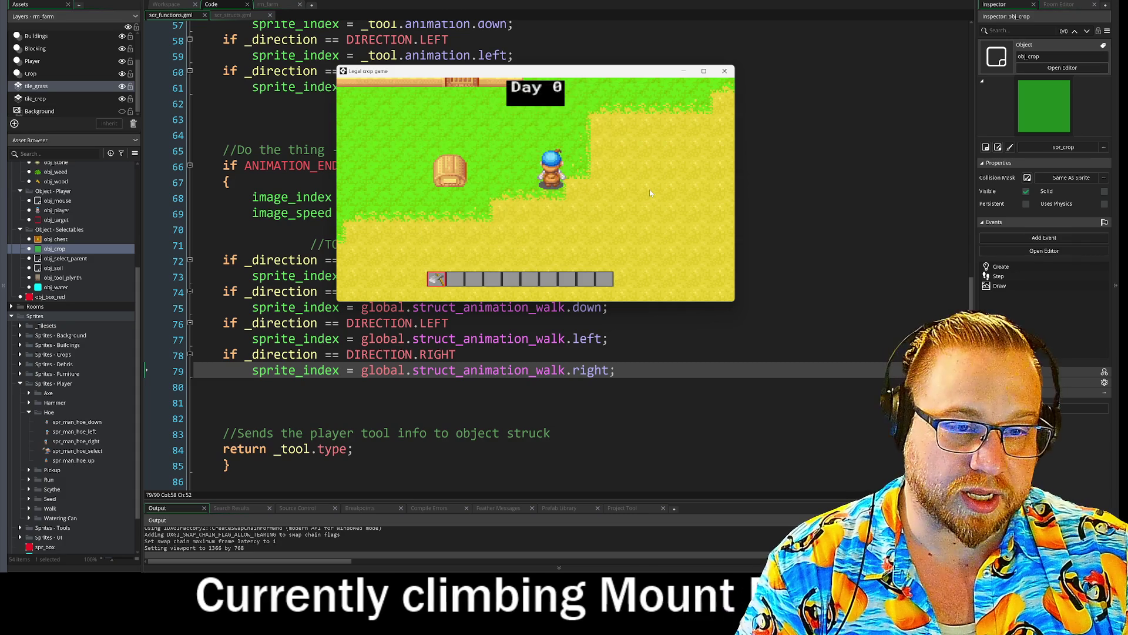
{"action": "key", "text": "w"}
{"action": "key", "text": "d"}
- Hoe two soil squares beside the farmer, step right, and close the game window
{"action": "left_click", "coordinate": [650, 189]}
{"action": "key", "text": "d"}
{"action": "key", "text": "w"}
{"action": "left_click", "coordinate": [650, 189]}
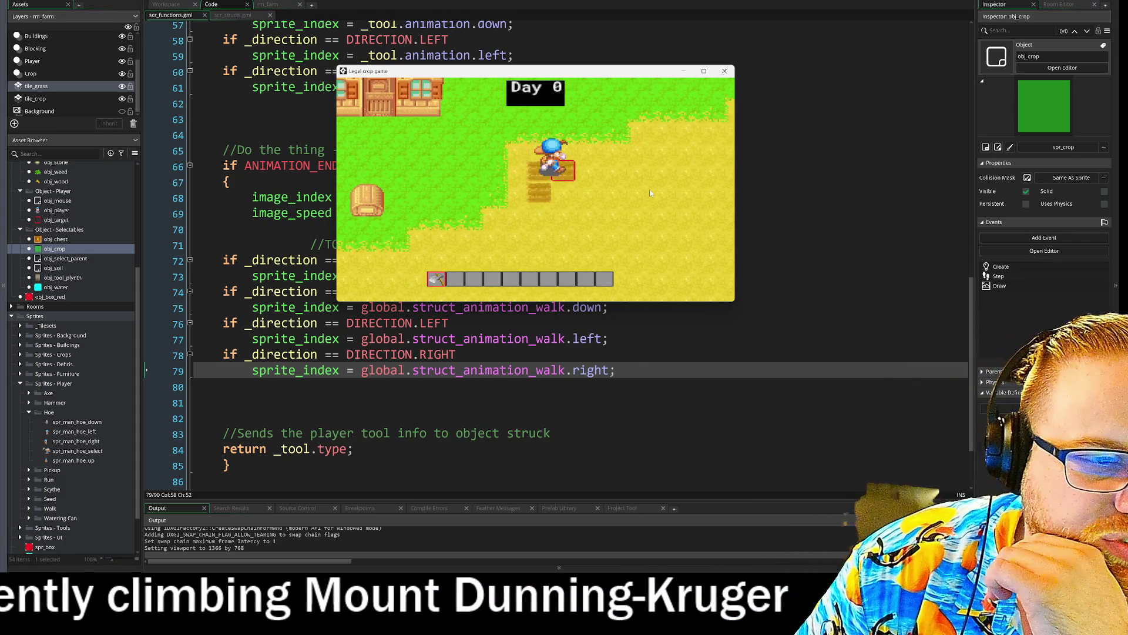
{"action": "key", "text": "d"}
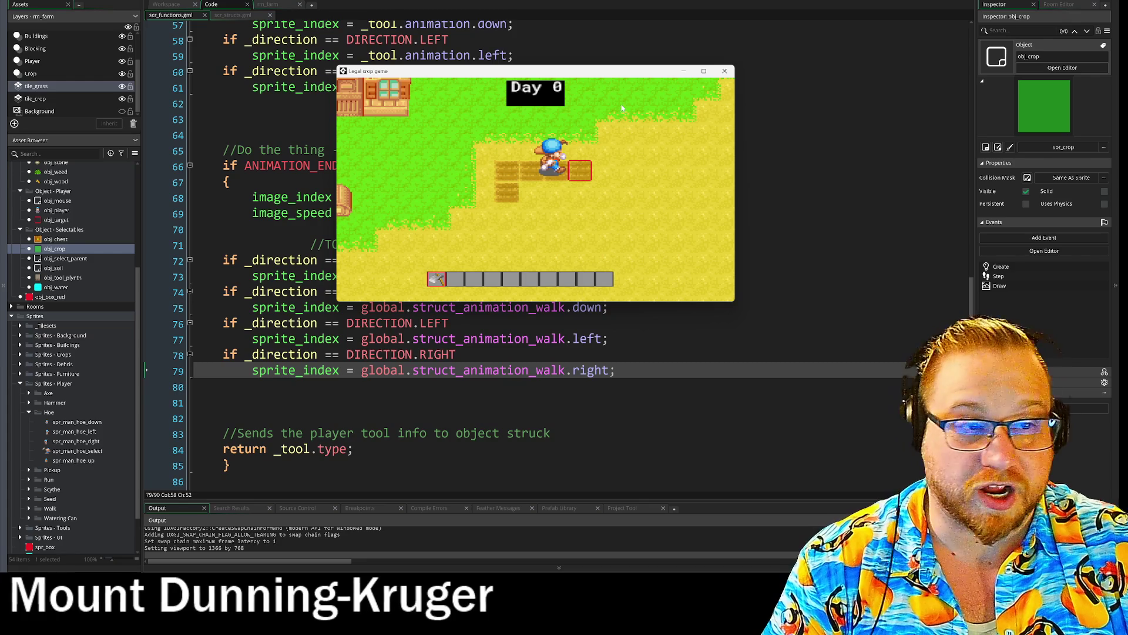
{"action": "left_click", "coordinate": [725, 71]}
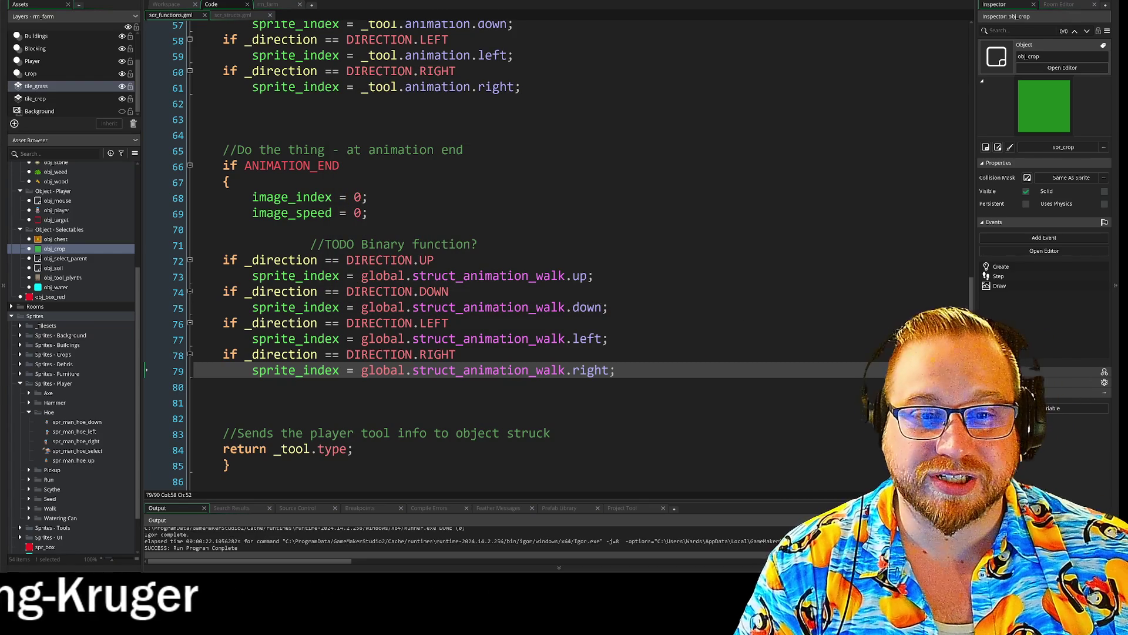
{"action": "left_click", "coordinate": [311, 244]}
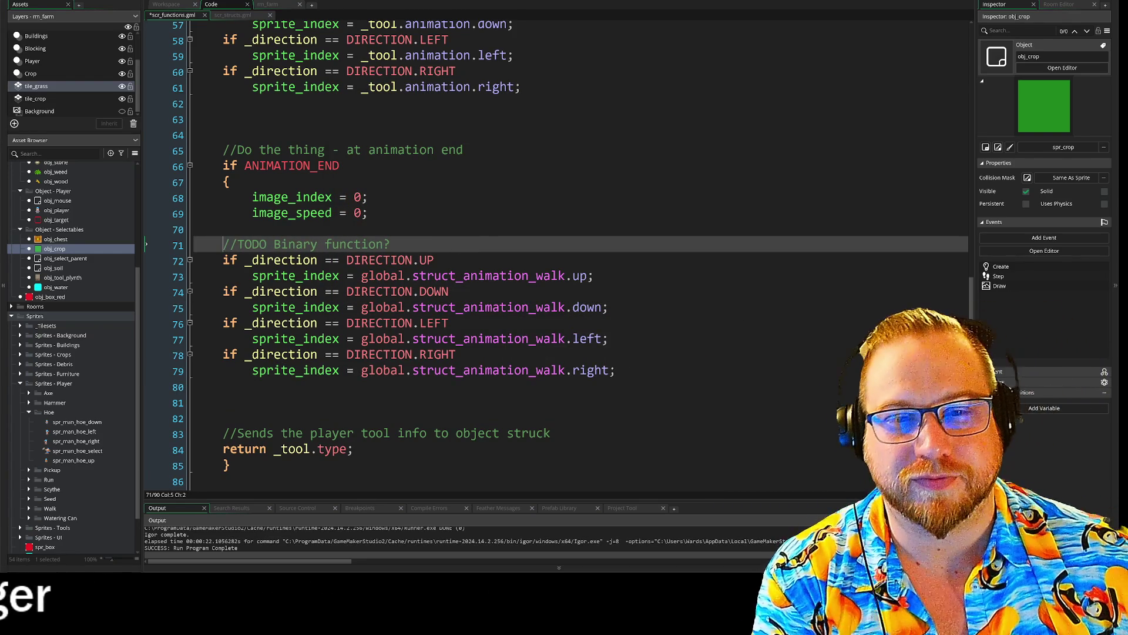
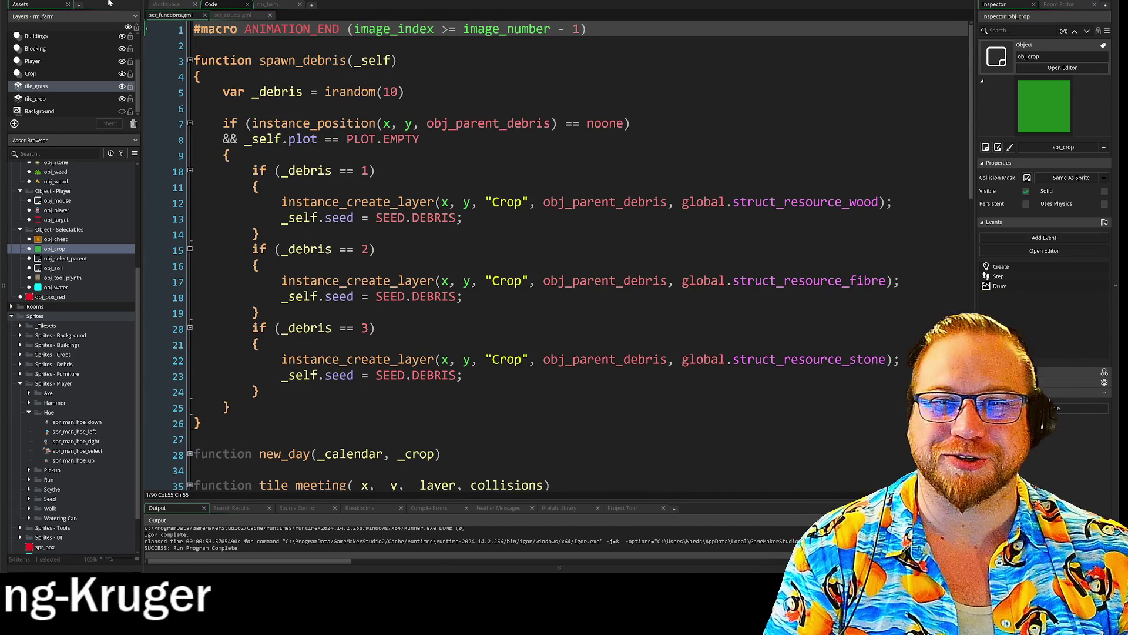
- Build and run the farm game project with F5
{"action": "key", "text": "F5"}
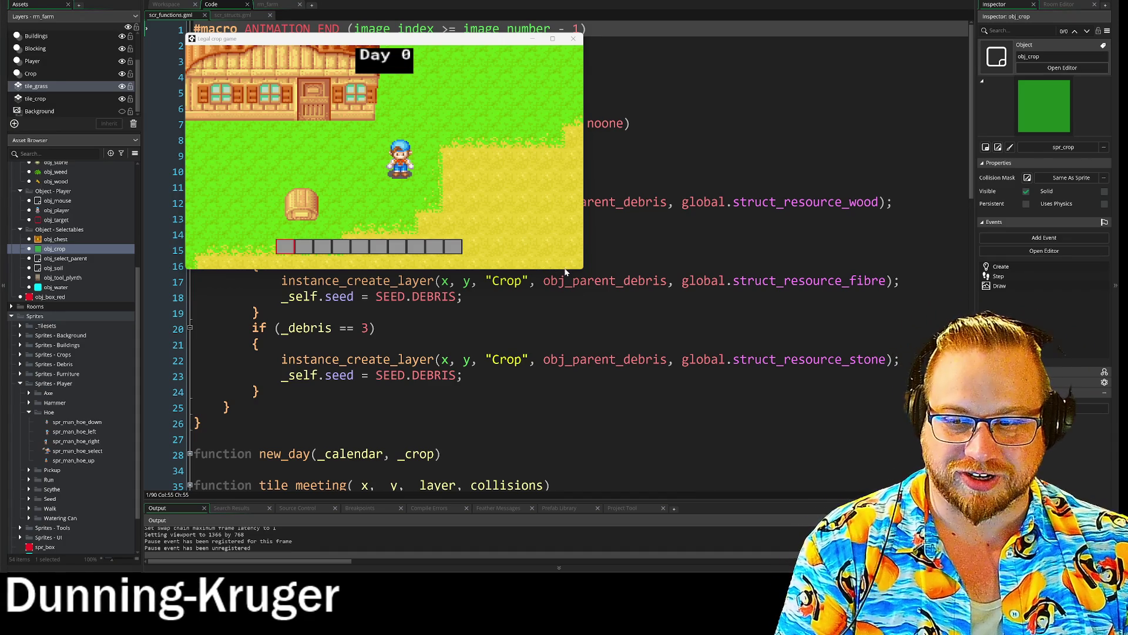
- Enlarge the running game window and toggle the inventory overlay on and off
{"action": "left_click_drag", "start_coordinate": [584, 270], "coordinate": [848, 445]}
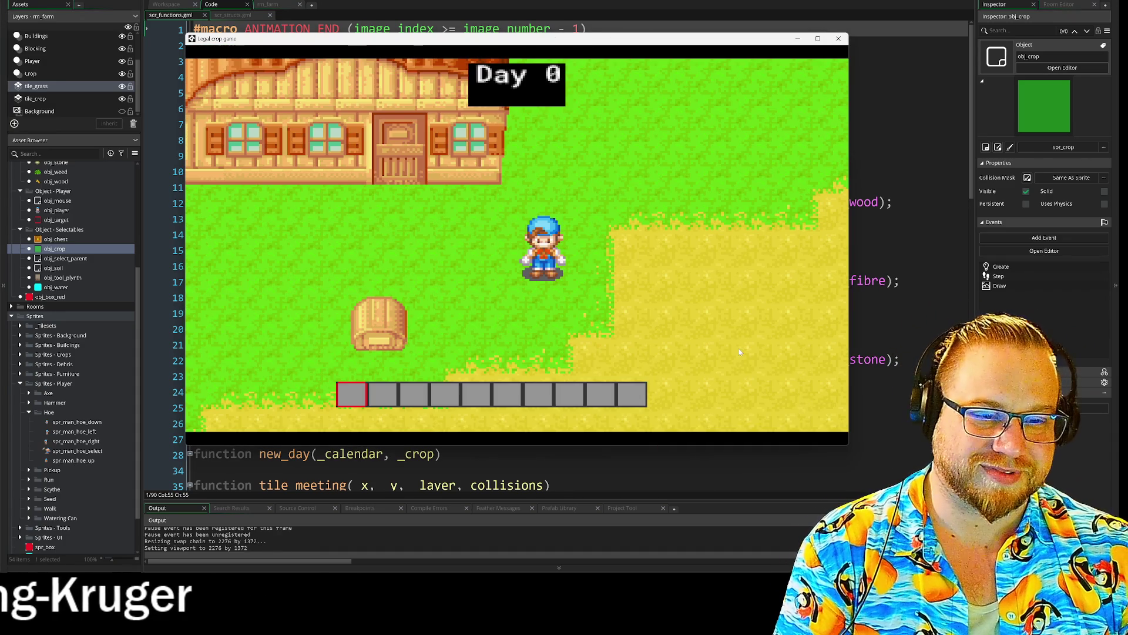
{"action": "key", "text": "i"}
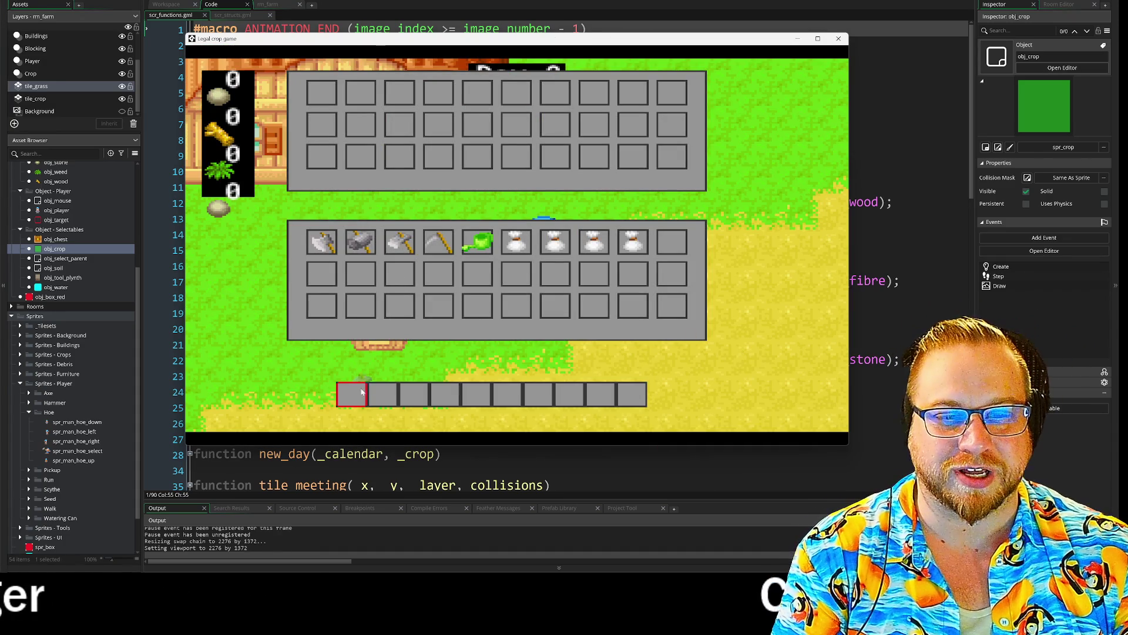
{"action": "key", "text": "i"}
- Walk the farmer around the field and around the barrel
{"action": "key", "text": "d"}
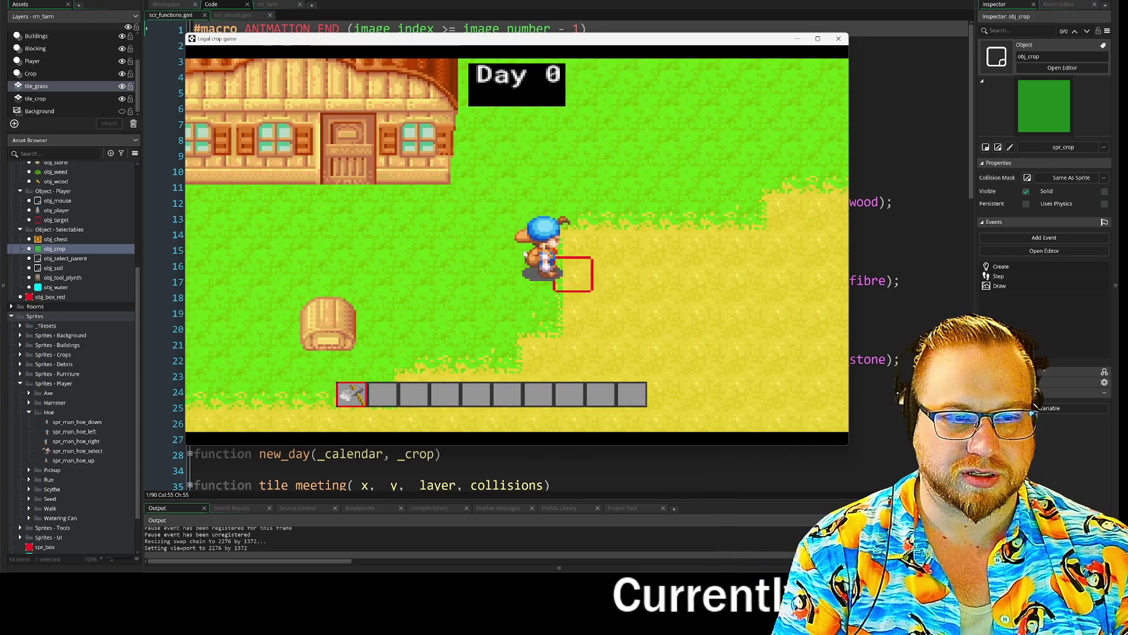
{"action": "key", "text": "s"}
{"action": "key", "text": "a"}
{"action": "key", "text": "d"}
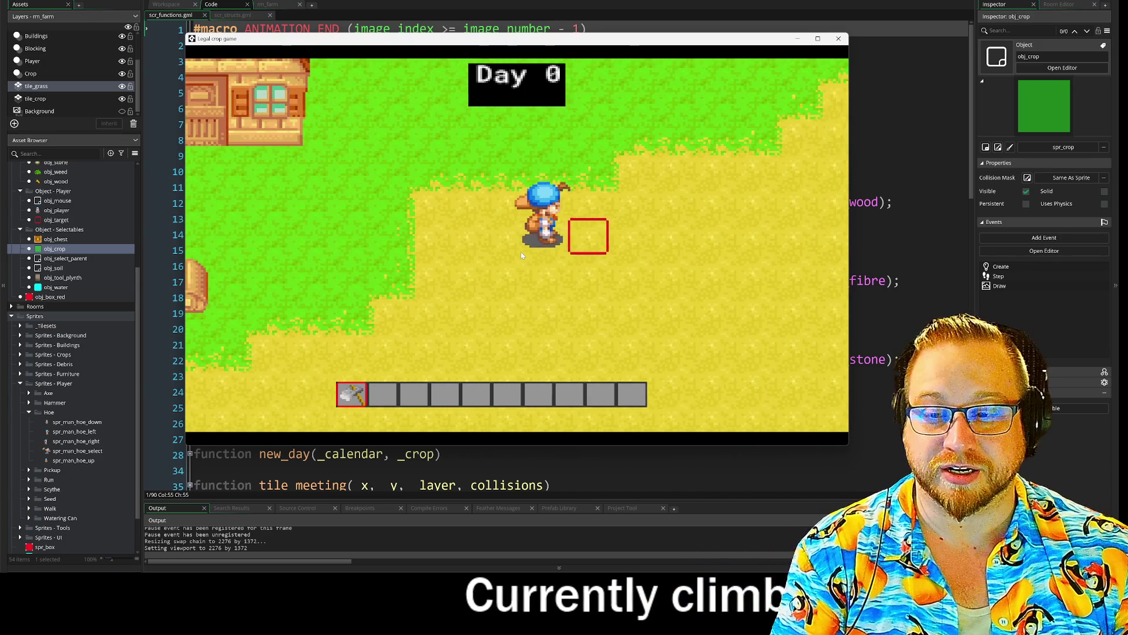
{"action": "key", "text": "s"}
{"action": "key", "text": "w"}
{"action": "key", "text": "a"}
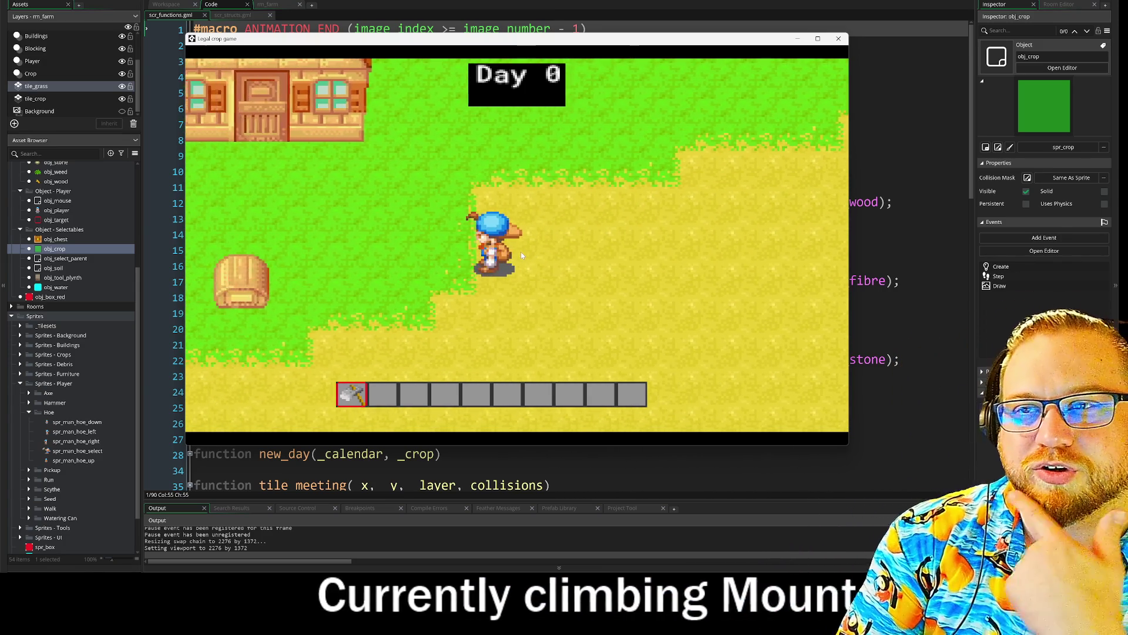
{"action": "key", "text": "a"}
{"action": "key", "text": "s"}
{"action": "key", "text": "w"}
{"action": "key", "text": "s"}
{"action": "key", "text": "s"}
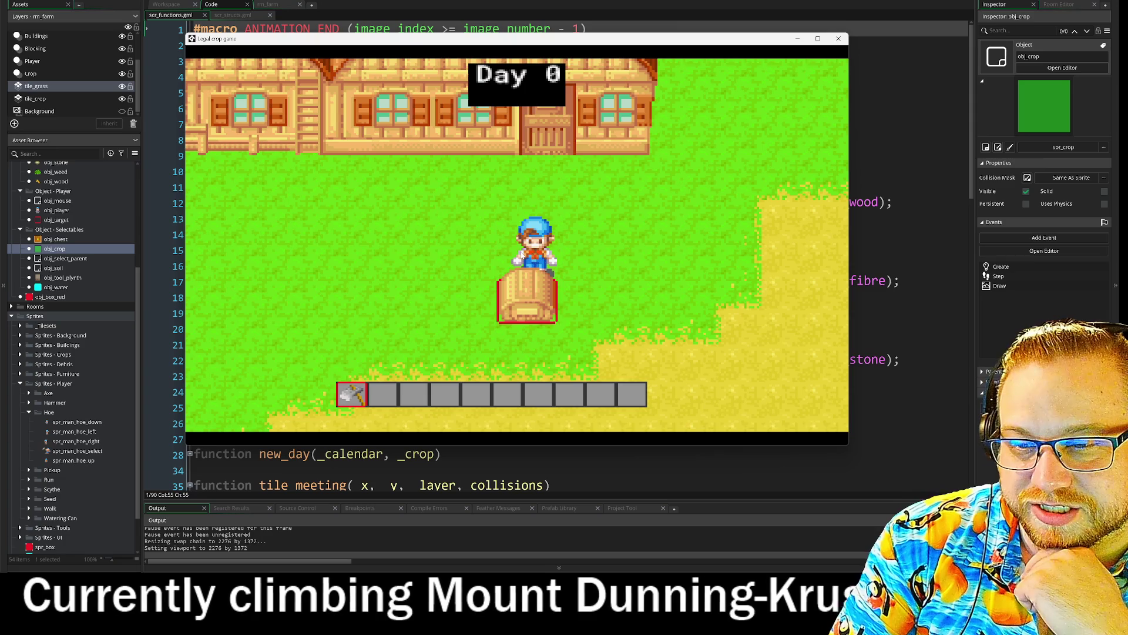
{"action": "key", "text": "a"}
{"action": "key", "text": "s"}
{"action": "key", "text": "d"}
{"action": "key", "text": "w"}
{"action": "key", "text": "d"}
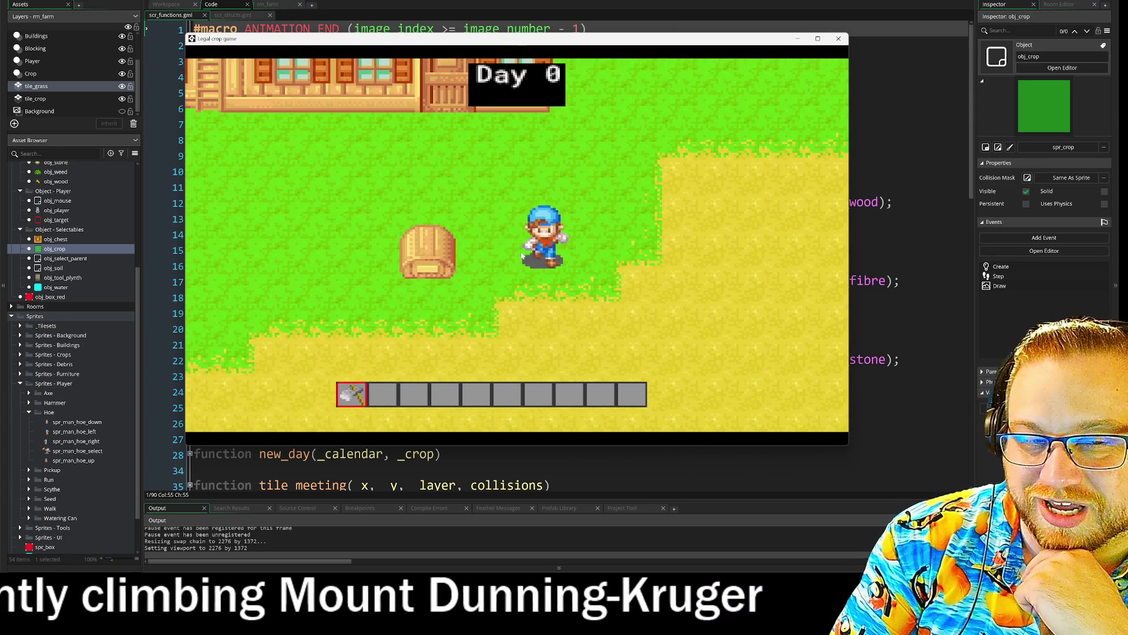
{"action": "key", "text": "a"}
{"action": "key", "text": "d"}
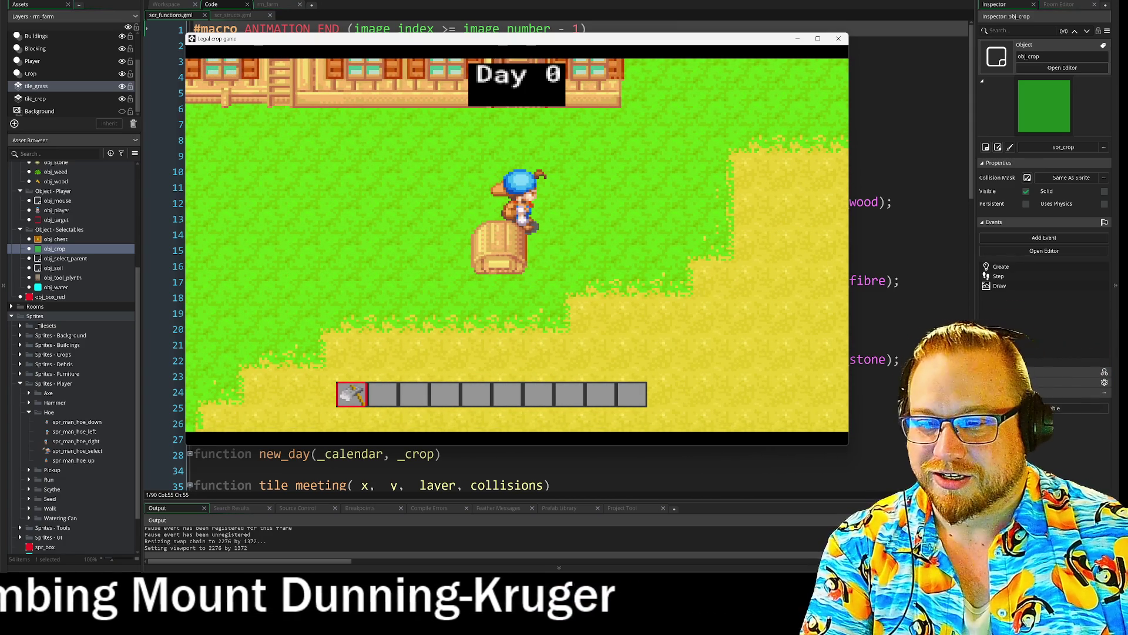
{"action": "key", "text": "alt+Tab"}
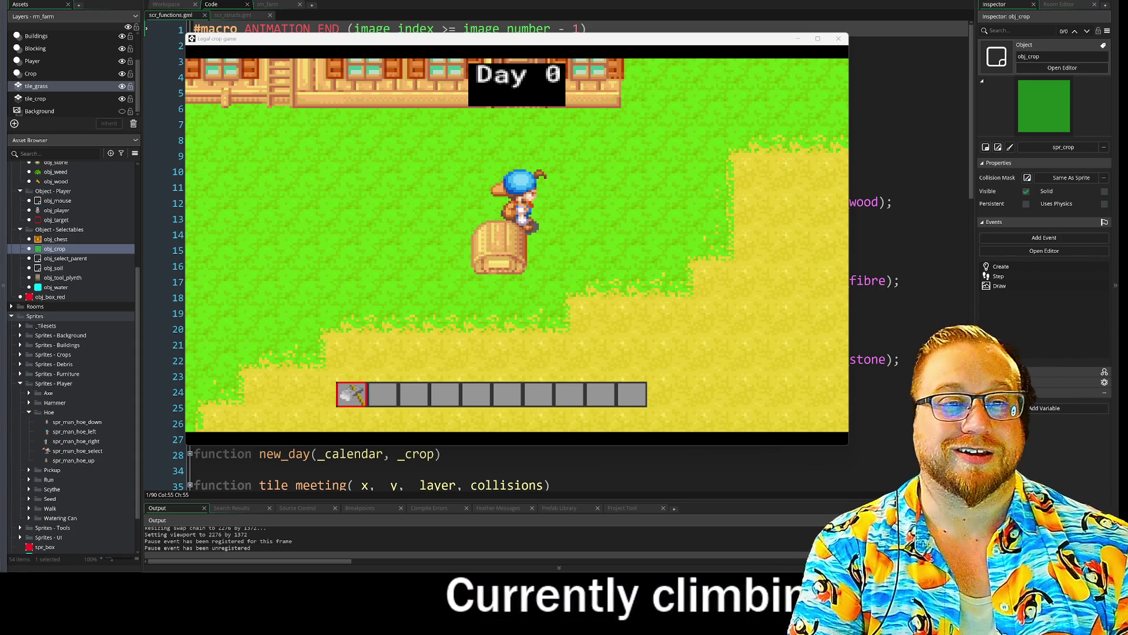
- Walk the farmer up and right to the dirt field's edge, facing down
{"action": "key", "text": "d"}
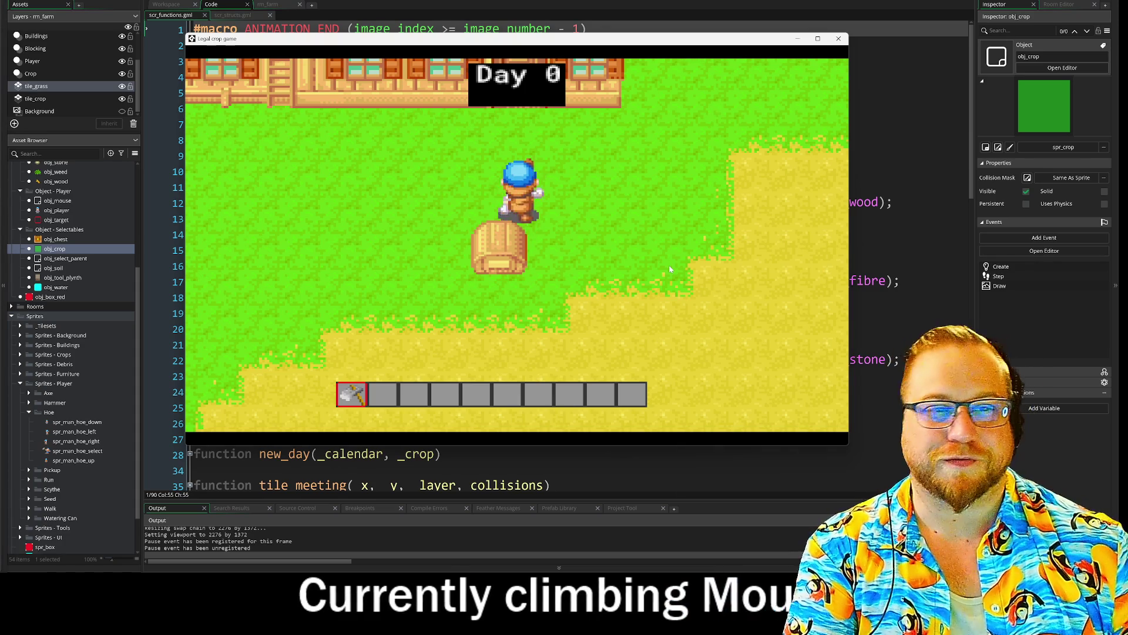
{"action": "key", "text": "w"}
{"action": "key", "text": "d"}
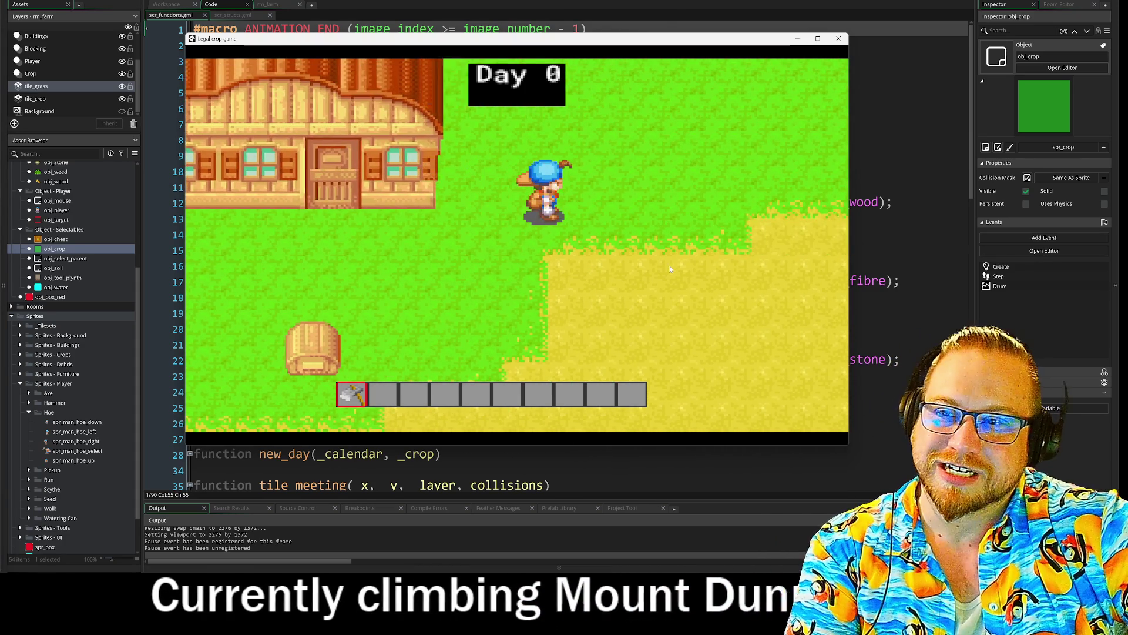
{"action": "key", "text": "s"}
{"action": "key", "text": "s"}
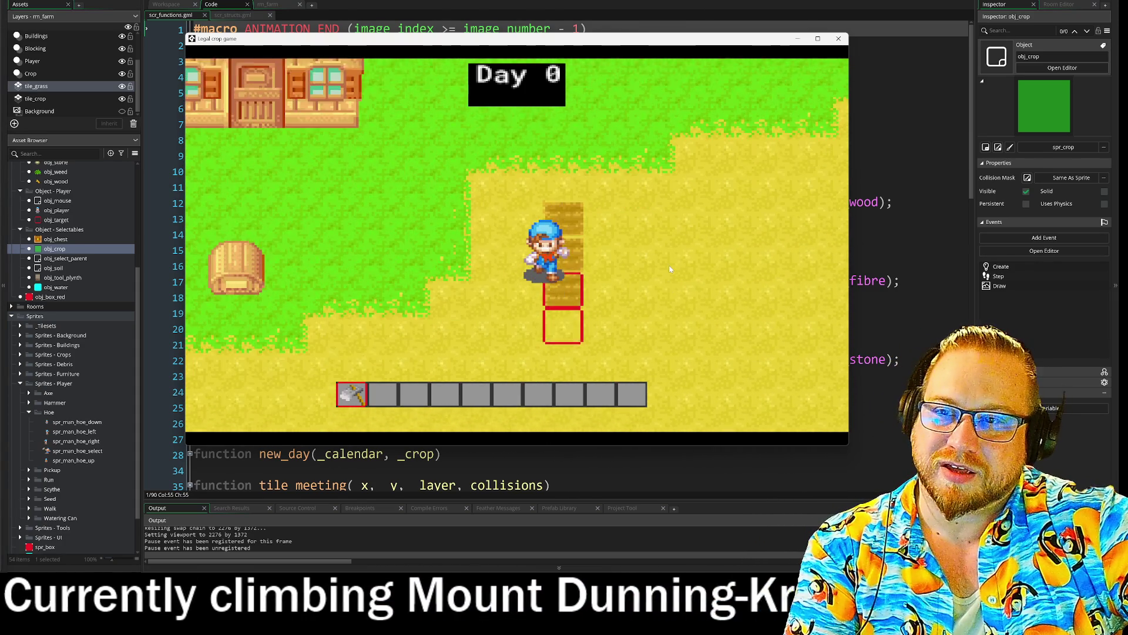
- Hoe a row of dirt tiles while walking the farmer left then right
{"action": "key", "text": "a"}
{"action": "key", "text": "space"}
{"action": "key", "text": "d"}
{"action": "key", "text": "space"}
{"action": "key", "text": "d"}
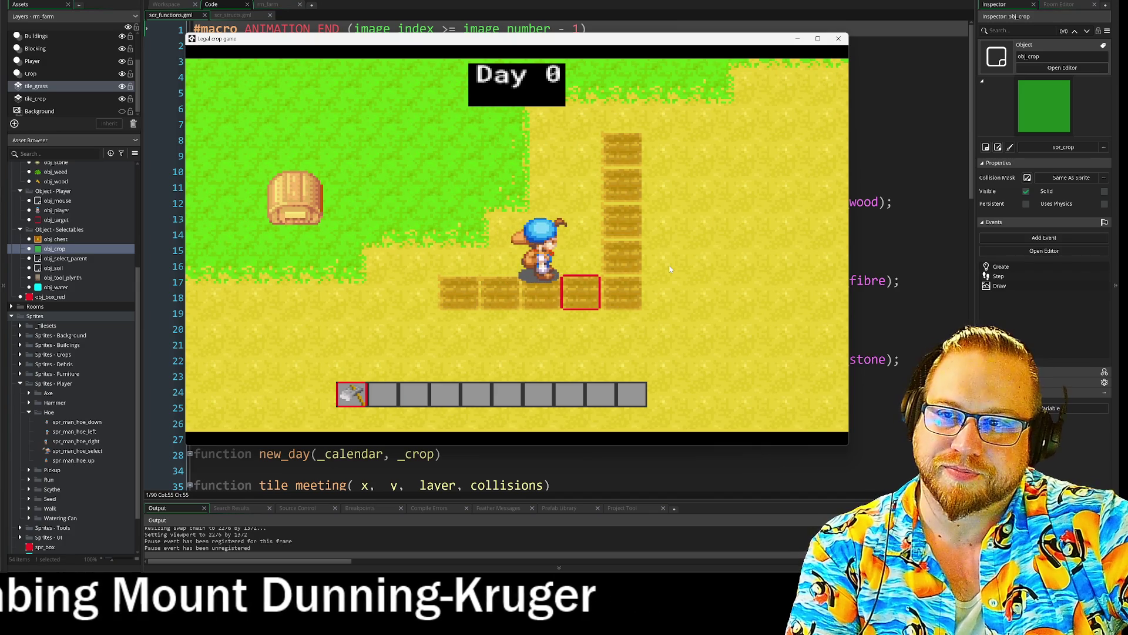
{"action": "key", "text": "space"}
- Till more soil tiles moving up the field, then close the game window
{"action": "key", "text": "w"}
{"action": "key", "text": "w"}
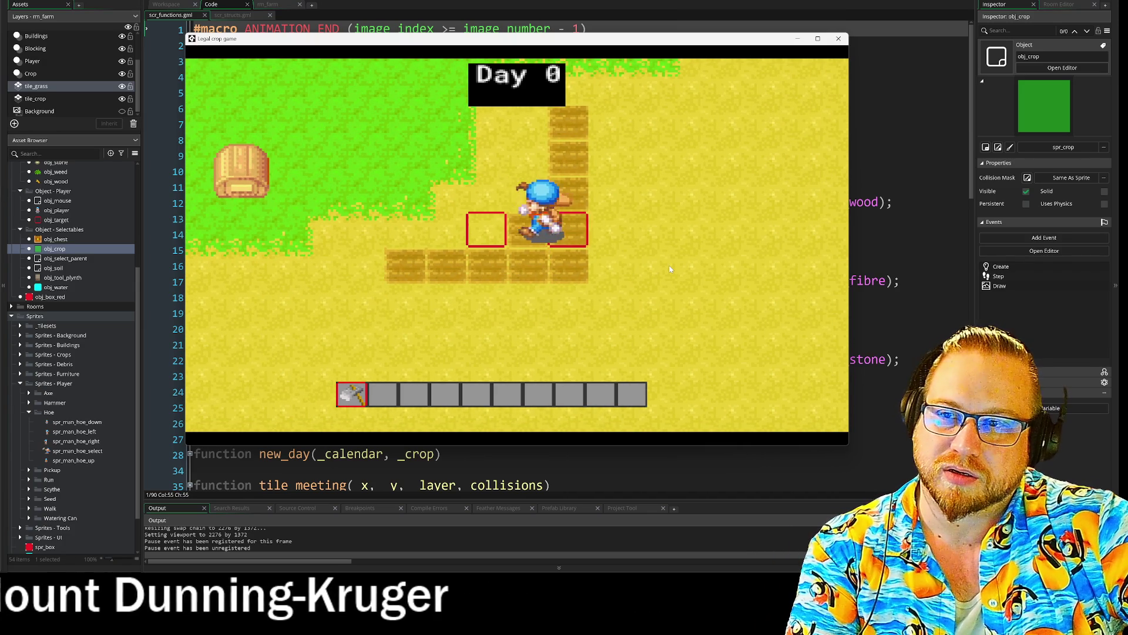
{"action": "key", "text": "a"}
{"action": "key", "text": "space"}
{"action": "key", "text": "s"}
{"action": "key", "text": "w"}
{"action": "key", "text": "a"}
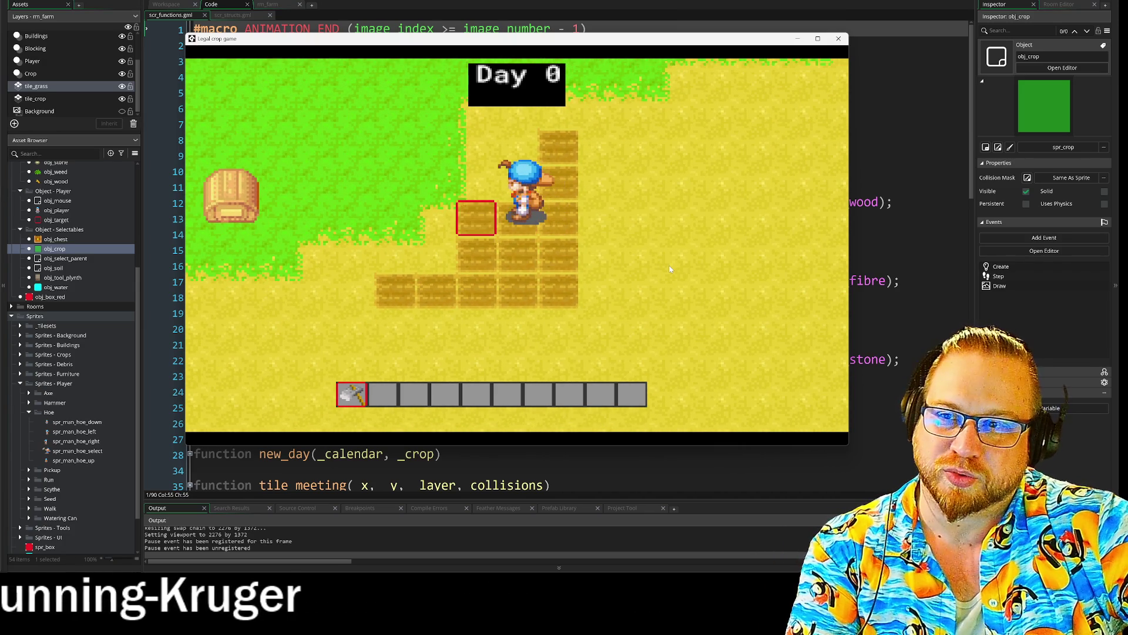
{"action": "key", "text": "space"}
{"action": "key", "text": "w"}
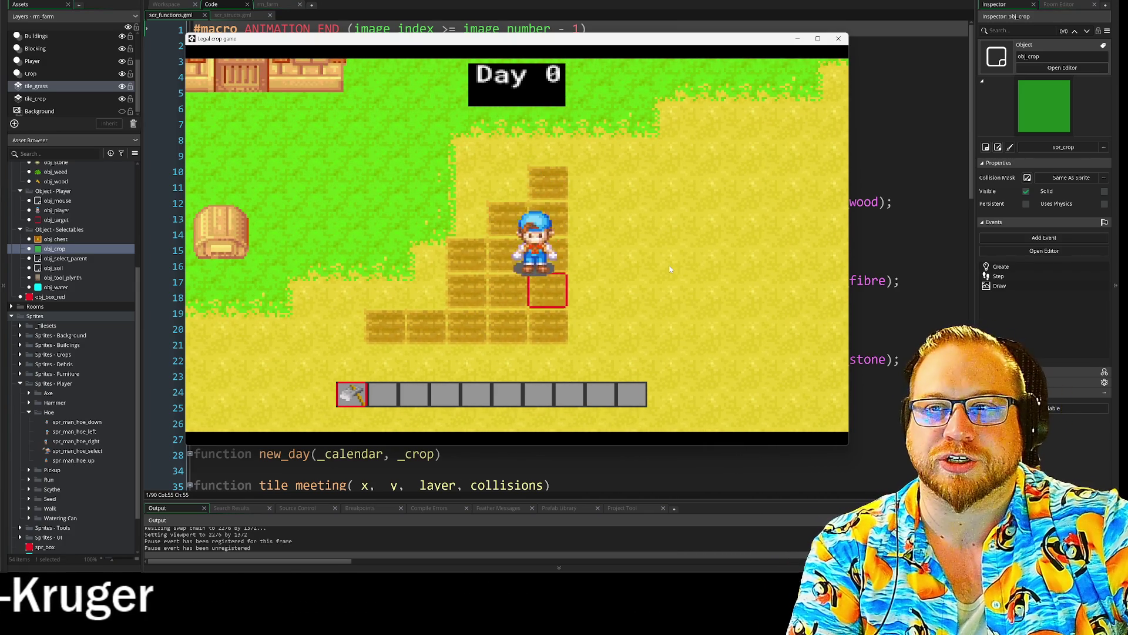
{"action": "key", "text": "s"}
{"action": "key", "text": "a"}
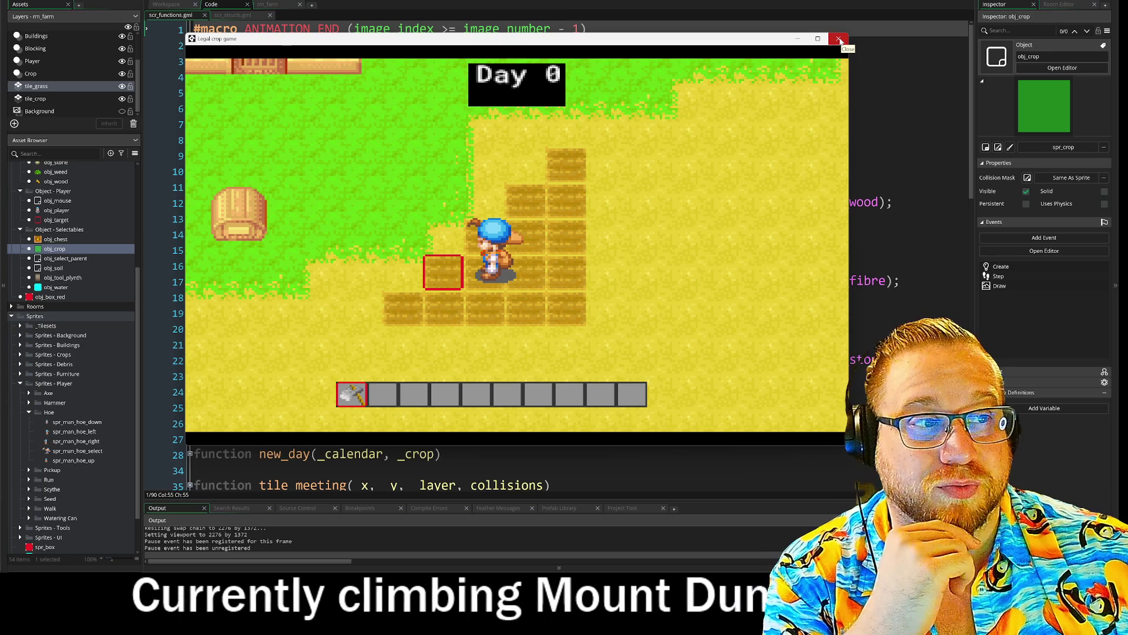
{"action": "left_click", "coordinate": [839, 39]}
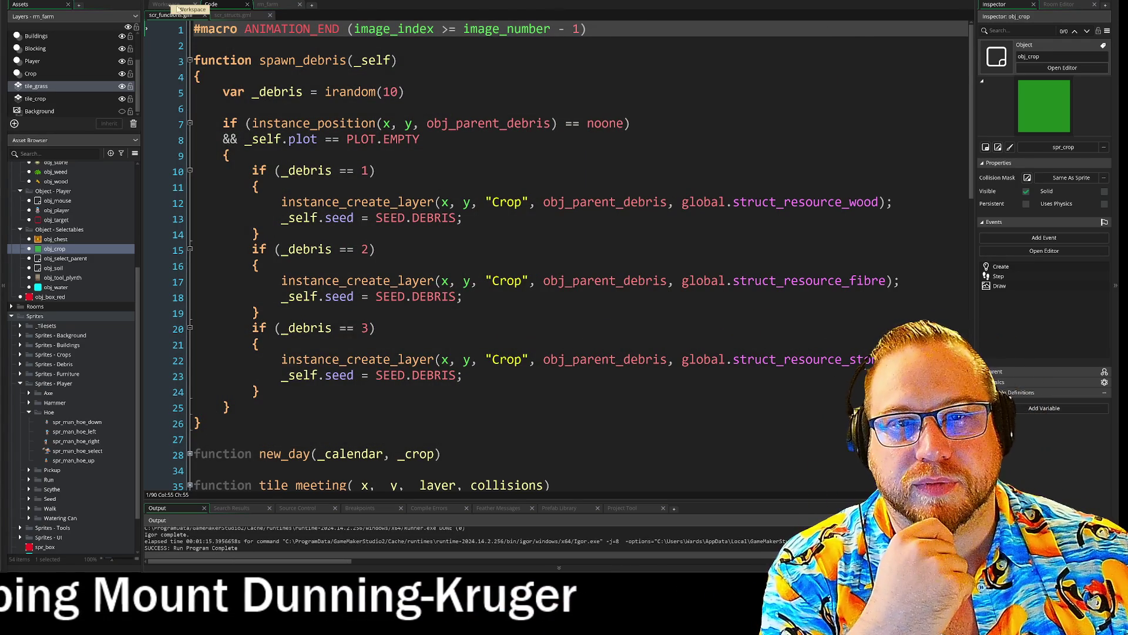
{"action": "left_click", "coordinate": [268, 5]}
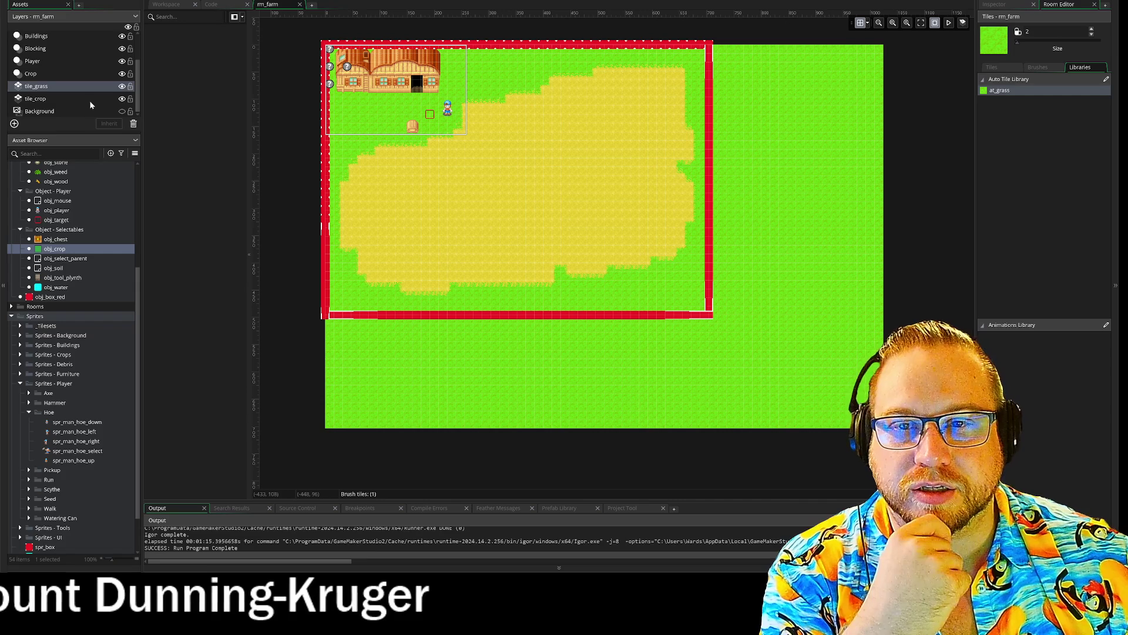
{"action": "left_click", "coordinate": [122, 86]}
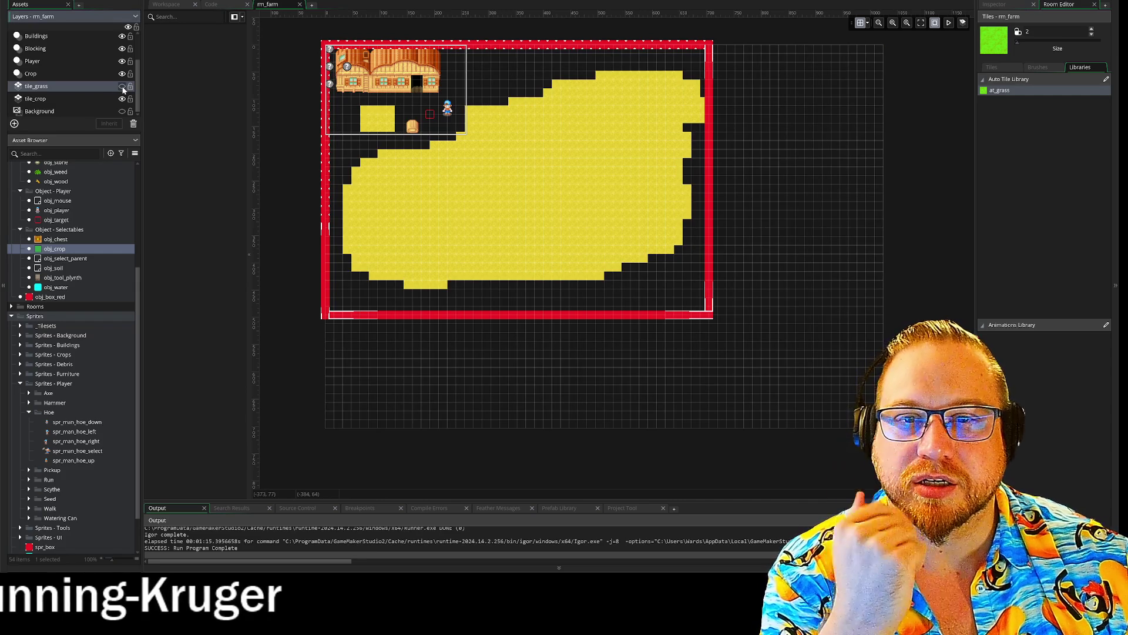
{"action": "left_click", "coordinate": [123, 86]}
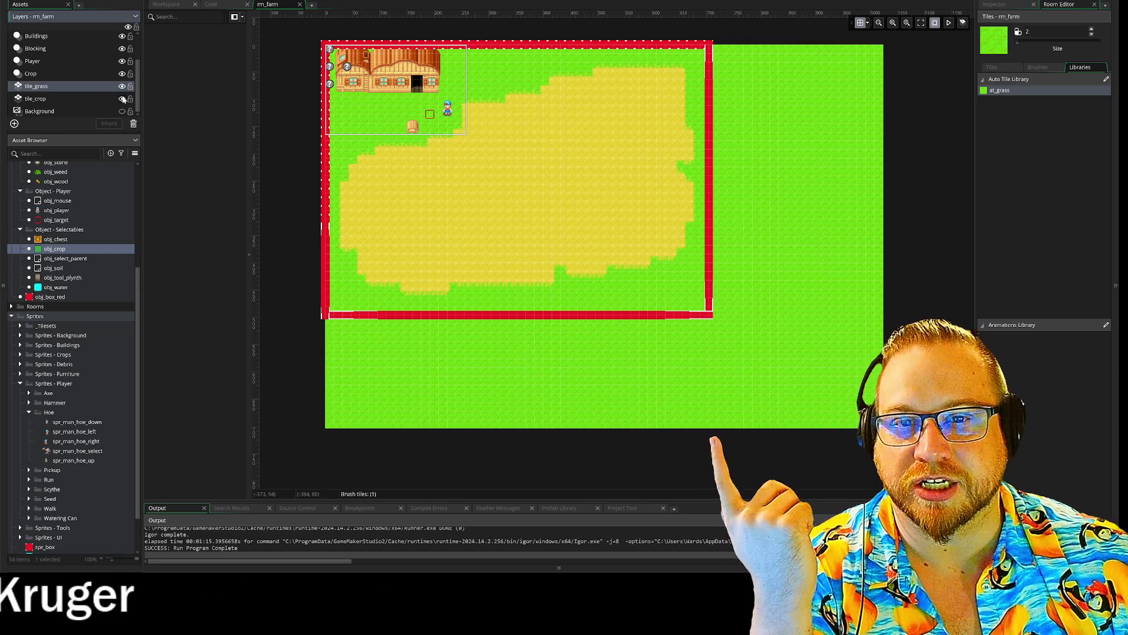
{"action": "left_click", "coordinate": [122, 100]}
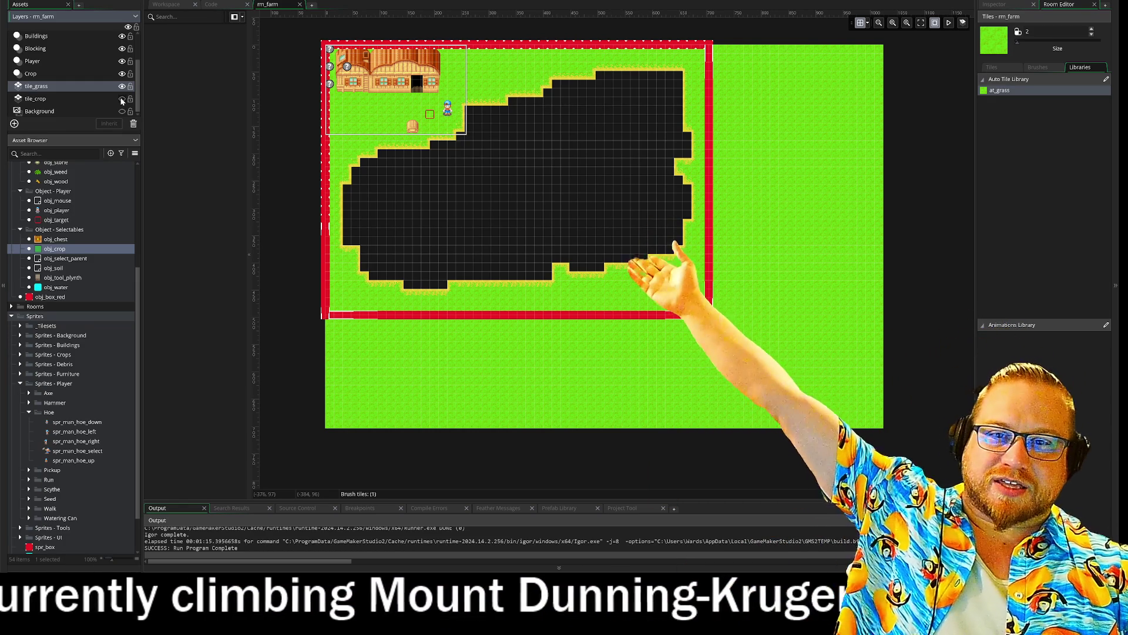
{"action": "left_click", "coordinate": [121, 100]}
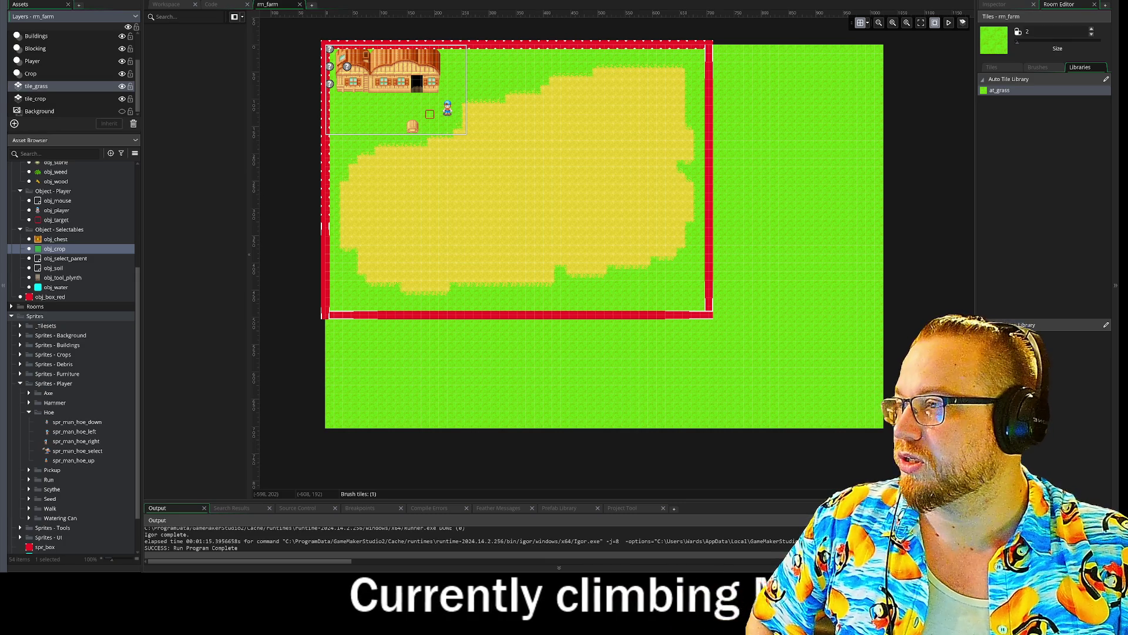
{"action": "left_click_drag", "start_coordinate": [374, 33], "coordinate": [187, 7]}
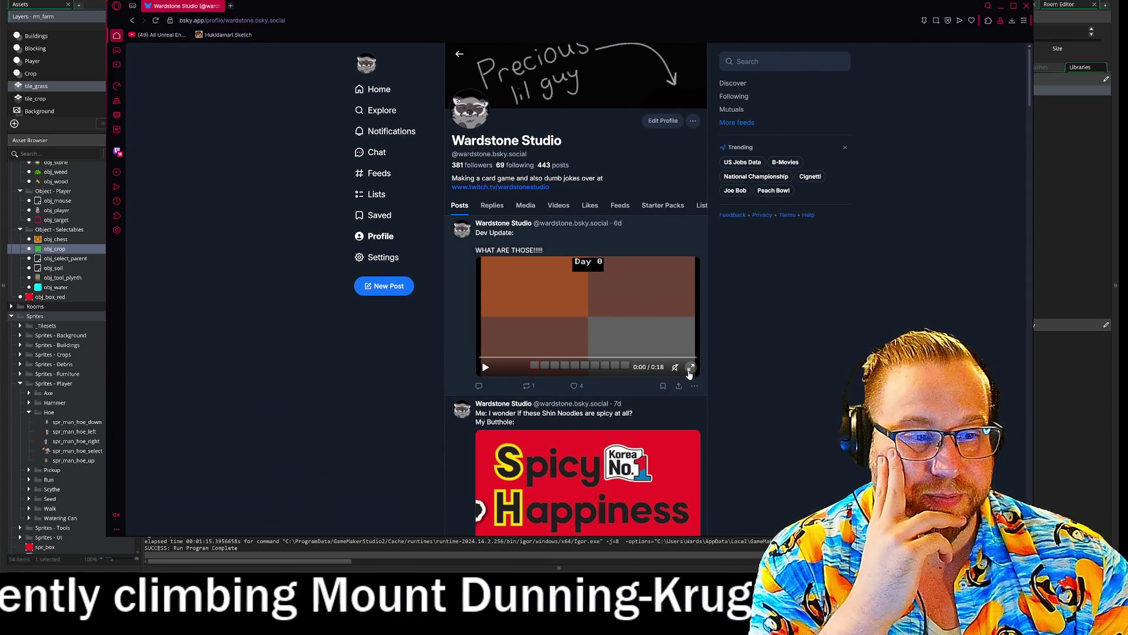
- Watch a dev-update clip fullscreen, then scroll down and play the farm-game video fullscreen
{"action": "left_click", "coordinate": [686, 369]}
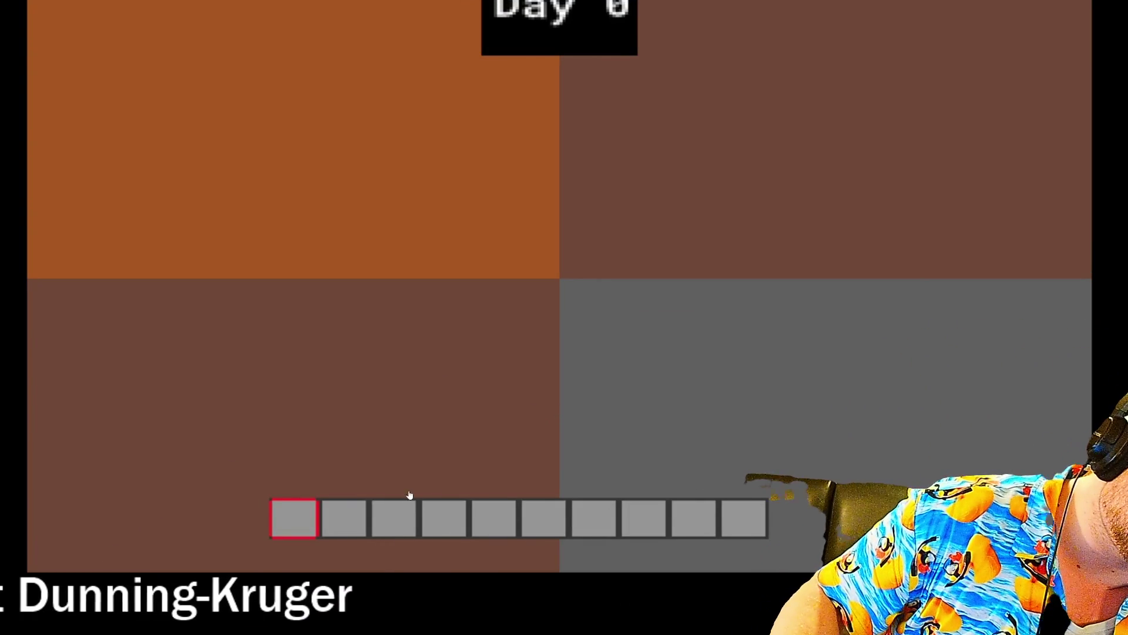
{"action": "key", "text": "Escape"}
{"action": "scroll", "scroll_direction": "down", "scroll_amount": 3}
{"action": "scroll", "scroll_direction": "down", "scroll_amount": 3}
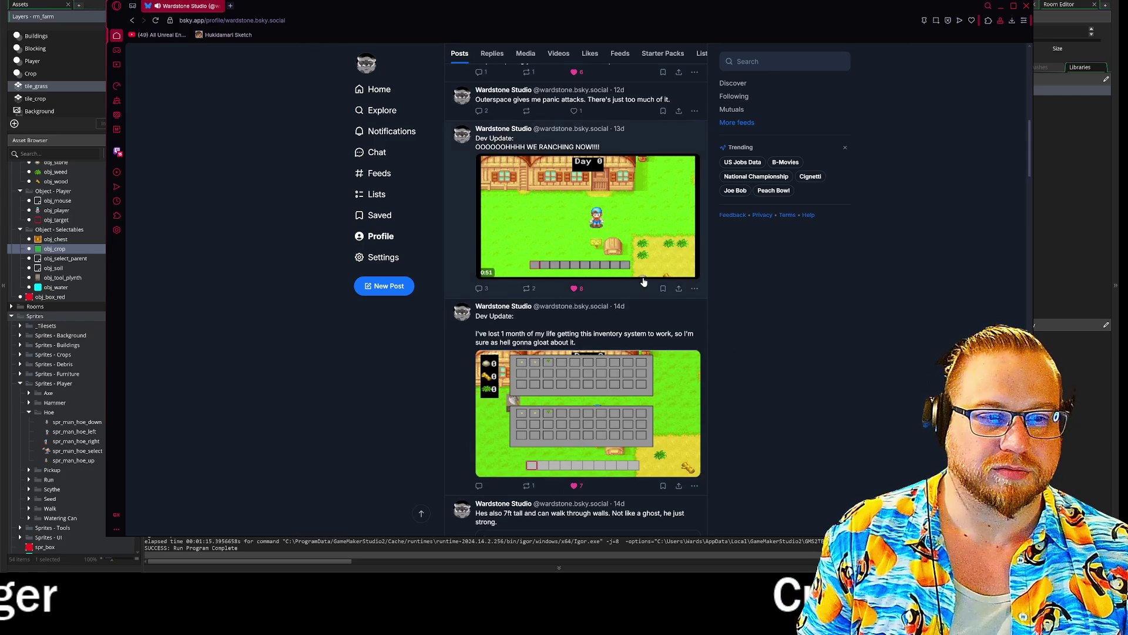
{"action": "left_click", "coordinate": [690, 270]}
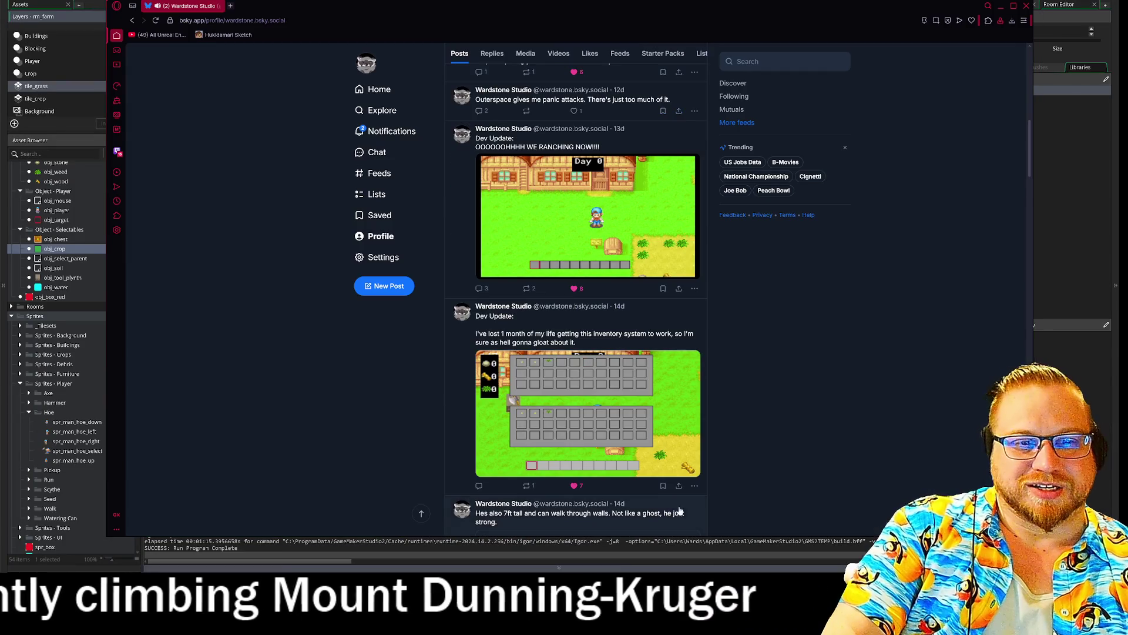
- Scroll further down the profile and watch a Dev Update video fullscreen
{"action": "scroll", "scroll_direction": "down", "scroll_amount": 3}
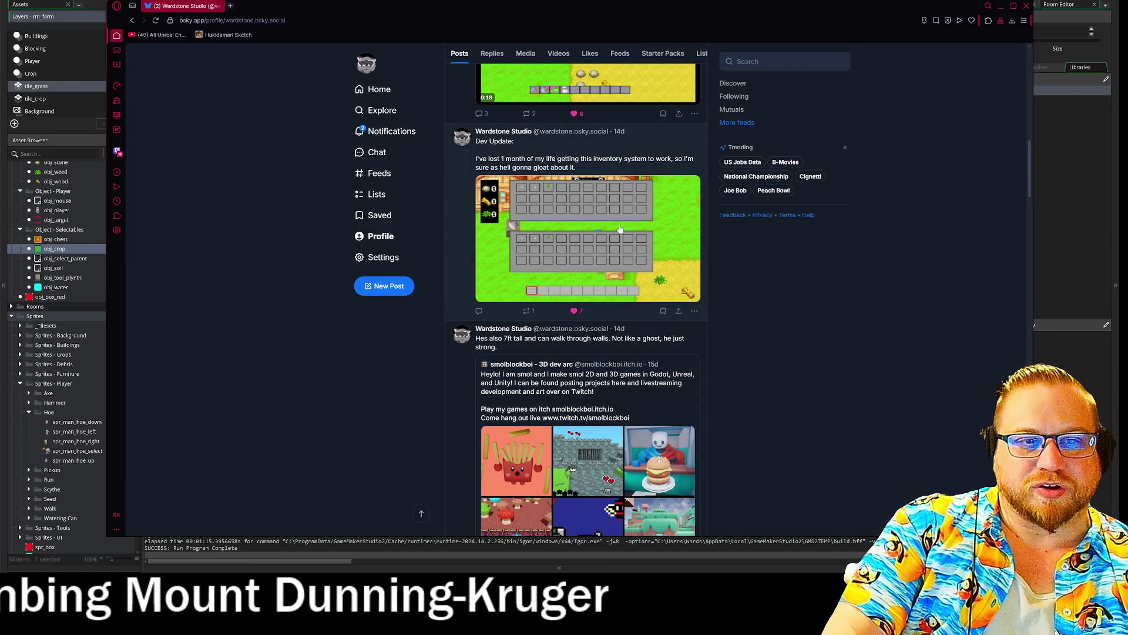
{"action": "scroll", "scroll_direction": "down", "scroll_amount": 3}
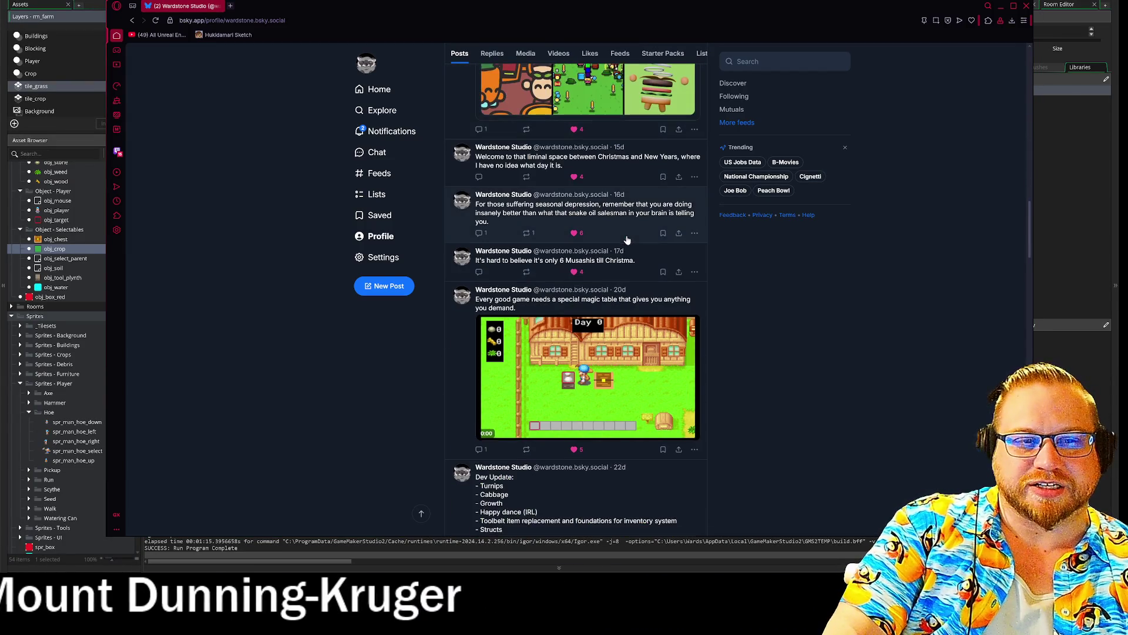
{"action": "scroll", "scroll_direction": "down", "scroll_amount": 3}
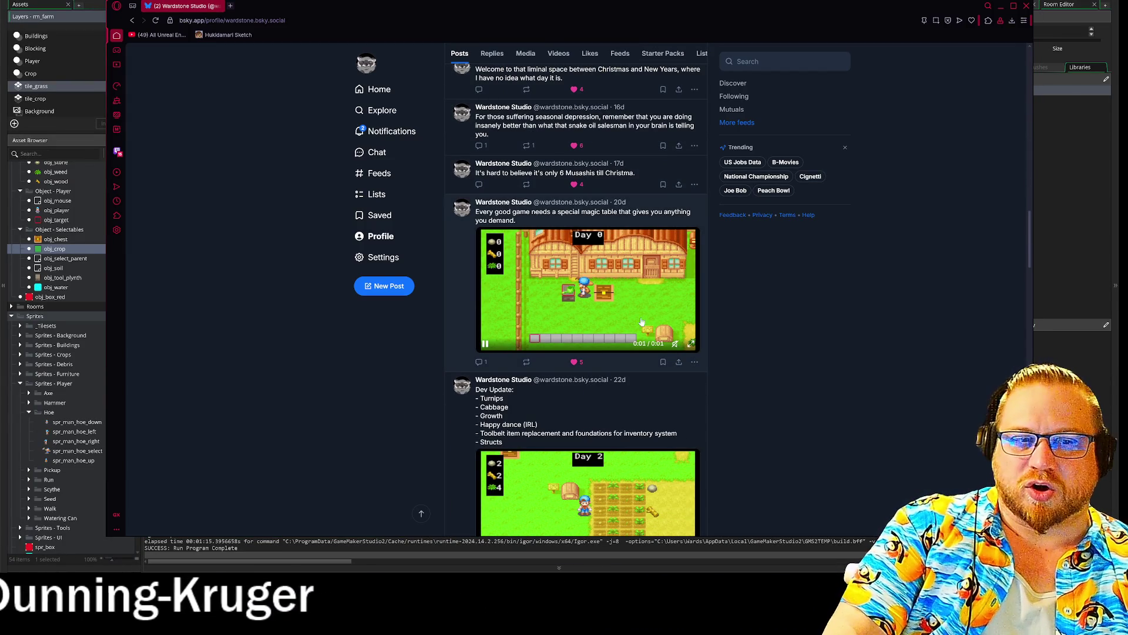
{"action": "scroll", "scroll_direction": "down", "scroll_amount": 3}
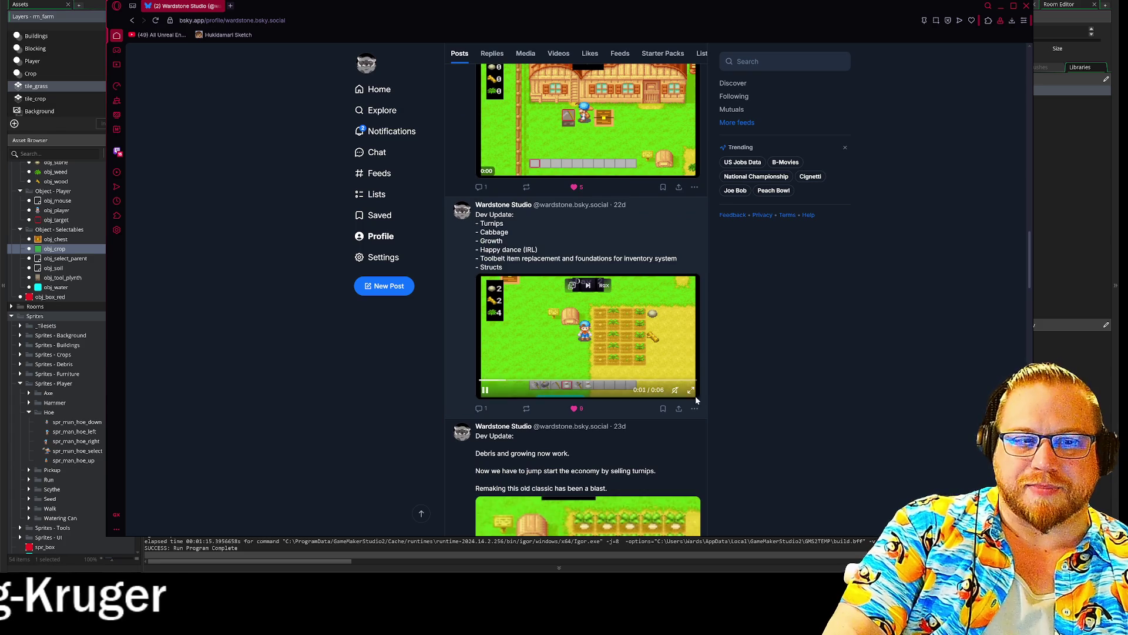
{"action": "left_click", "coordinate": [692, 391]}
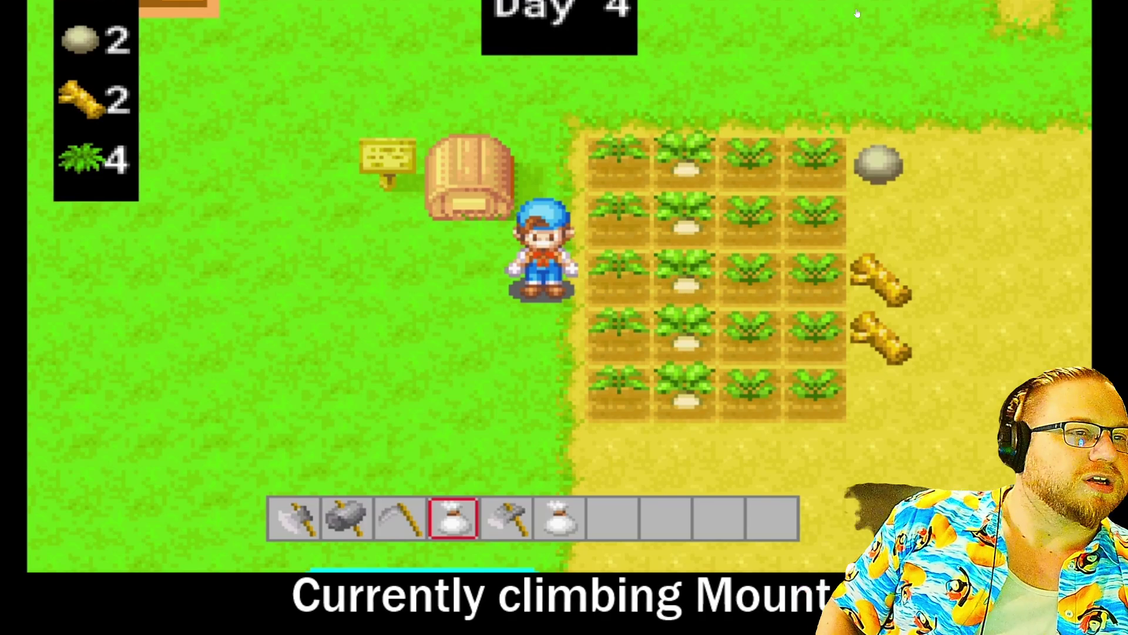
{"action": "key", "text": "Escape"}
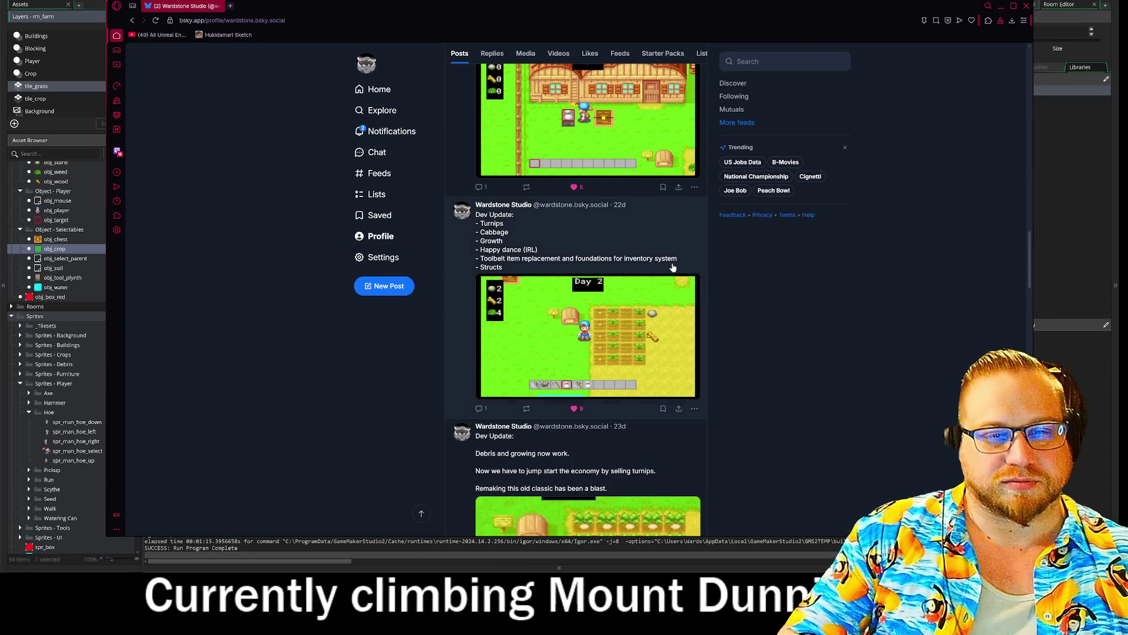
- Check Bluesky notifications, return to the Home Discover feed, and move the browser aside
{"action": "left_click", "coordinate": [395, 129]}
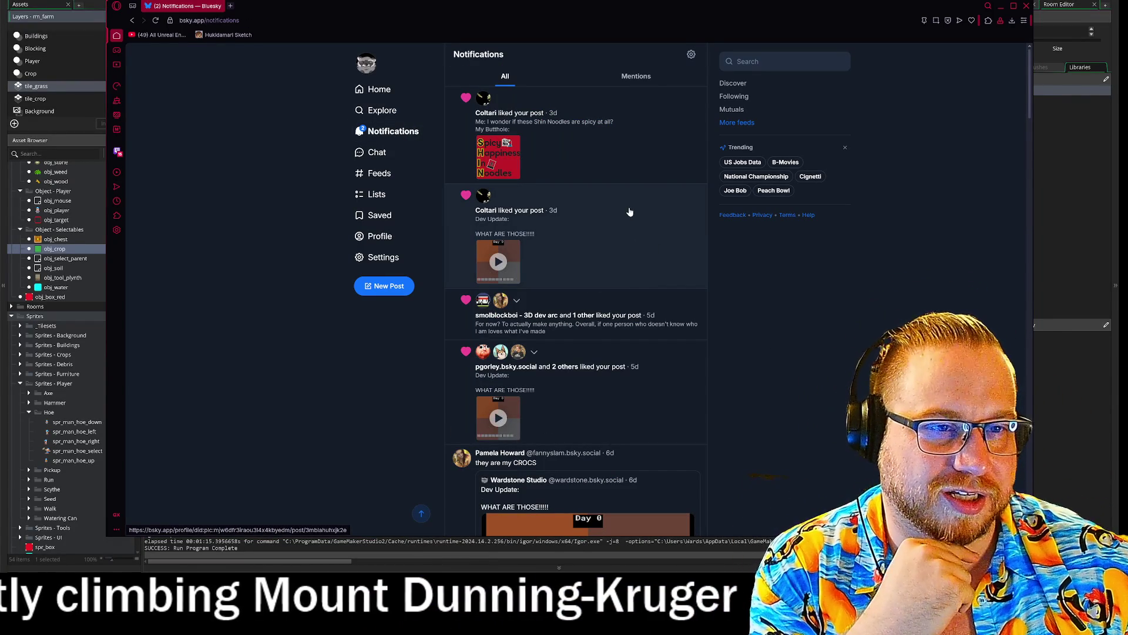
{"action": "scroll", "scroll_direction": "down", "scroll_amount": 3}
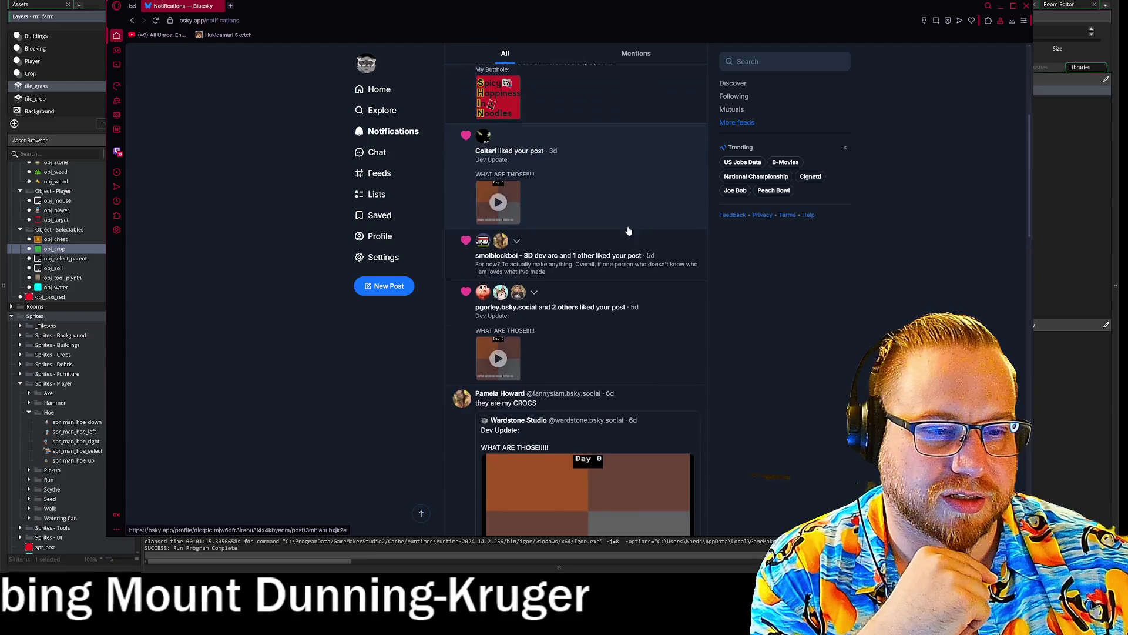
{"action": "scroll", "scroll_direction": "up", "scroll_amount": 3}
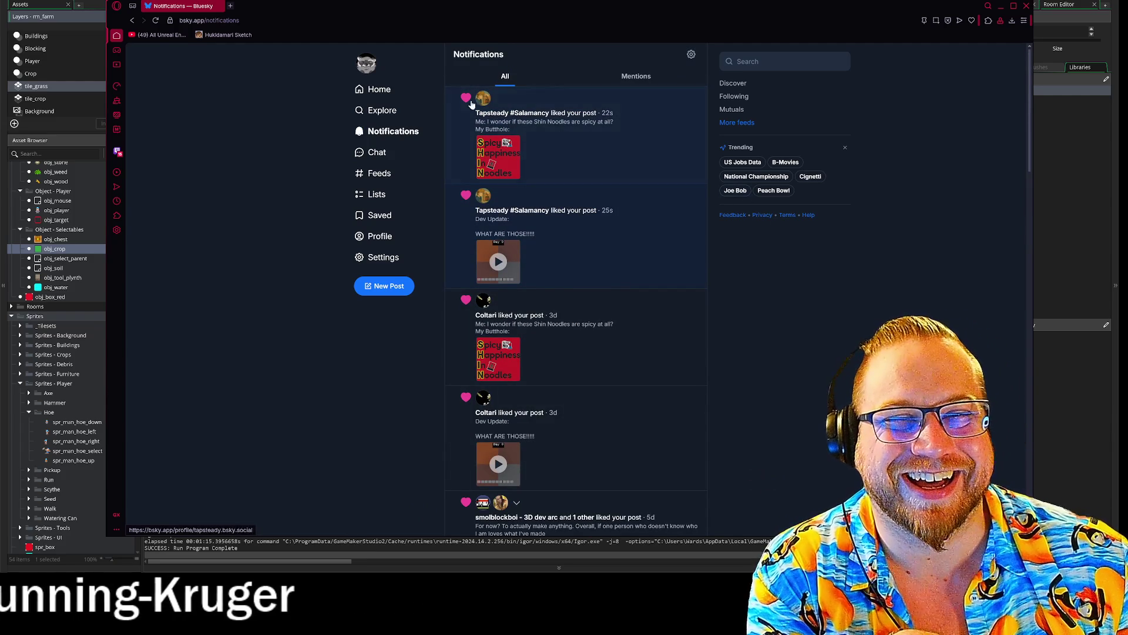
{"action": "left_click", "coordinate": [371, 96]}
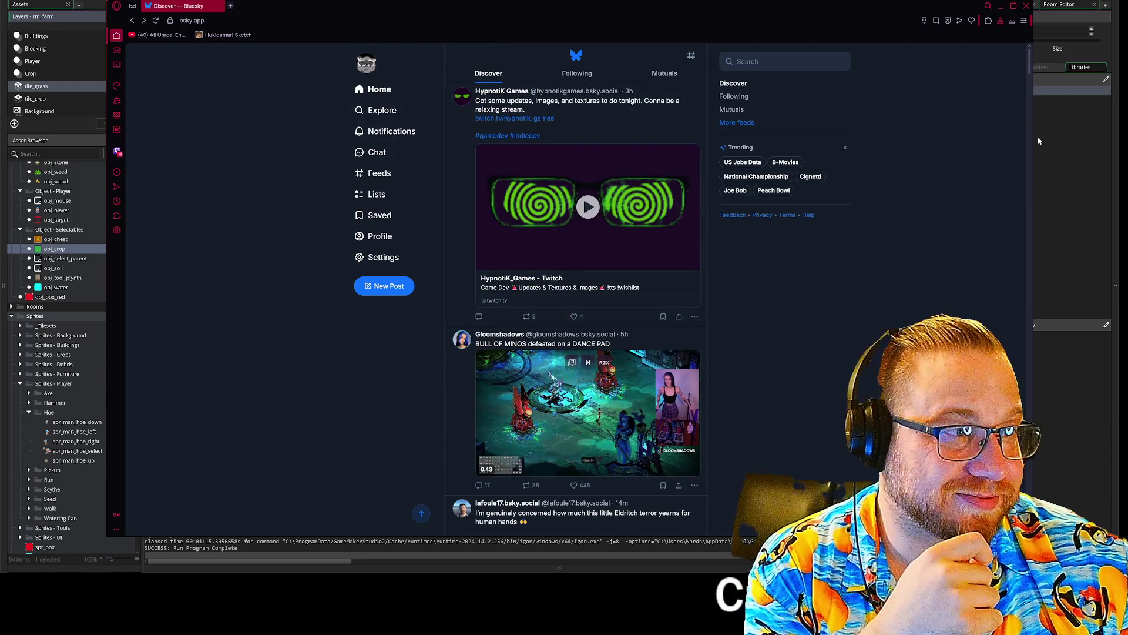
{"action": "left_click_drag", "start_coordinate": [964, 5], "coordinate": [403, 43]}
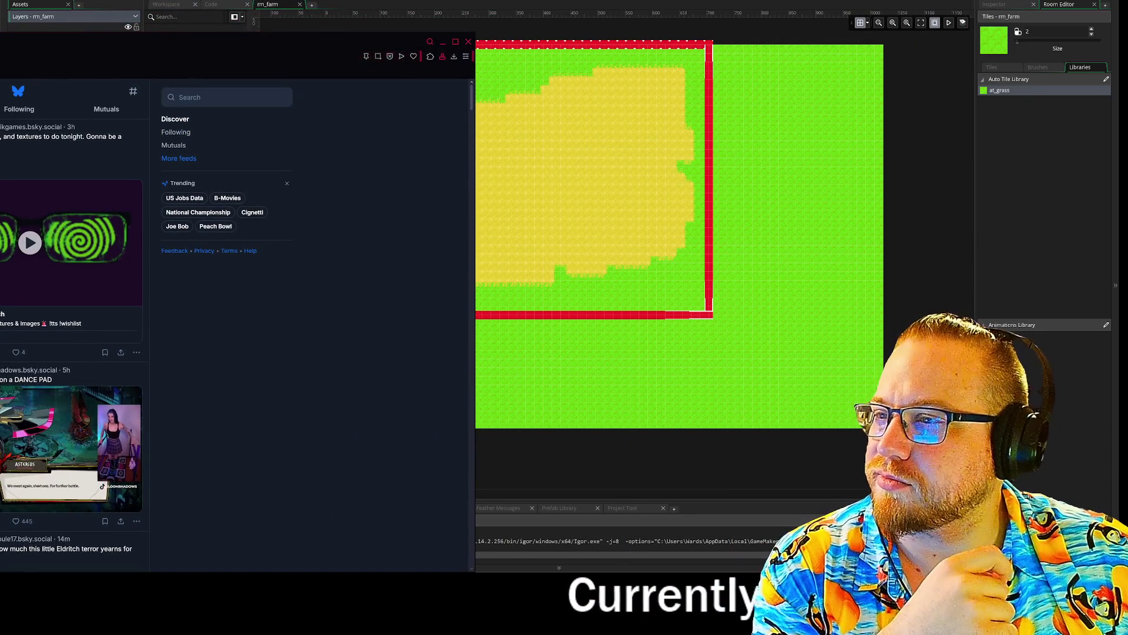
- Close the browser window to reveal GameMaker's rm_farm room
{"action": "key", "text": "ctrl+Tab"}
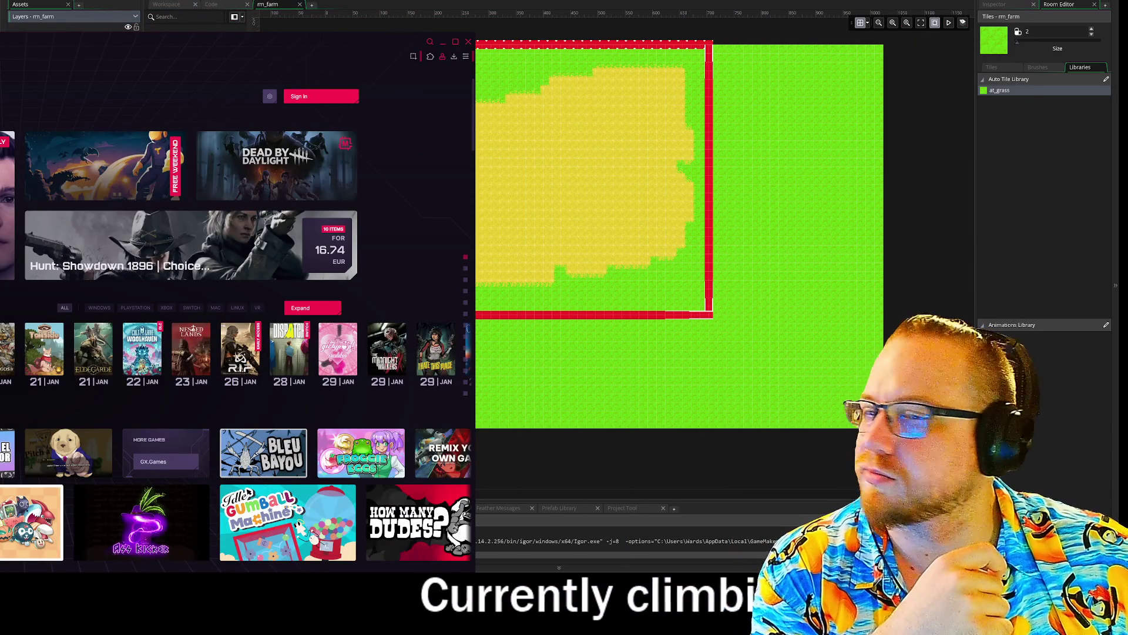
{"action": "left_click", "coordinate": [469, 43]}
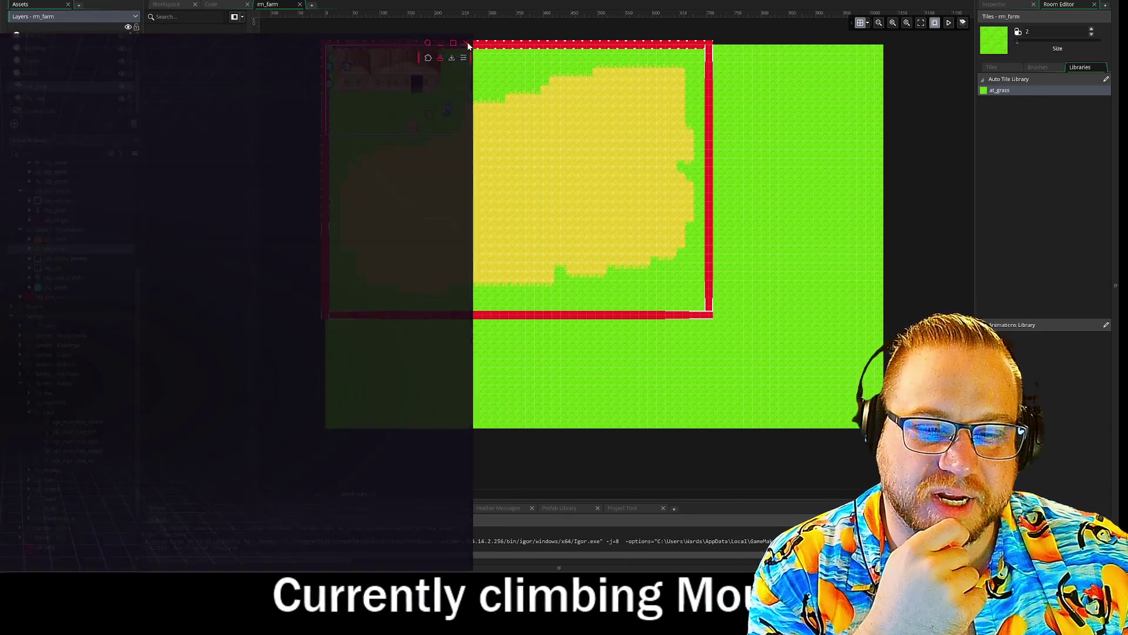